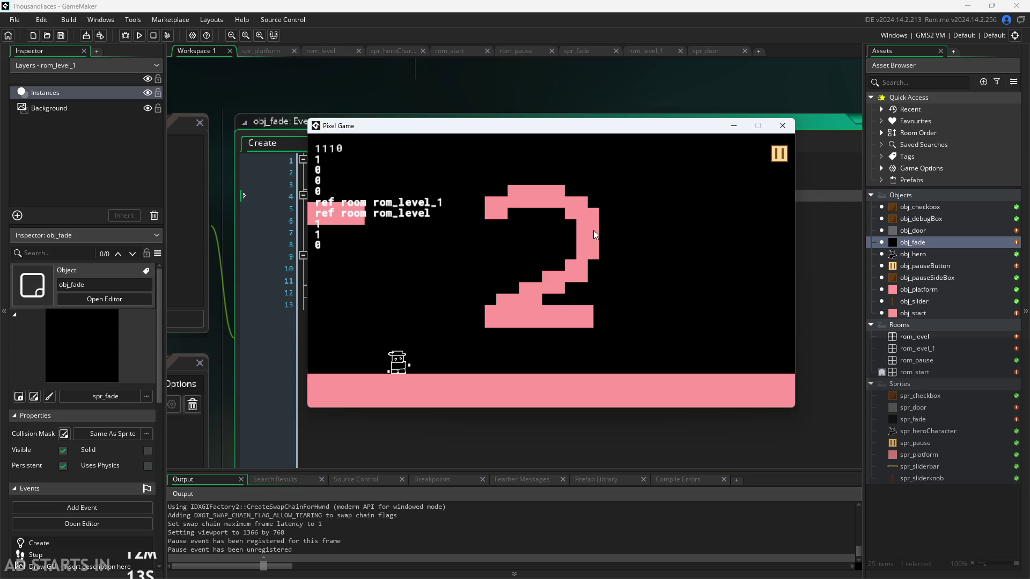
Jump the hero around the title room's platforms and walk it off the right edge into the next room
key("Up")
key("Right")
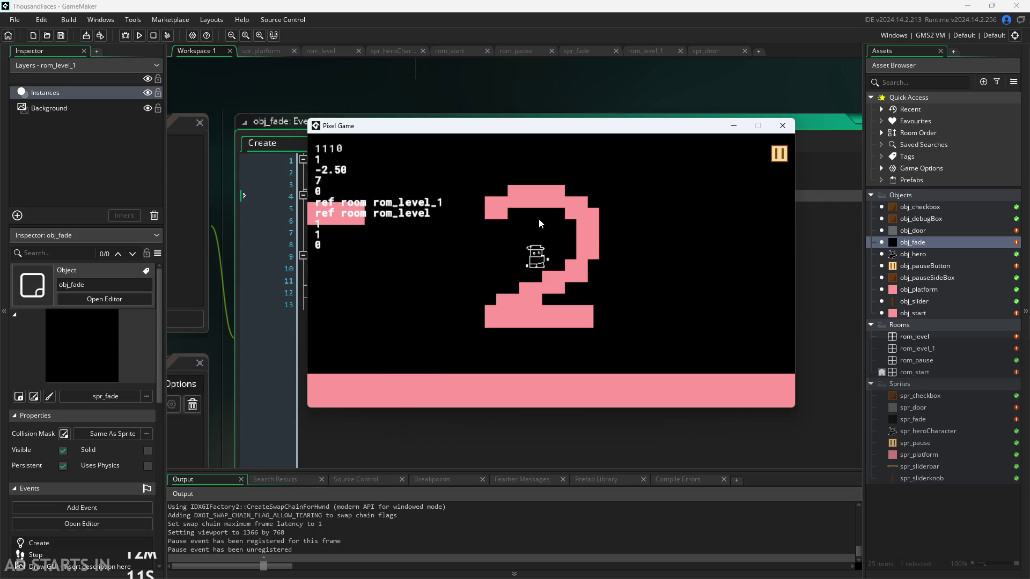
key("Left")
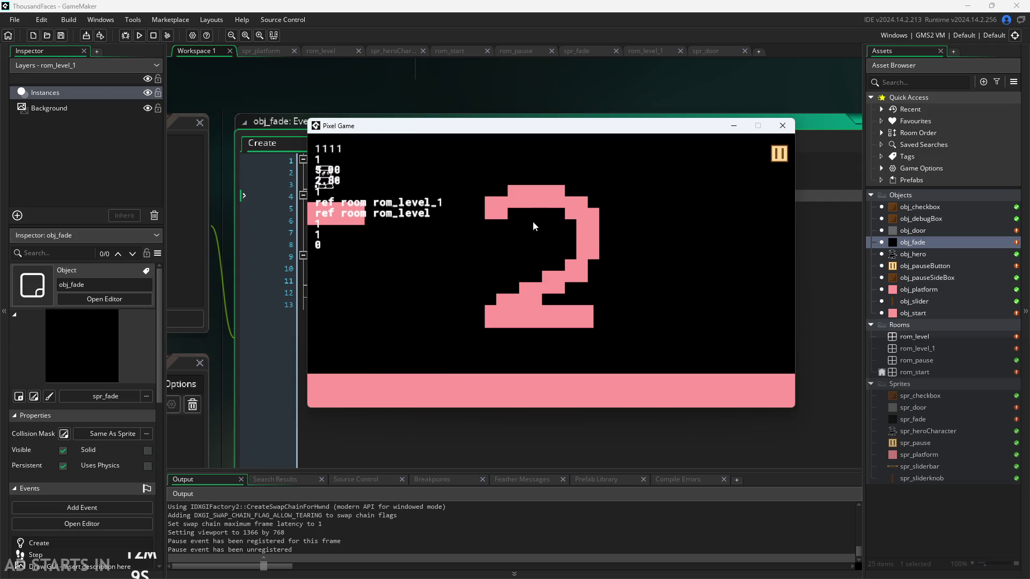
key("Left")
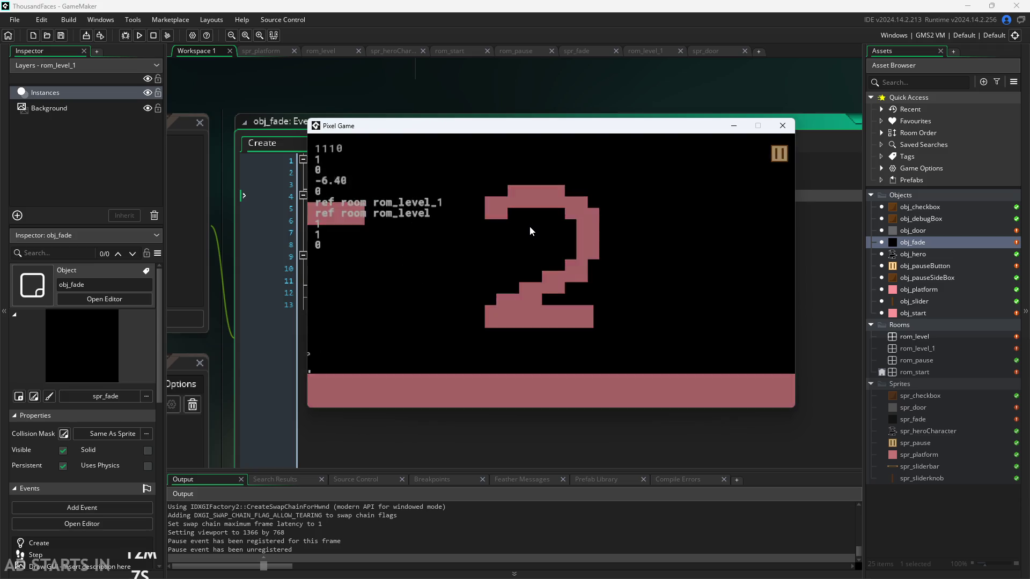
key("Right")
key("Up")
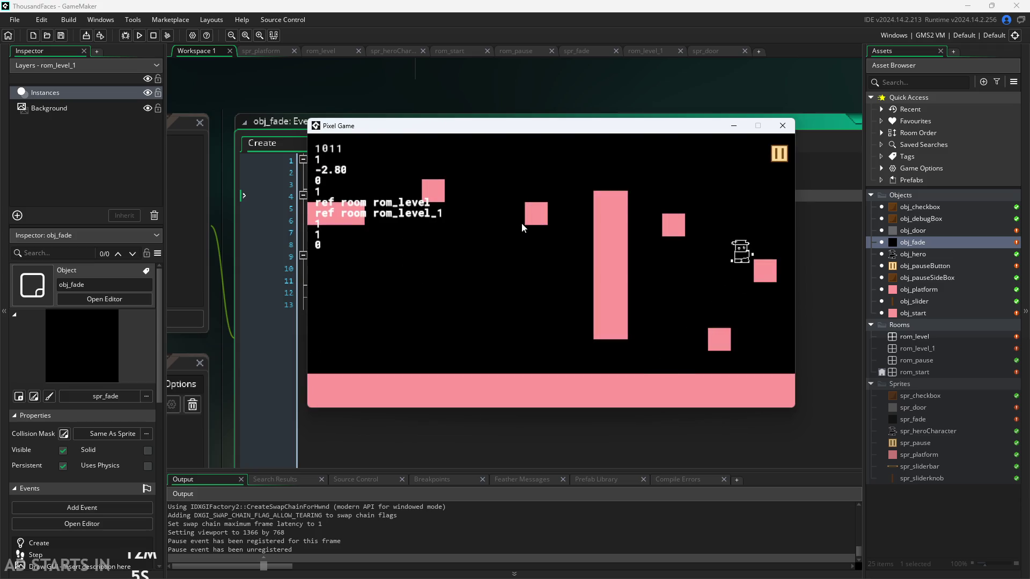
key("Left")
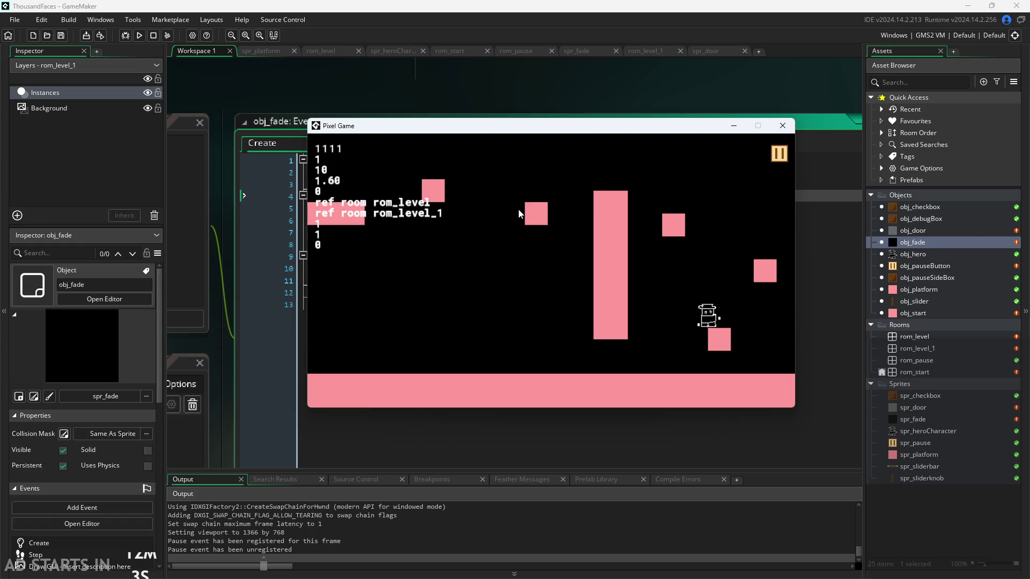
key("Right")
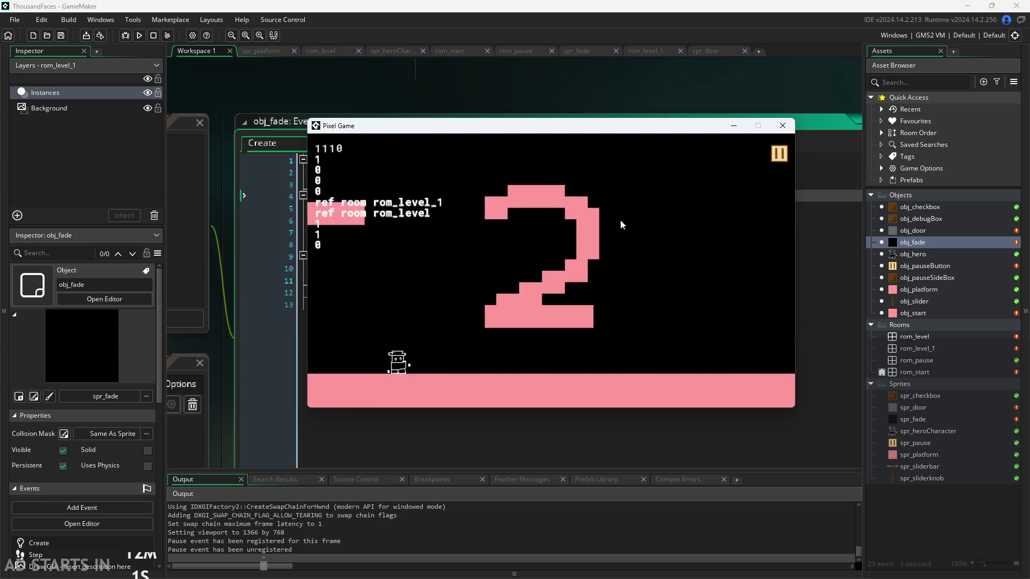
Carry the hero through rom_level into rom_level_1 and jump across its floating platforms
key("Right")
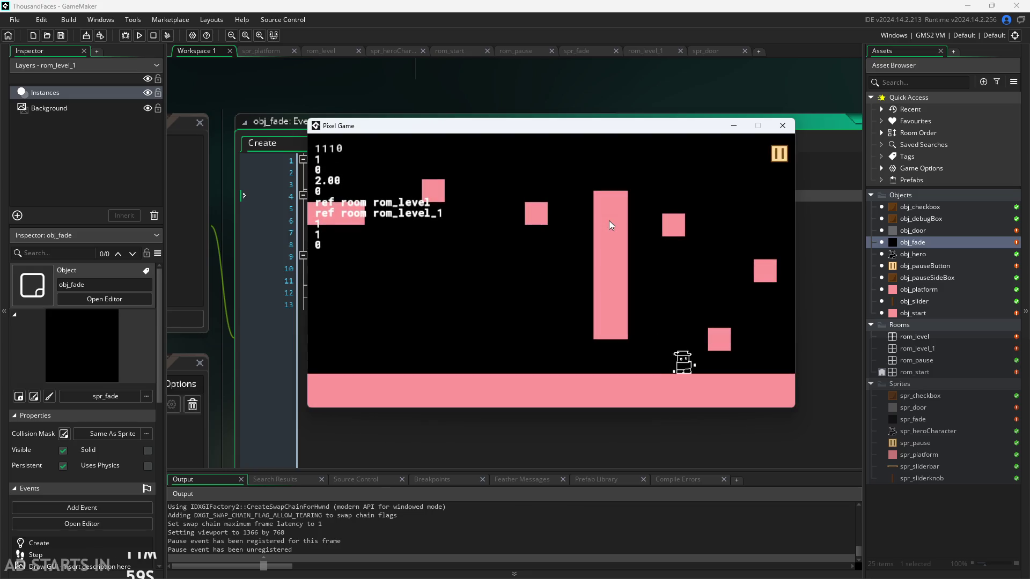
key("Up")
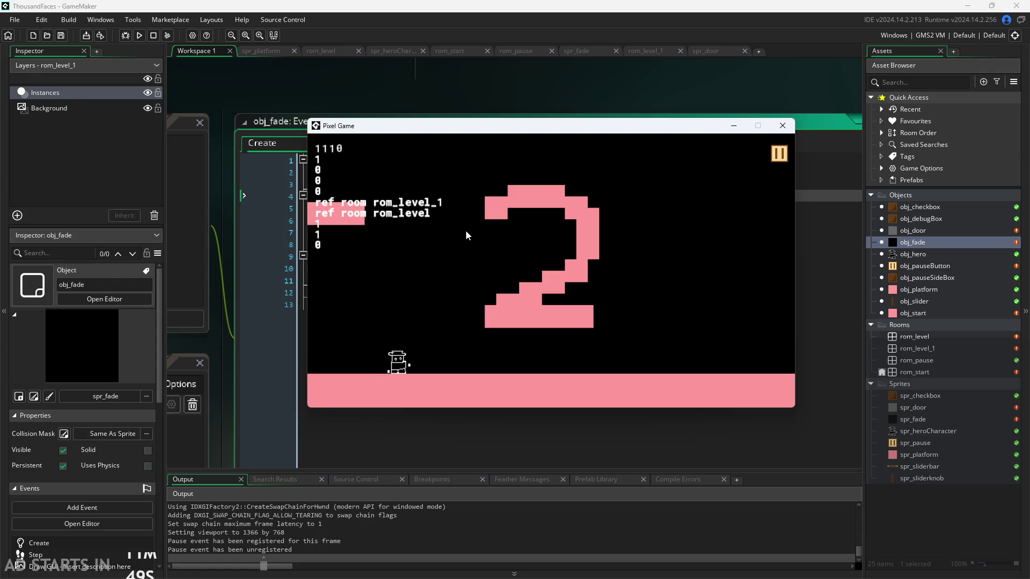
key("space")
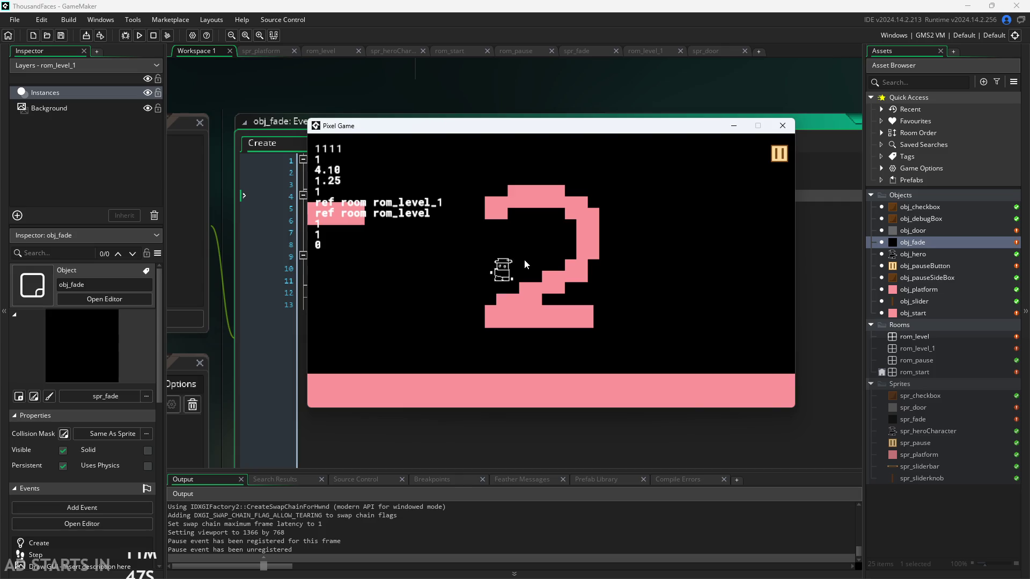
key("space")
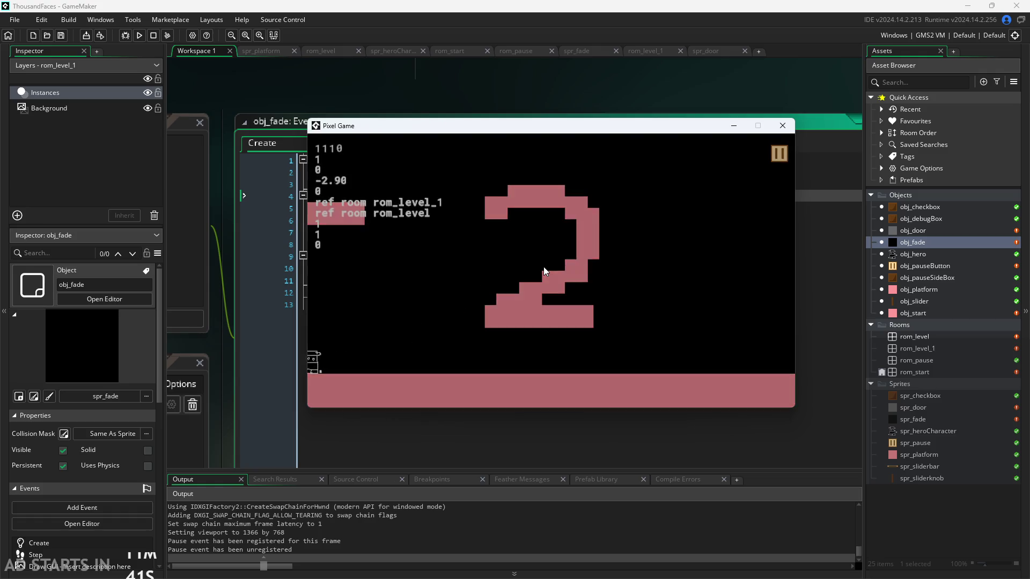
key("space")
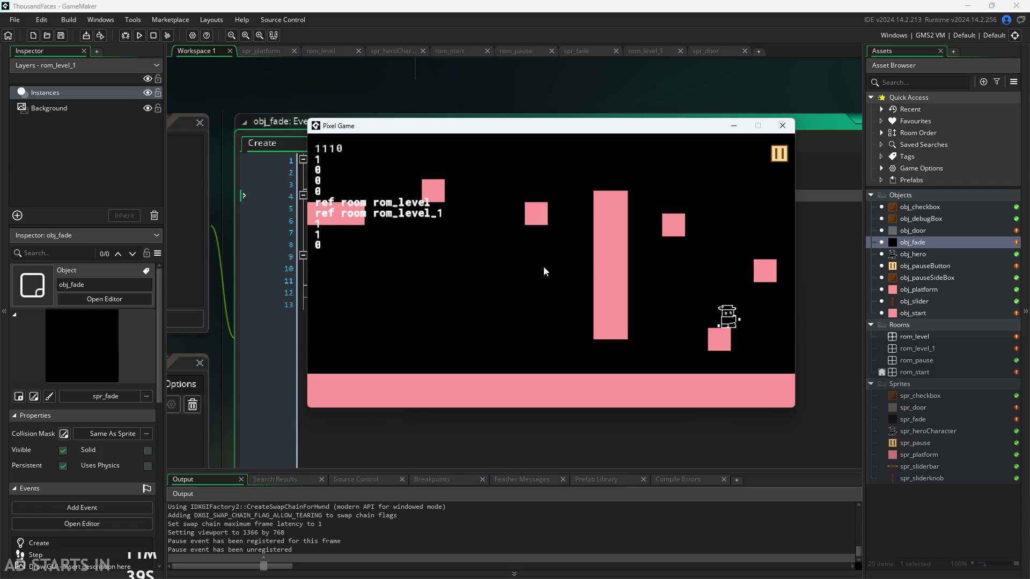
key("space")
key("Left")
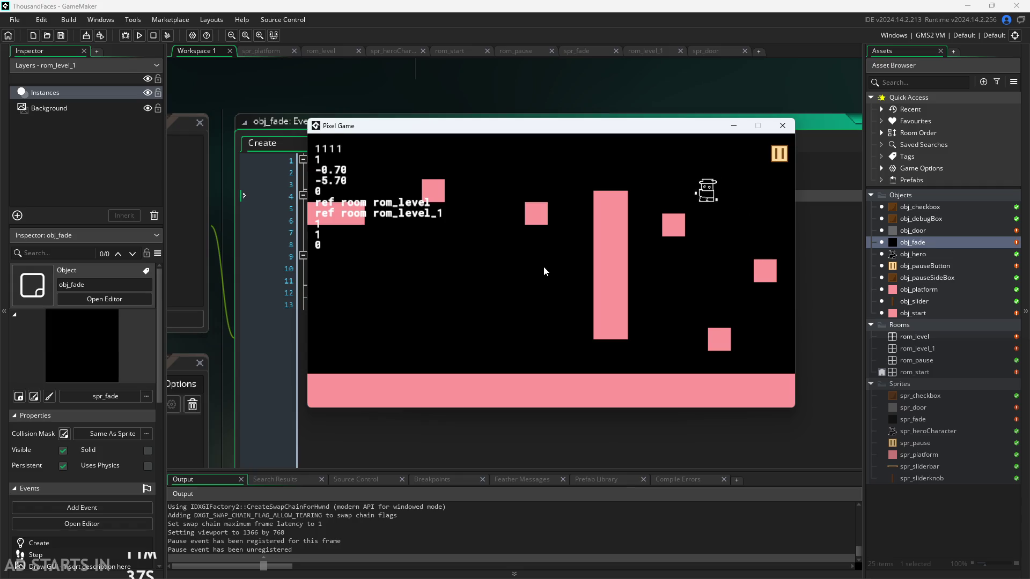
key("space")
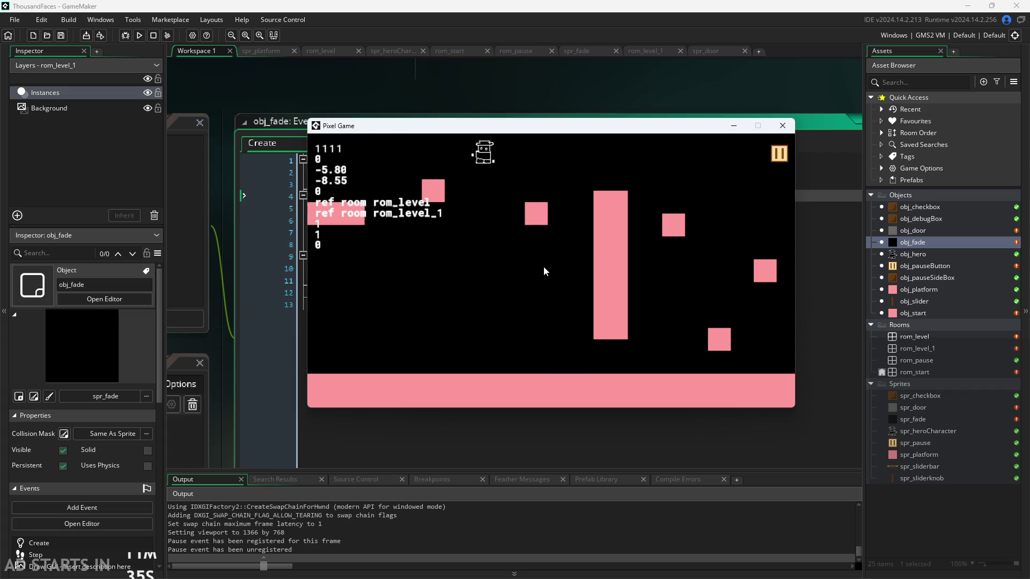
Close the game, look over obj_door, obj_start and obj_platform, then open rom_level
left_click(783, 130)
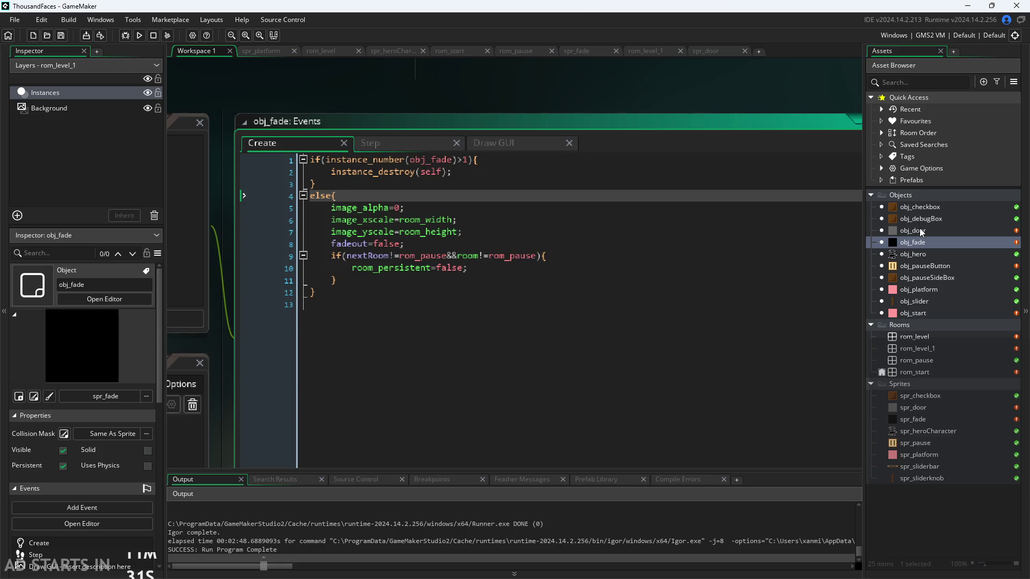
double_click(917, 230)
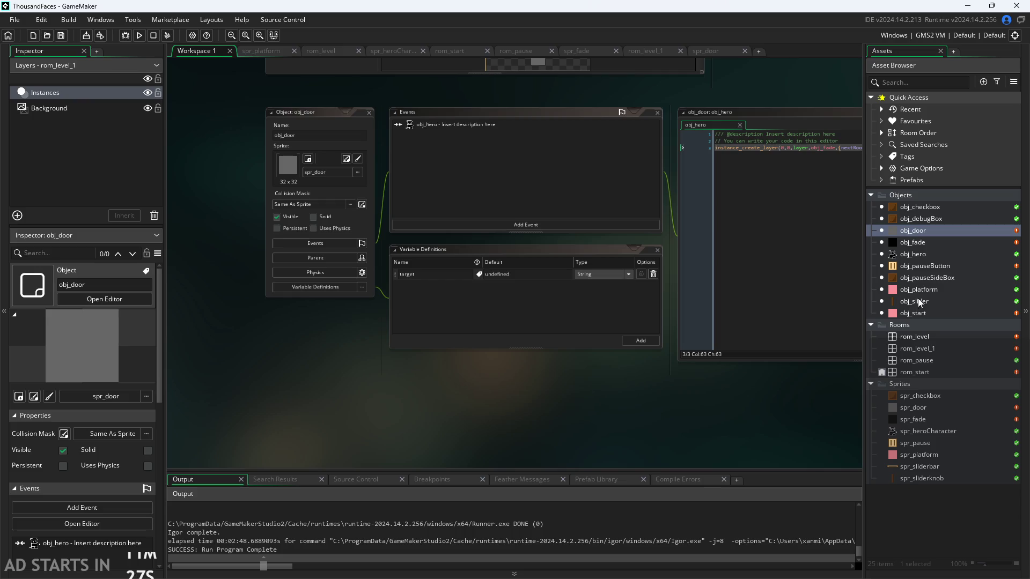
left_click(916, 312)
left_click(915, 290)
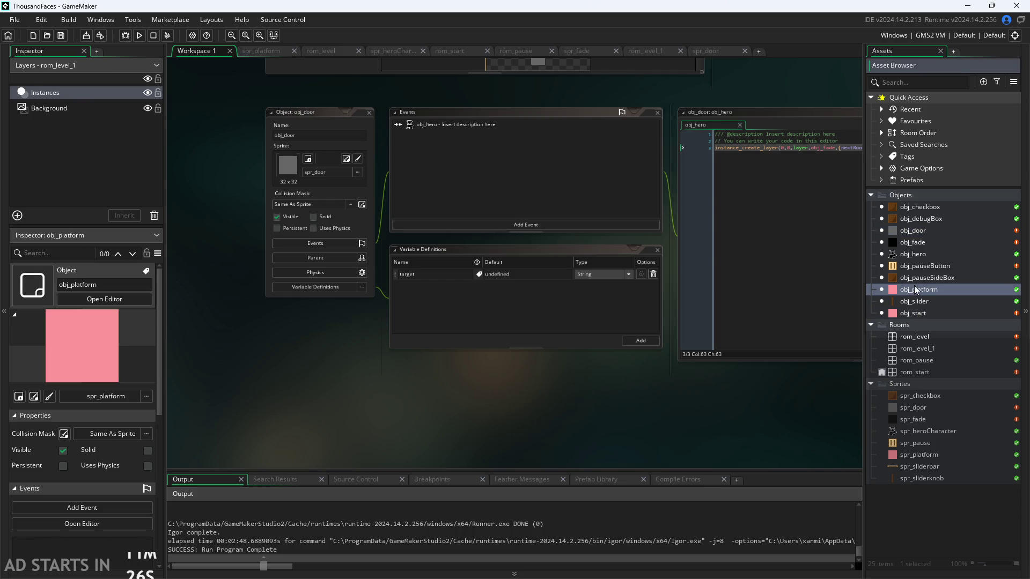
double_click(915, 336)
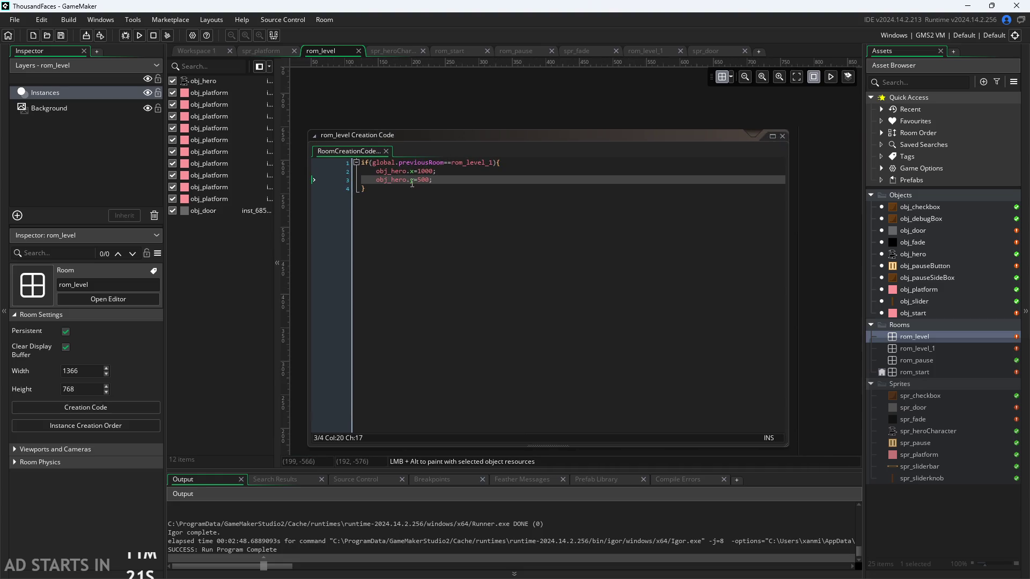
left_click(412, 184)
left_click(419, 181)
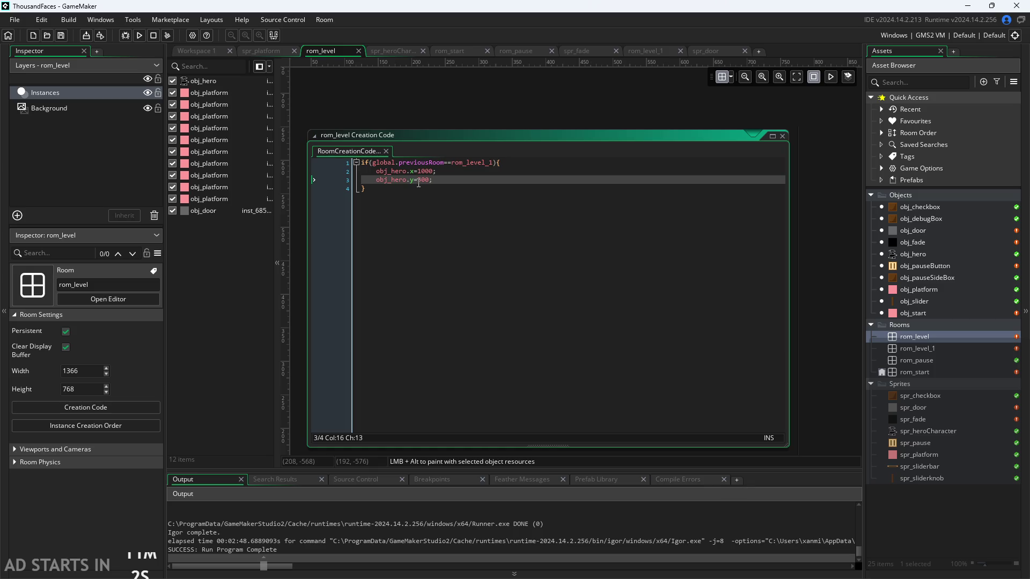
key("Up")
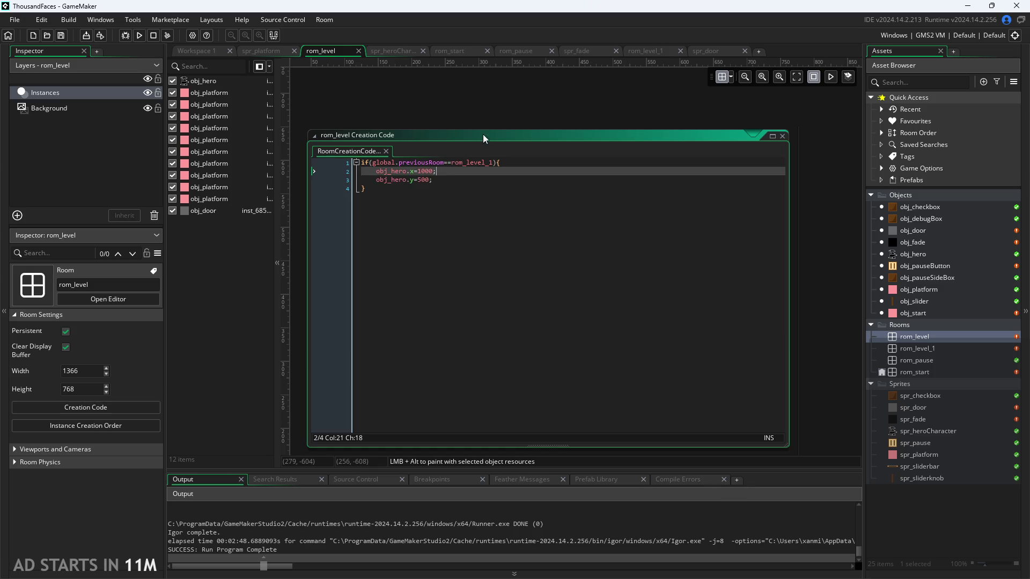
left_click(494, 124)
scroll(655, 184, "down", 2)
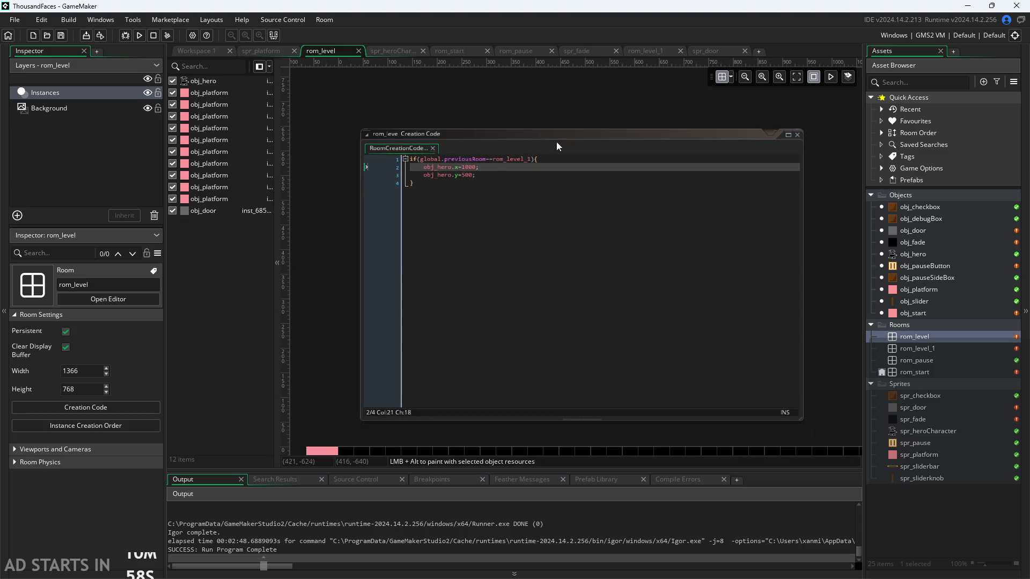
scroll(655, 184, "left", 2)
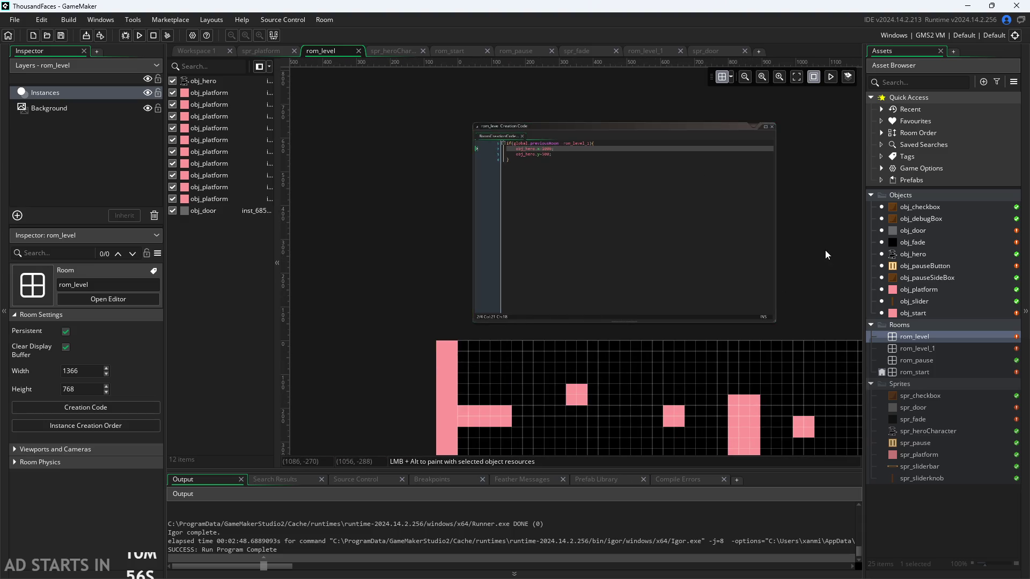
scroll(623, 198, "down", 1)
scroll(623, 198, "down", 2)
scroll(710, 223, "down", 3)
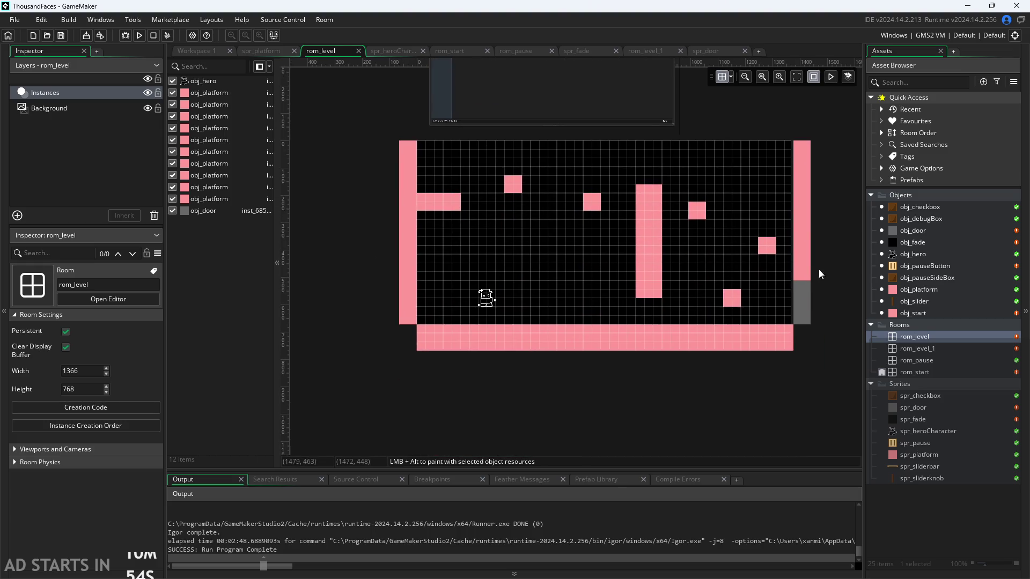
scroll(818, 269, "up", 1)
scroll(825, 285, "up", 1)
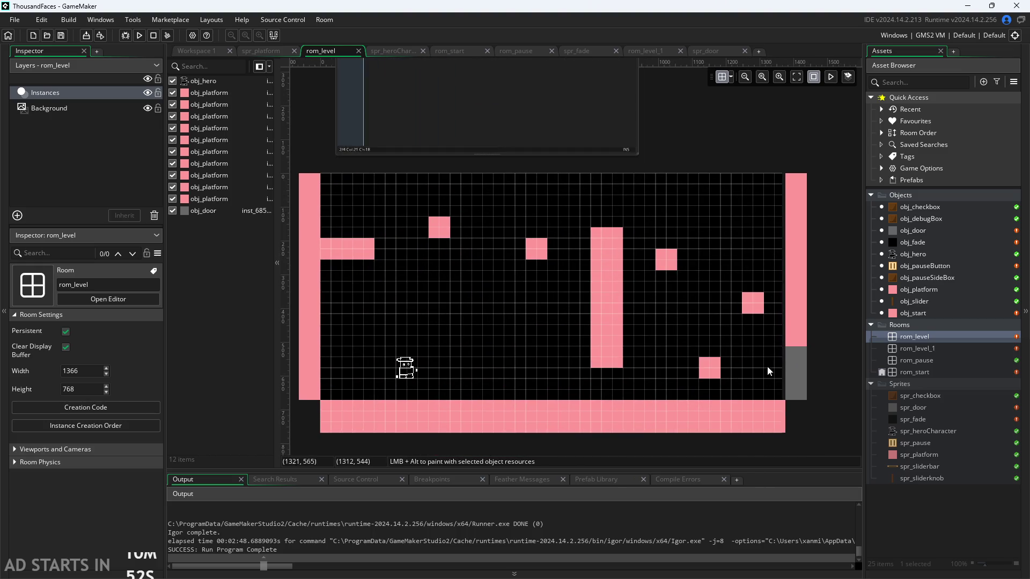
left_click(803, 369)
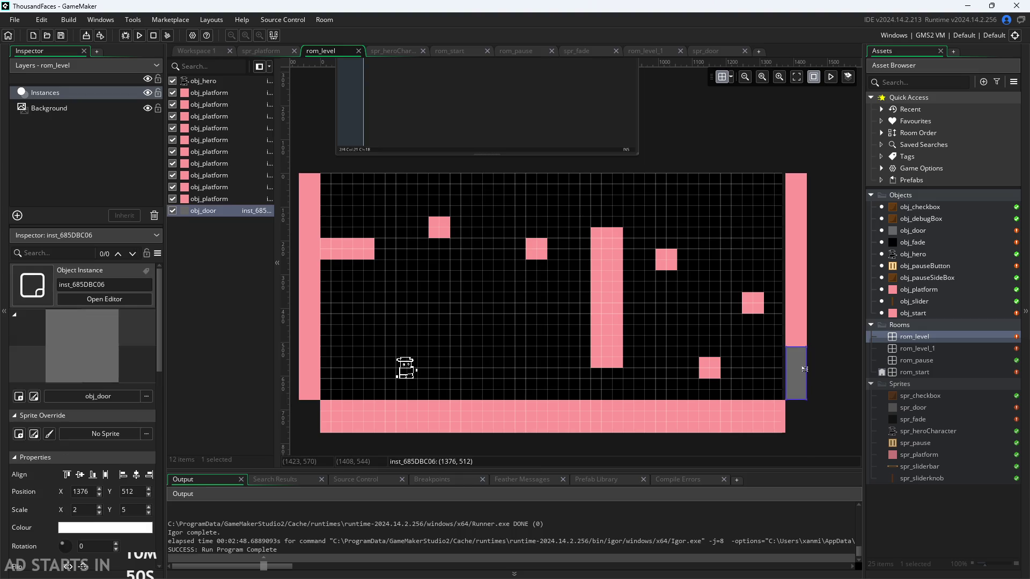
left_click(824, 354)
scroll(828, 240, "up", 3)
scroll(676, 201, "down", 2)
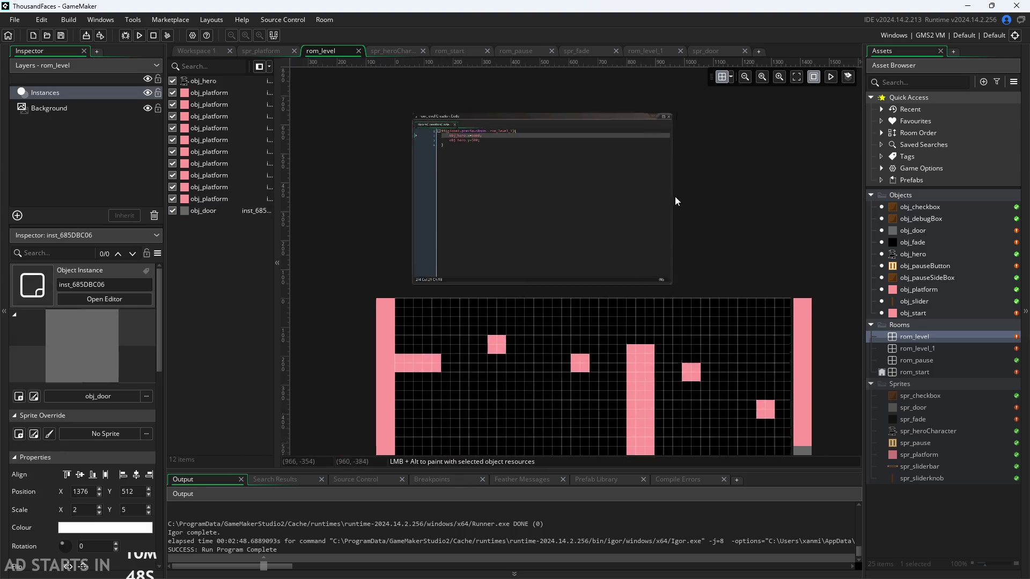
scroll(687, 202, "up", 3)
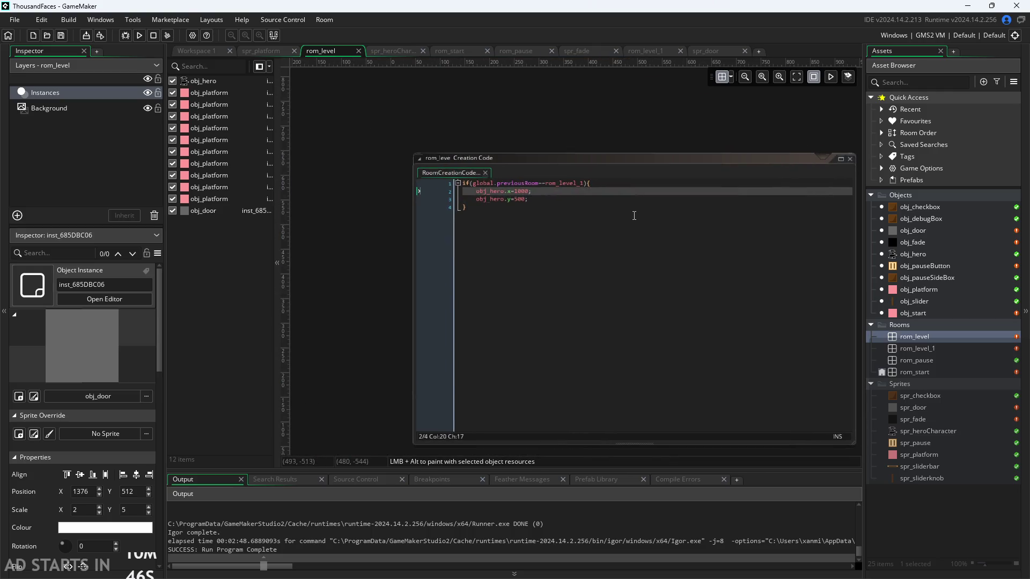
left_click(634, 215)
scroll(541, 128, "down", 2)
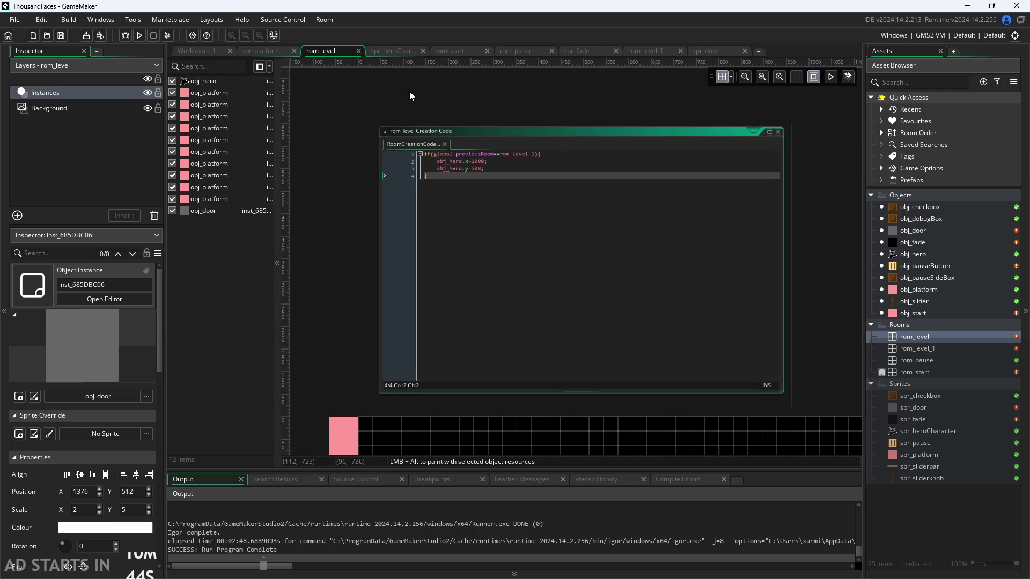
scroll(590, 215, "down", 3)
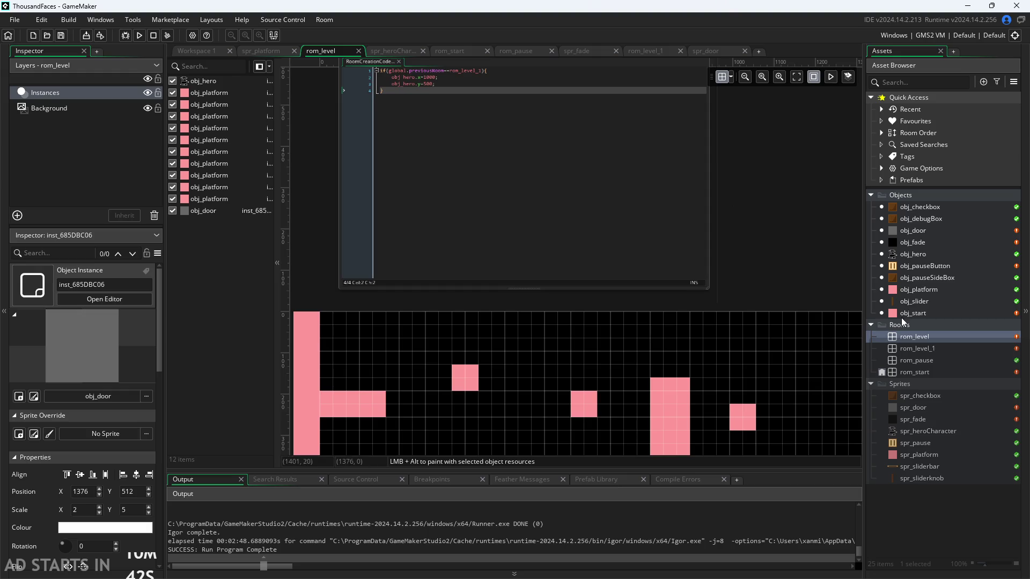
scroll(775, 230, "up", 3)
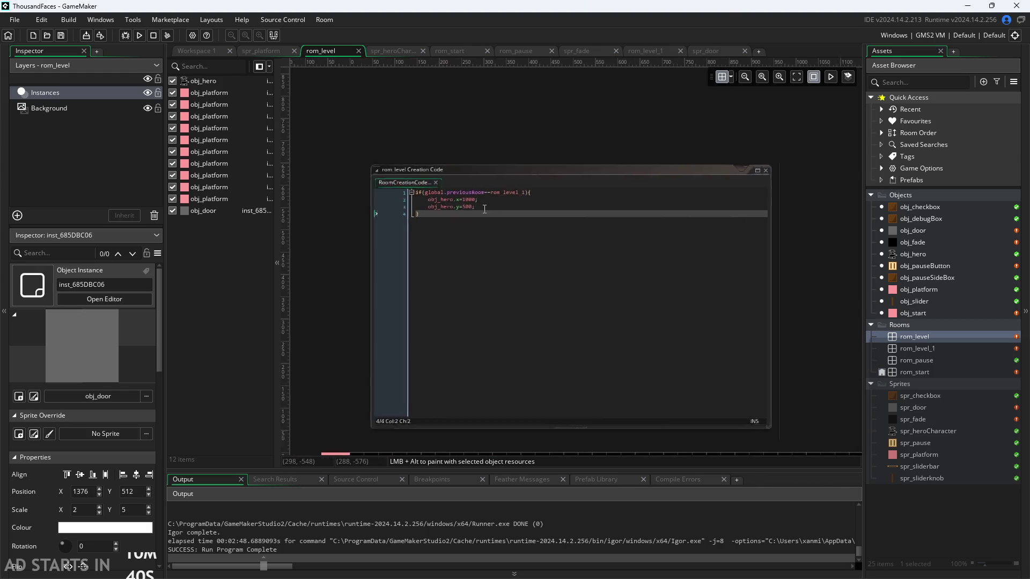
scroll(698, 177, "down", 2)
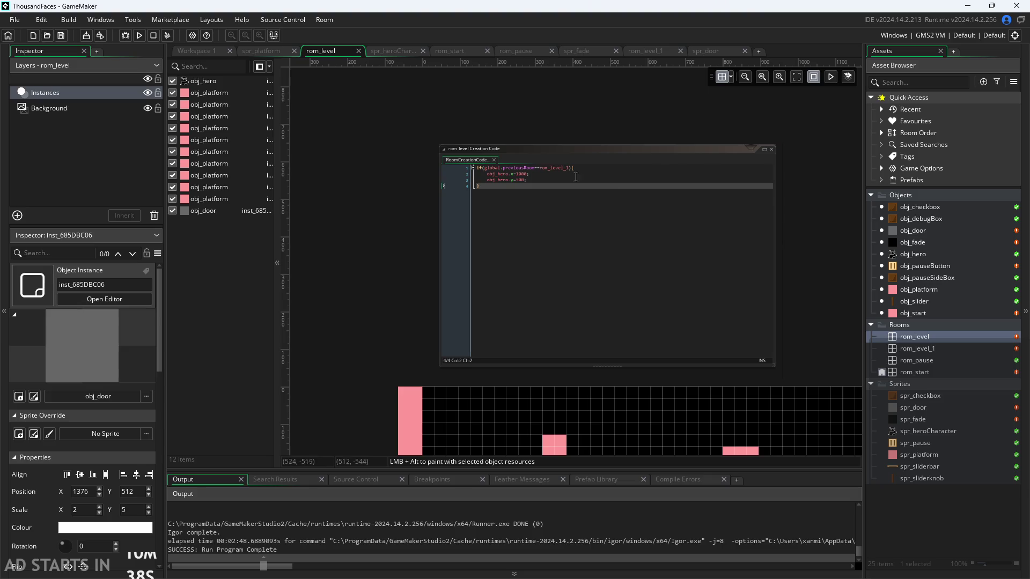
scroll(778, 237, "down", 2)
scroll(697, 241, "up", 1)
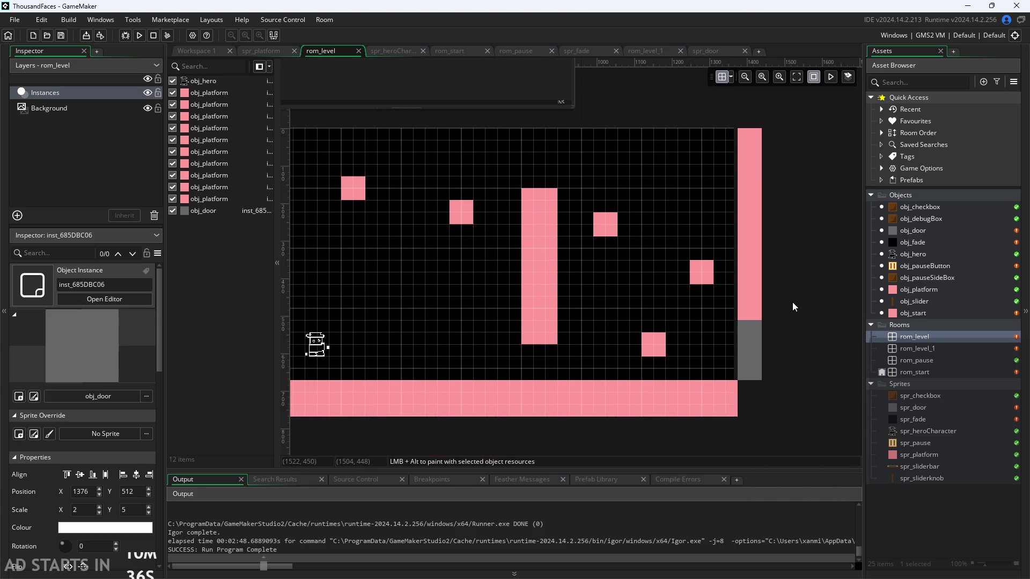
Create a new object in the Objects folder and name it obj_heroPreviousSpawn
right_click(944, 197)
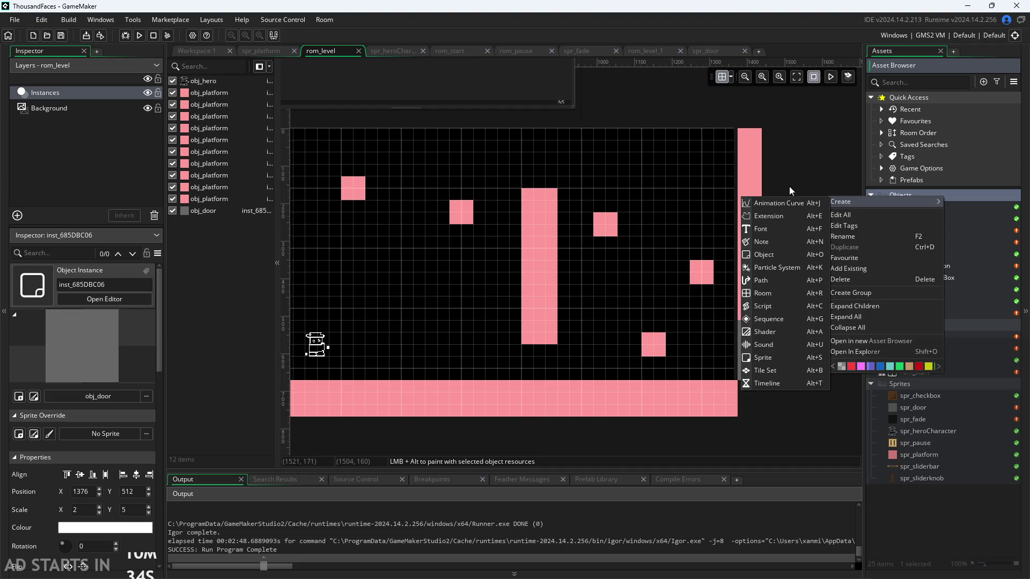
left_click(798, 160)
scroll(802, 162, "up", 5)
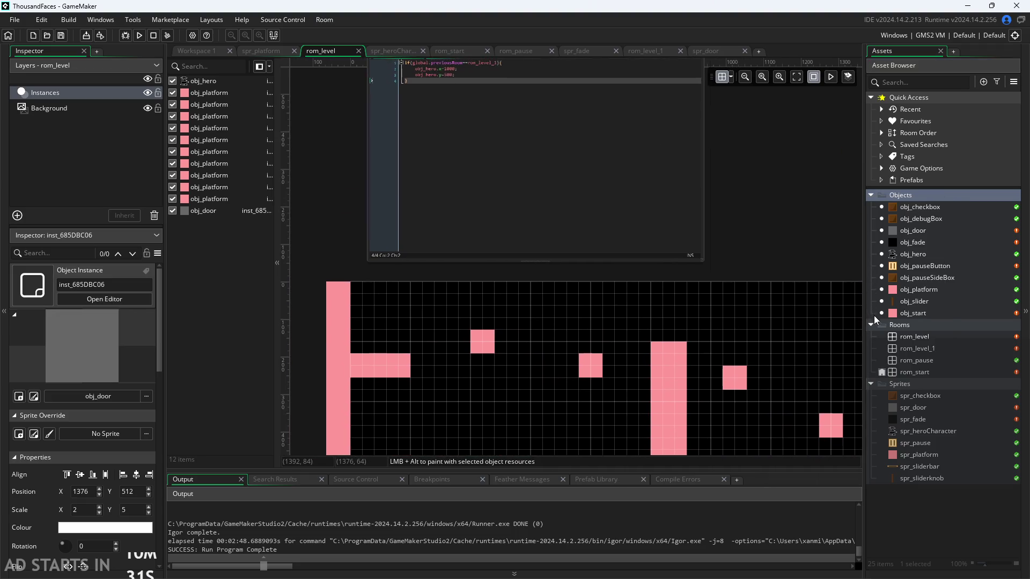
scroll(779, 208, "down", 3)
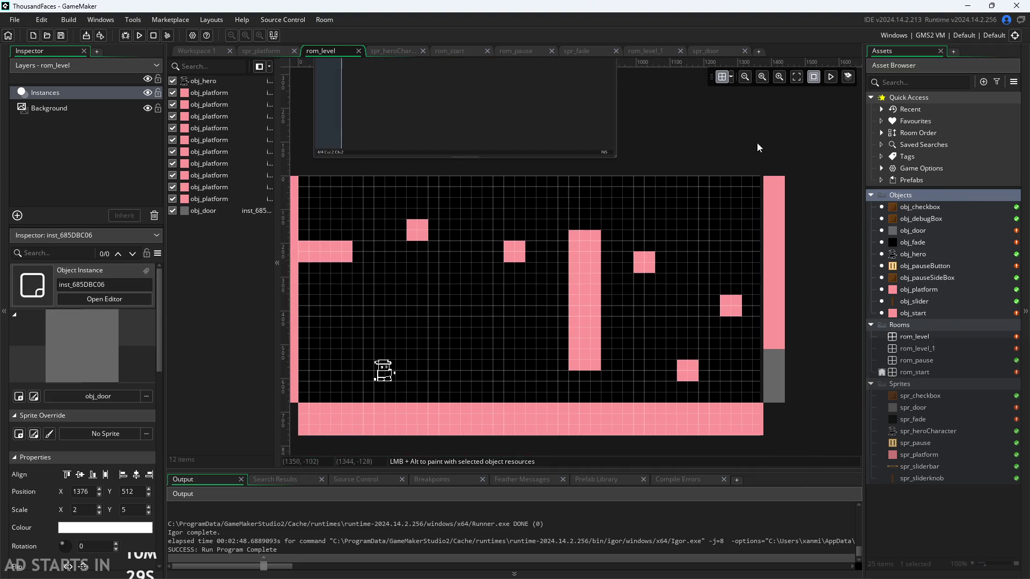
scroll(781, 131, "down", 1)
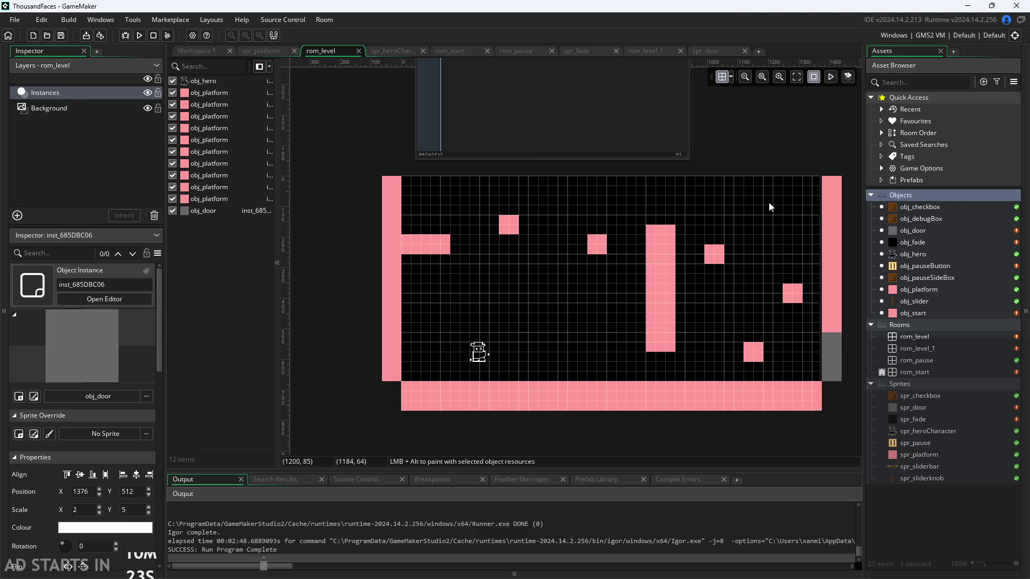
right_click(920, 198)
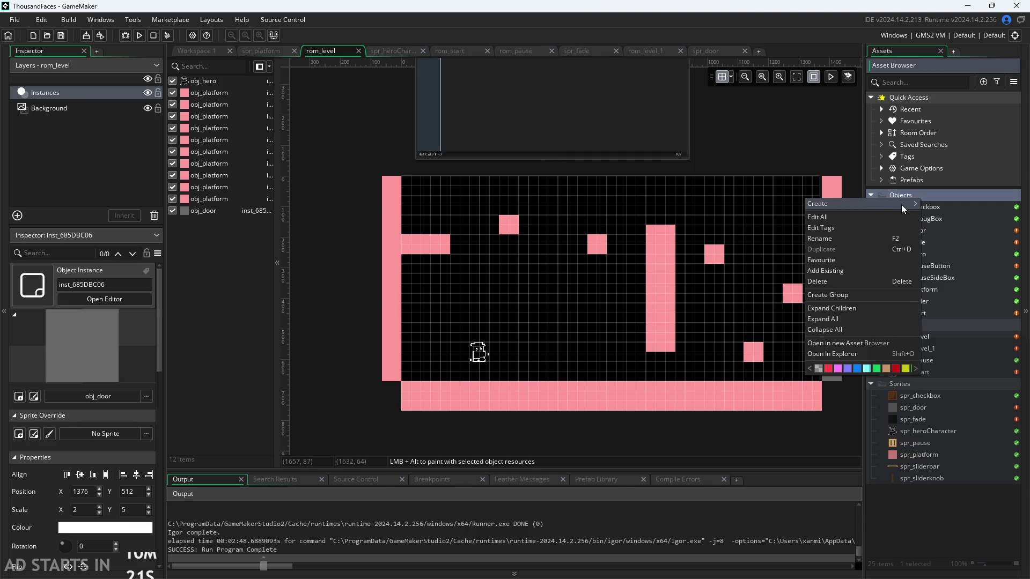
mouse_move(906, 204)
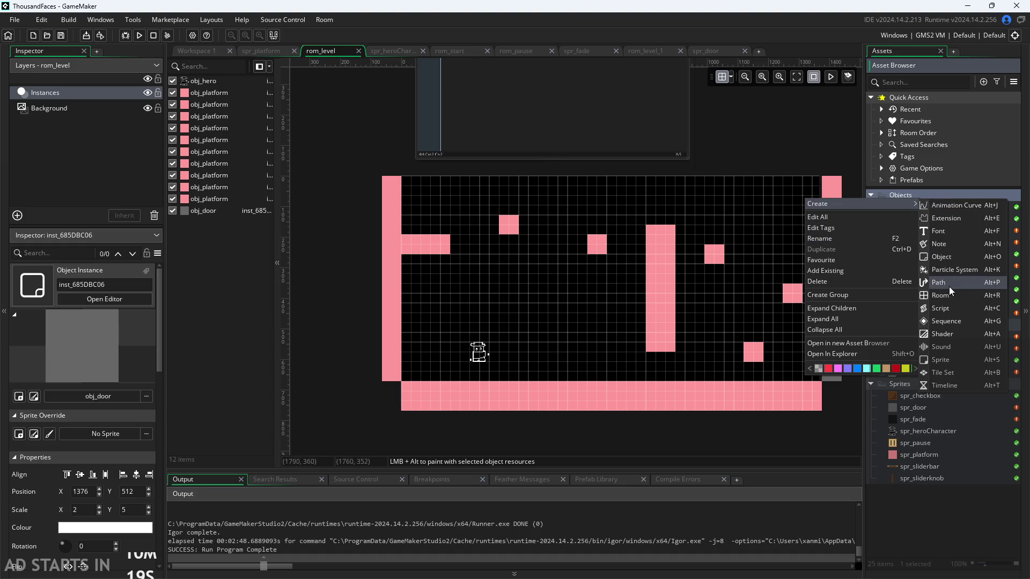
left_click(945, 261)
type("obj")
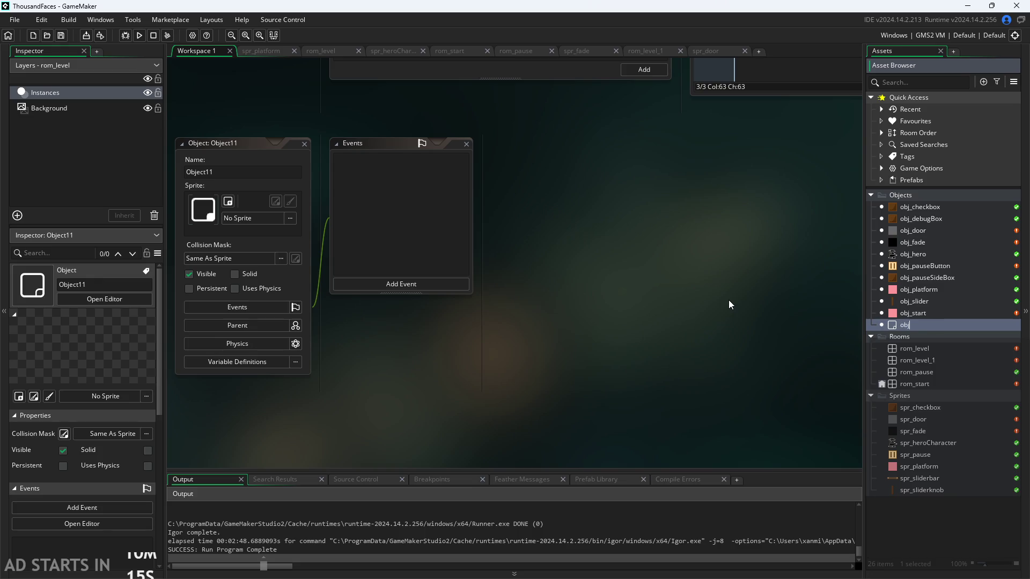
type("_")
type("h")
type("v")
key("BackSpace")
type("PreviousS")
type("pawn")
key("Return")
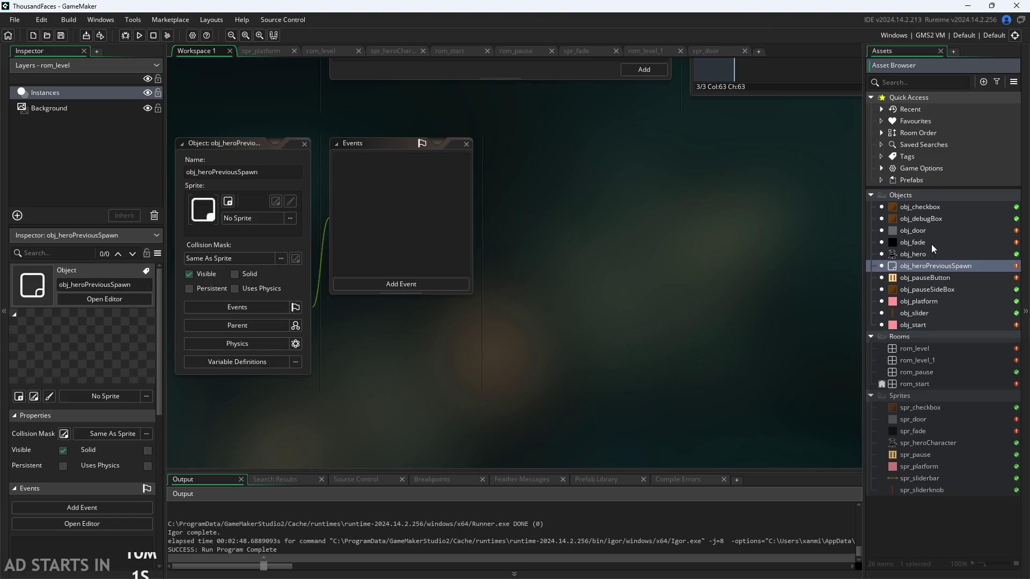
Create another object in the Objects folder named obj_heroNextSpawn
right_click(932, 195)
mouse_move(914, 195)
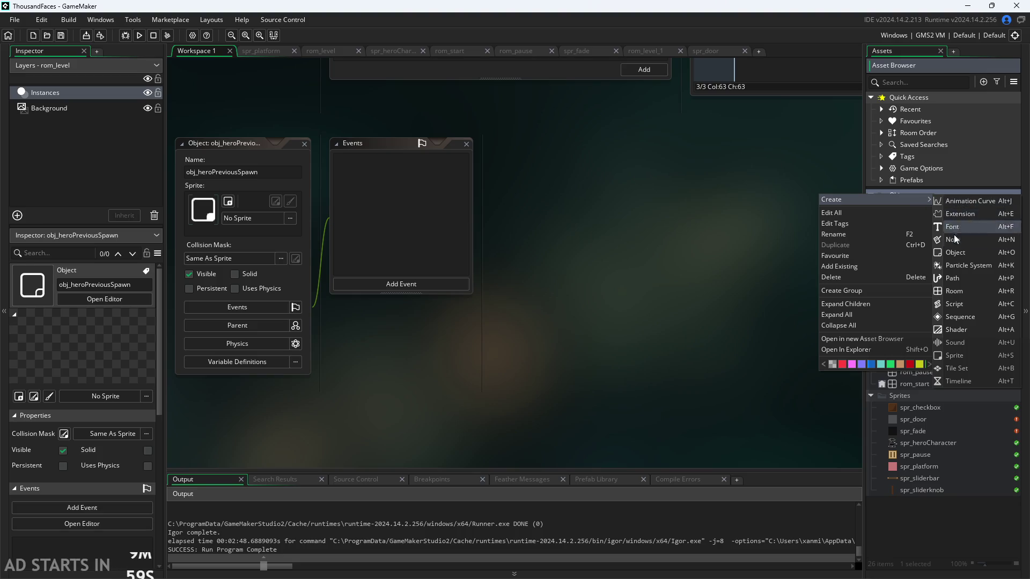
left_click(953, 256)
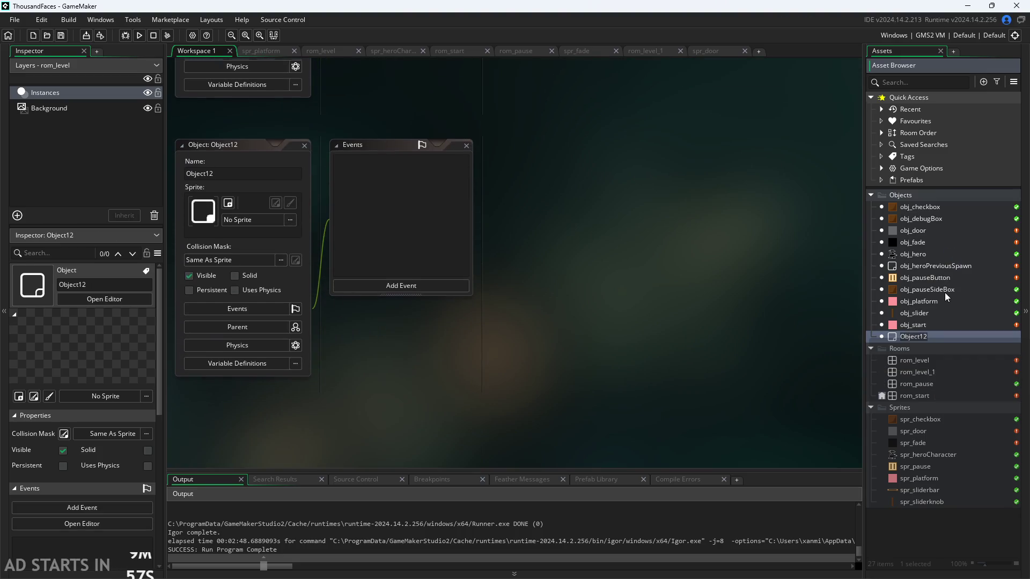
type("obj_Hero")
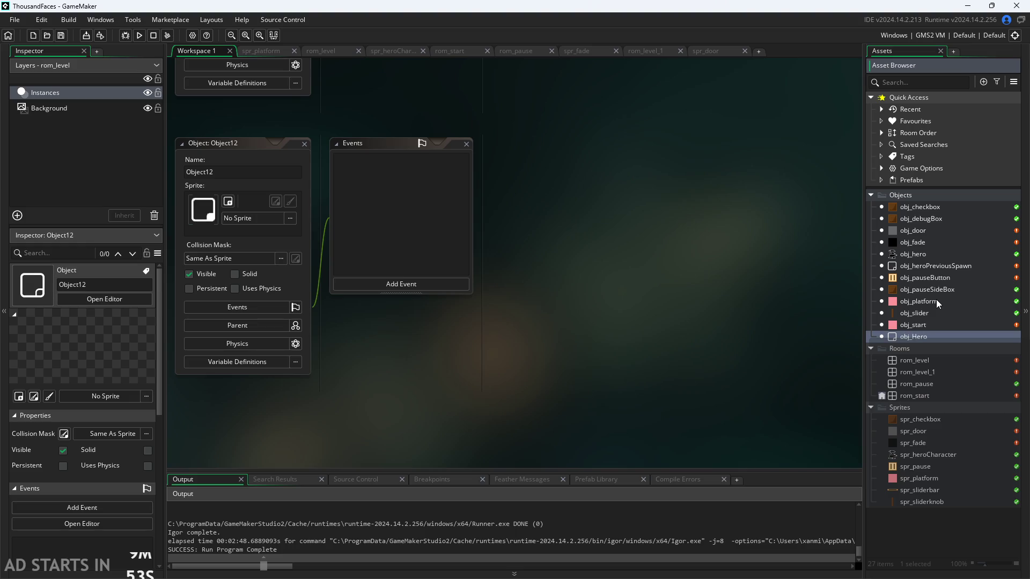
key("BackSpace")
key("BackSpace")
key("BackSpace")
type("hero")
type("NextSp")
type("awn")
key("Return")
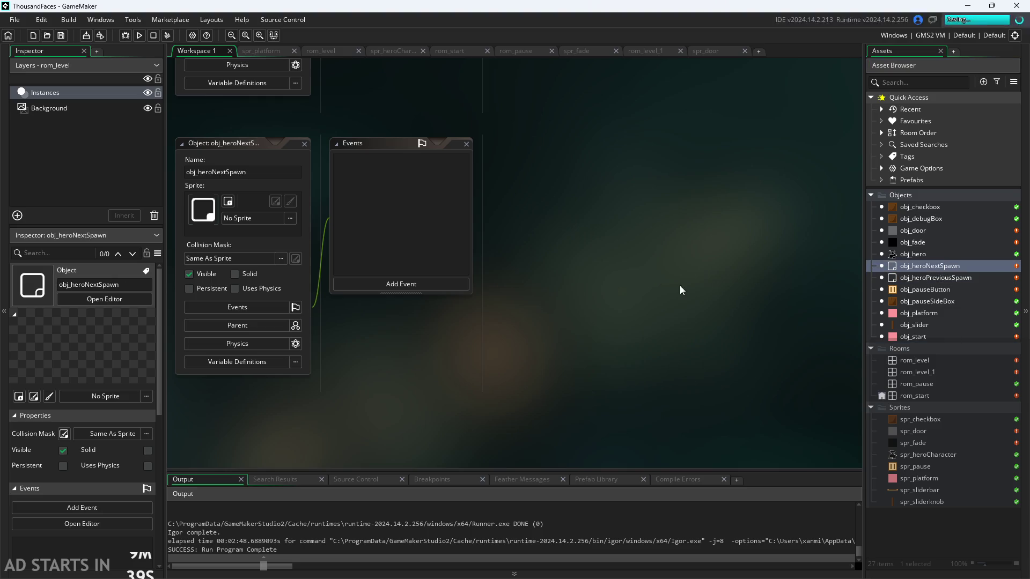
Replace 1000 on line 2 of rom_level's creation code with obj_heroNextSpawn for obj_hero.x
left_click(261, 54)
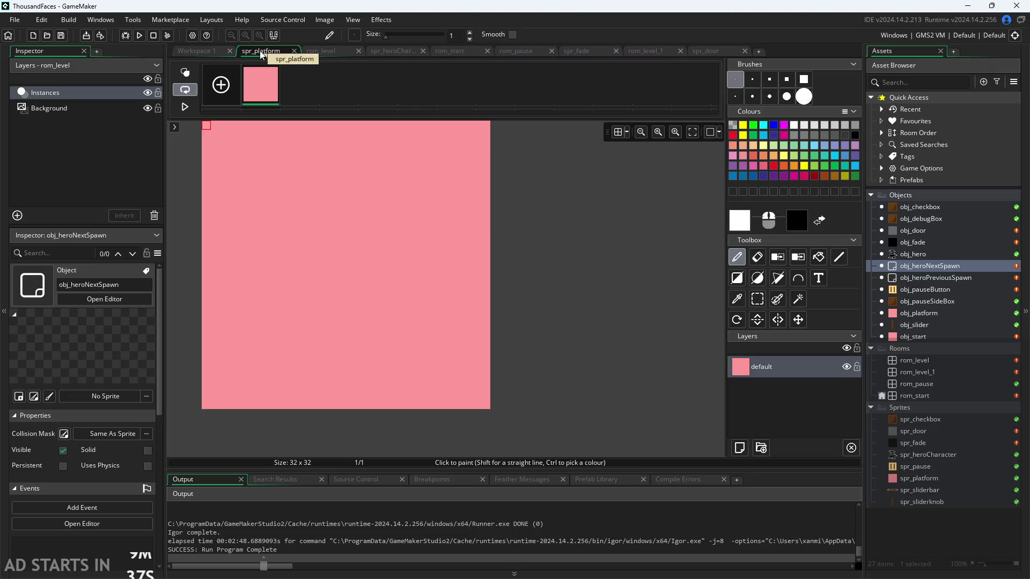
left_click(334, 53)
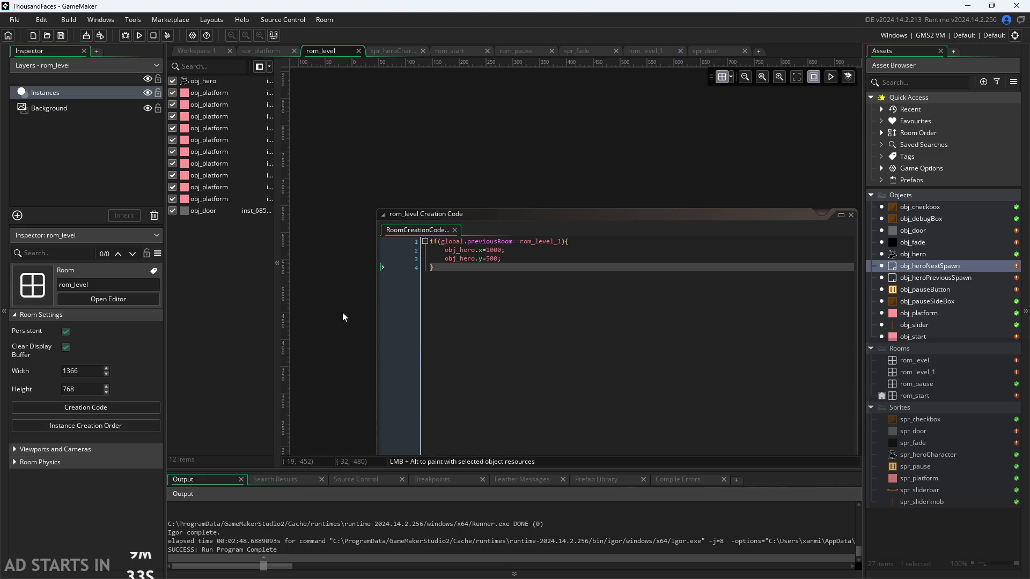
scroll(348, 256, "down", 3)
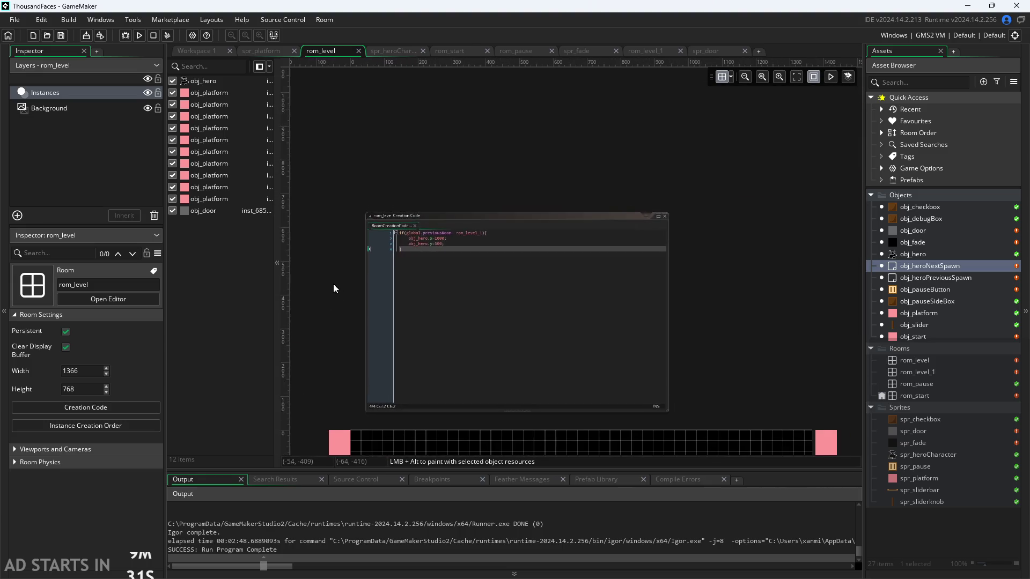
scroll(364, 191, "up", 2)
left_click(499, 136)
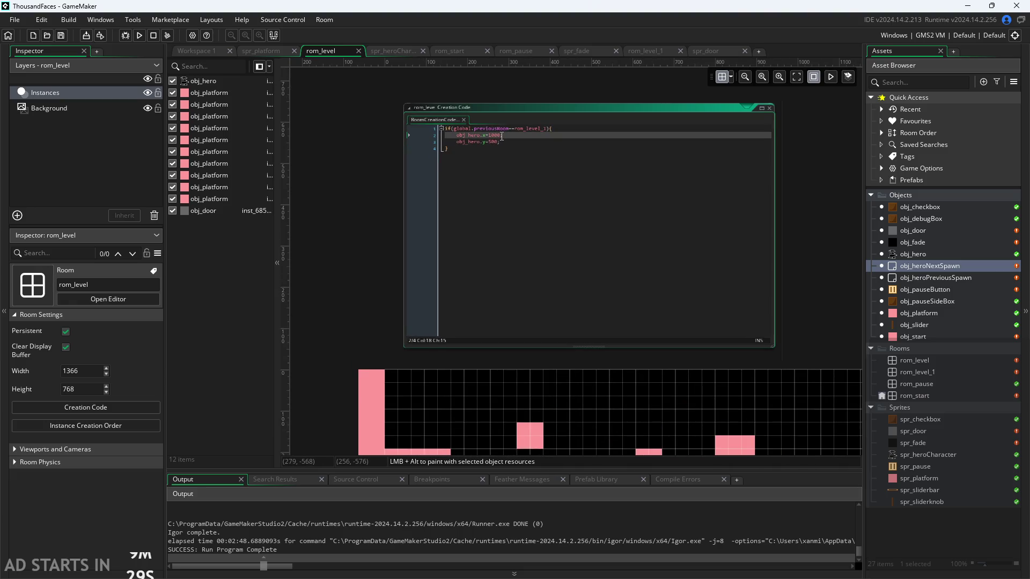
double_click(484, 130)
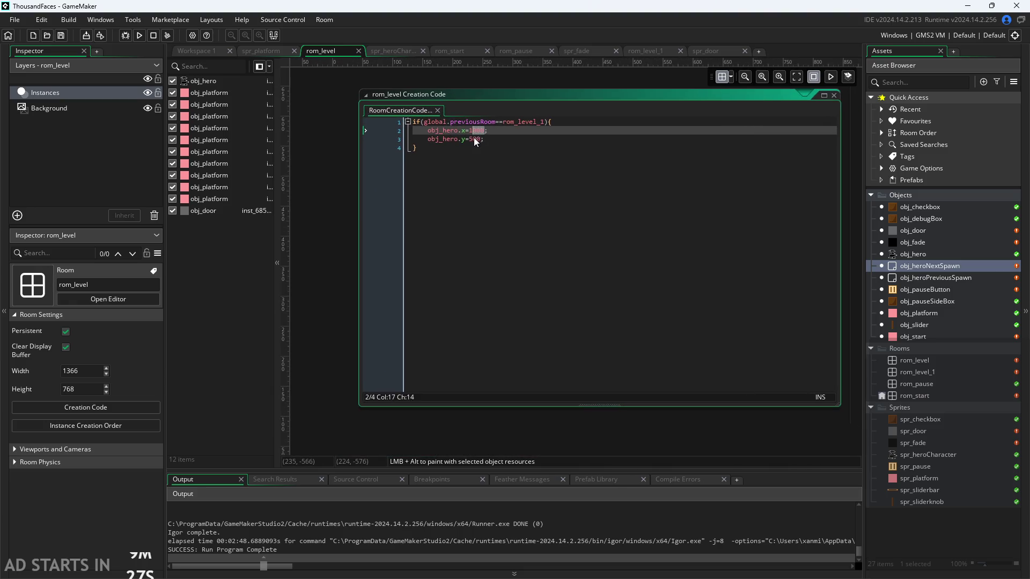
key("BackSpace")
type("obj_")
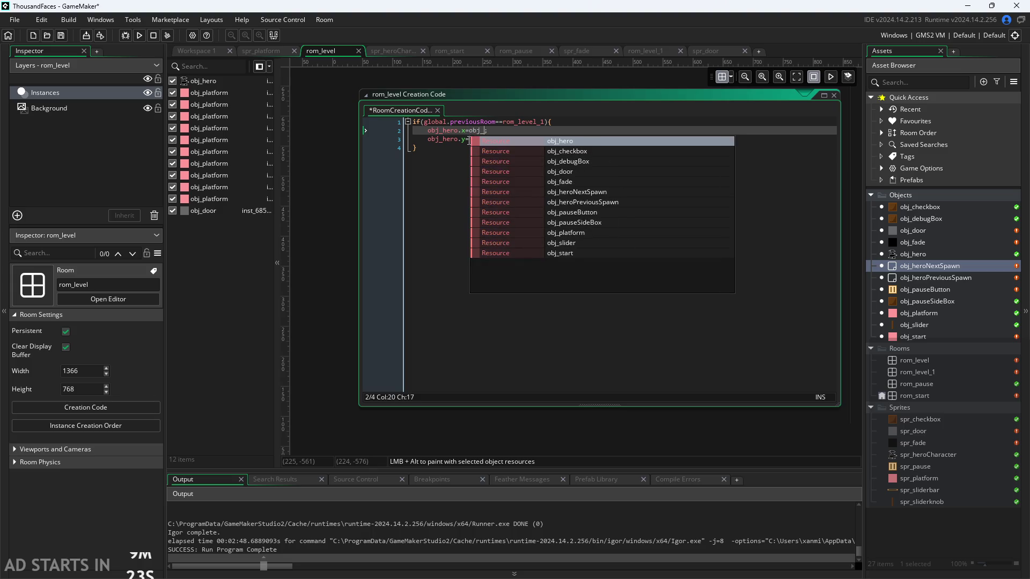
key("Down")
key("Down")
key("Down")
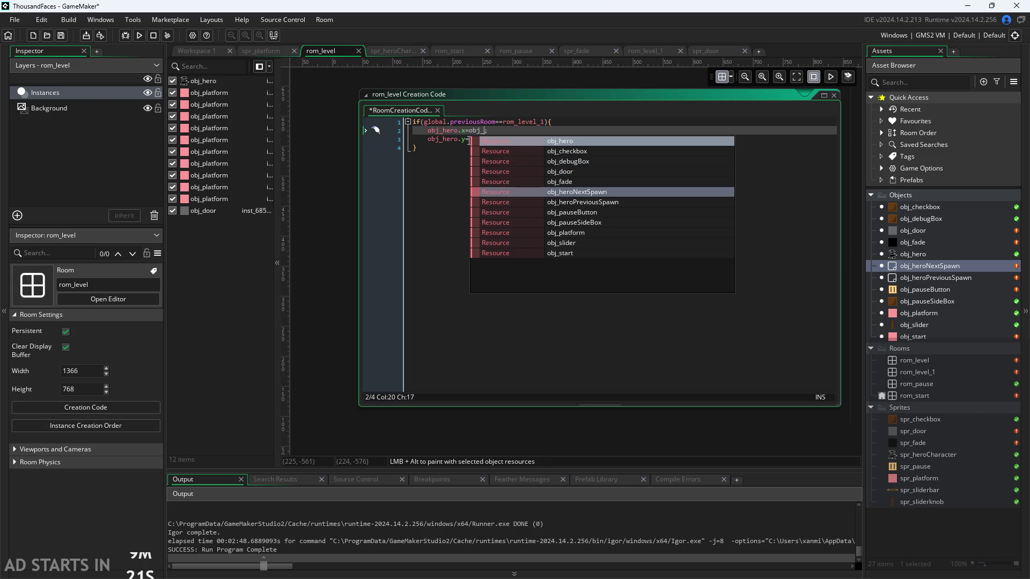
key("Return")
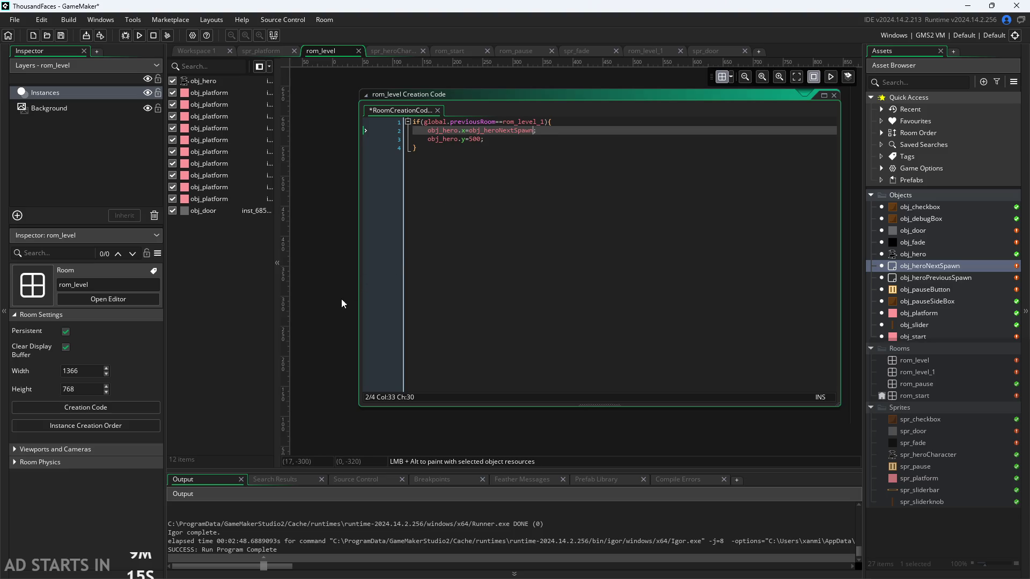
scroll(340, 299, "down", 4)
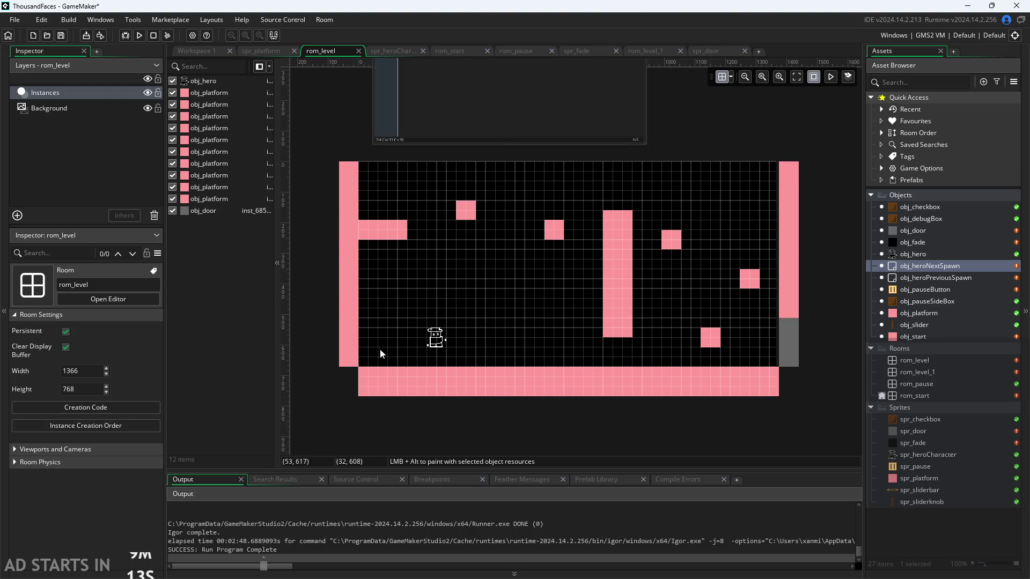
Pan the rom_level view until the Room Creation Code window is visible and focus it
left_click_drag(416, 292, 413, 335)
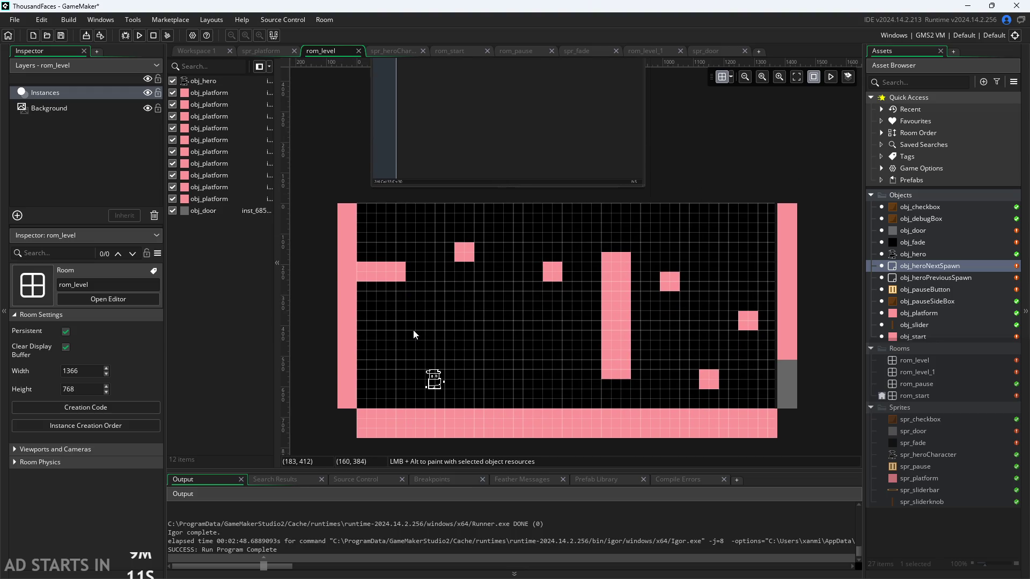
scroll(419, 257, "down", 3)
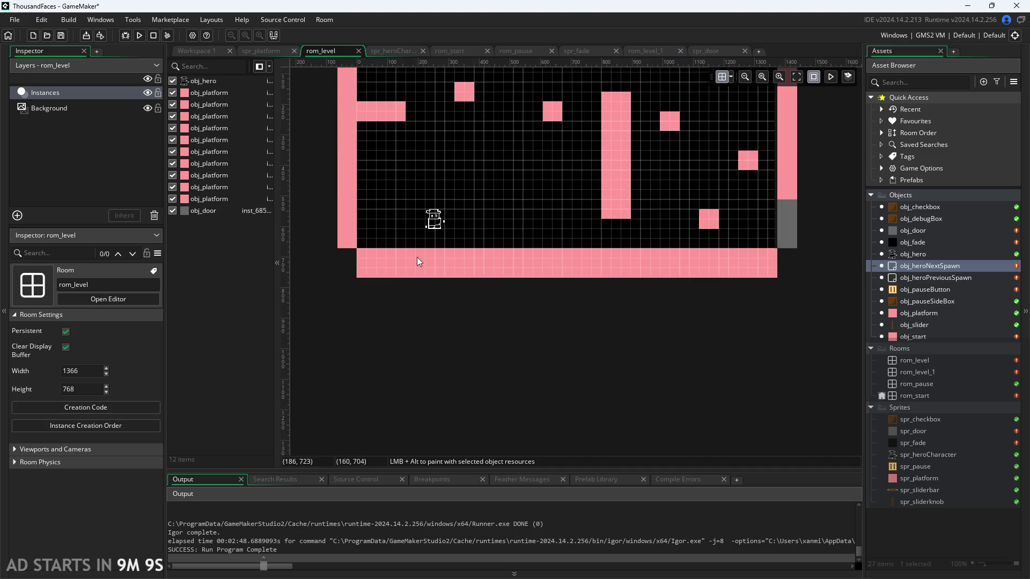
scroll(414, 301, "up", 4)
scroll(415, 301, "up", 3)
left_click(479, 203)
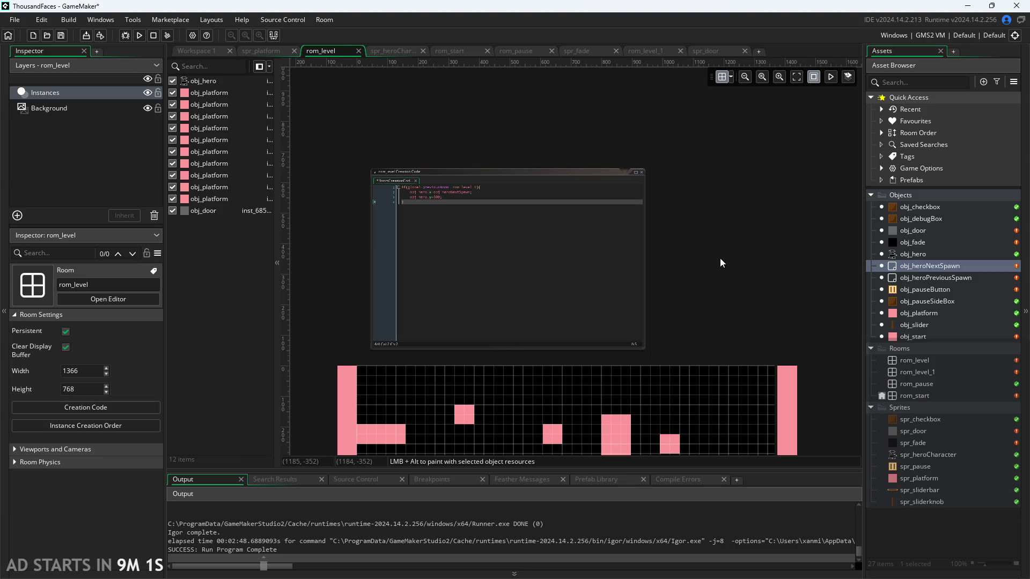
scroll(719, 258, "up", 2)
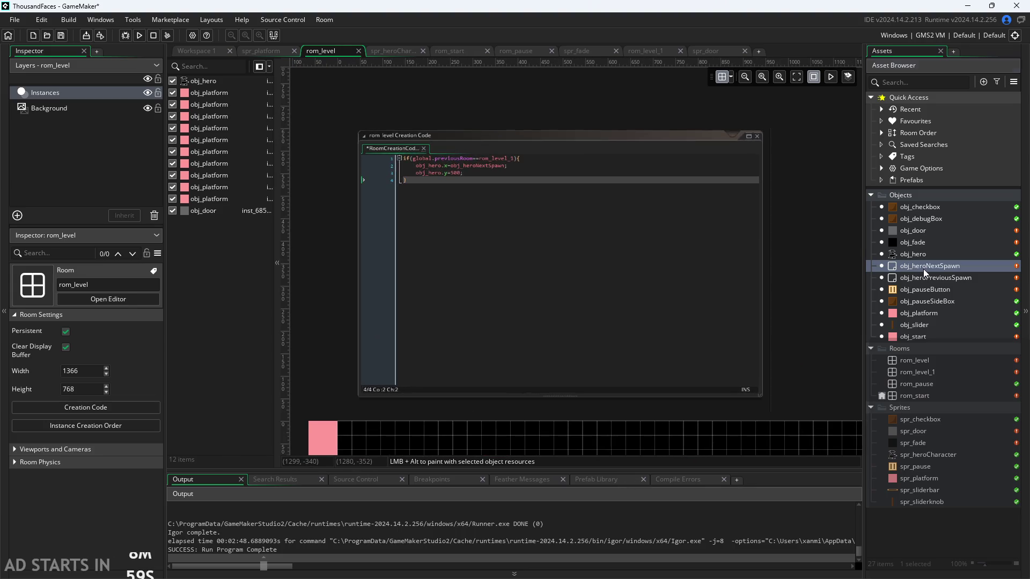
Rename obj_heroNextSpawn to obj_heroSpawn1
double_click(923, 266)
left_click_drag(251, 172, 209, 173)
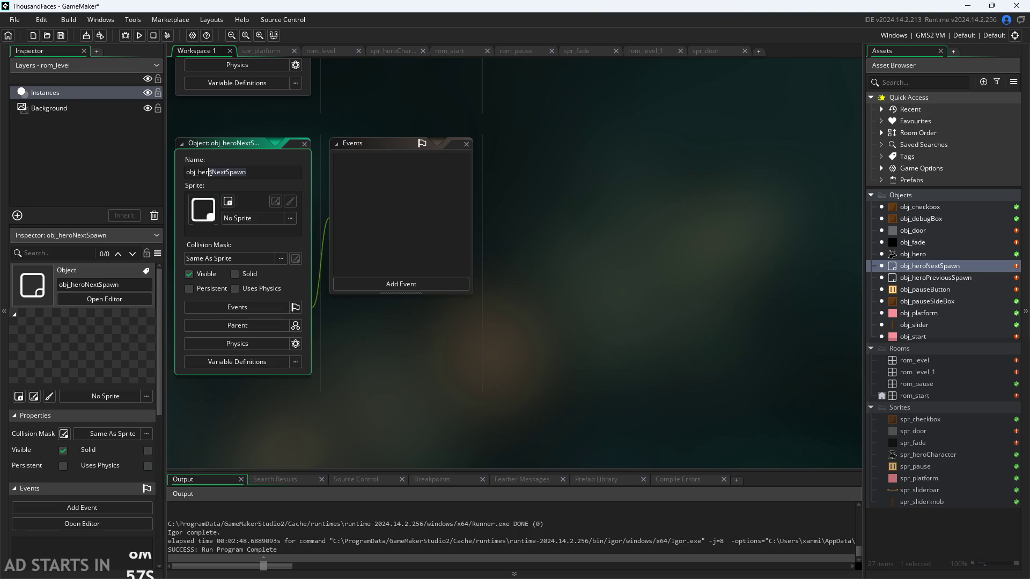
type("Spawn1")
left_click(320, 50)
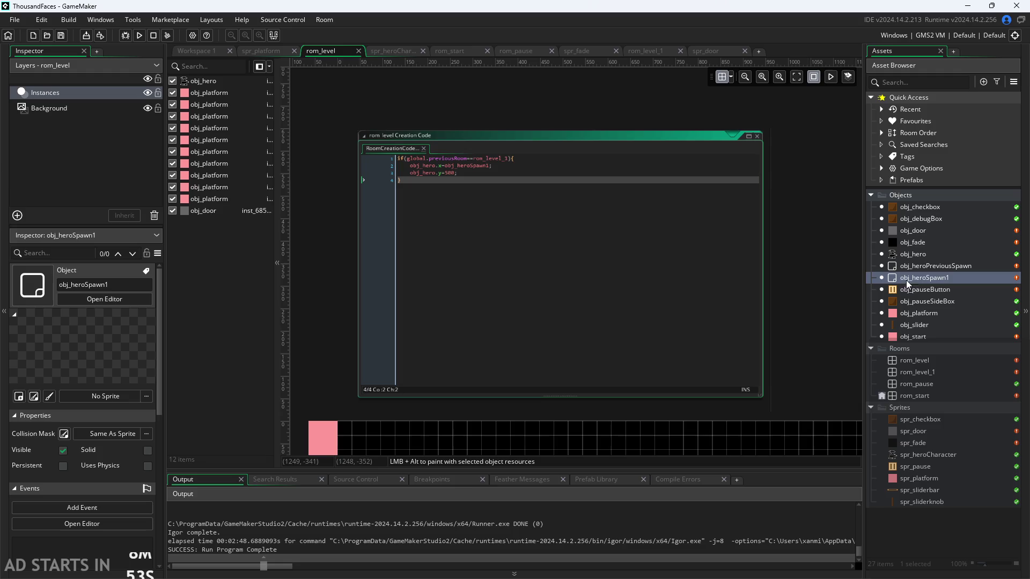
Rename obj_heroPreviousSpawn to obj_heroSpawn2
double_click(926, 265)
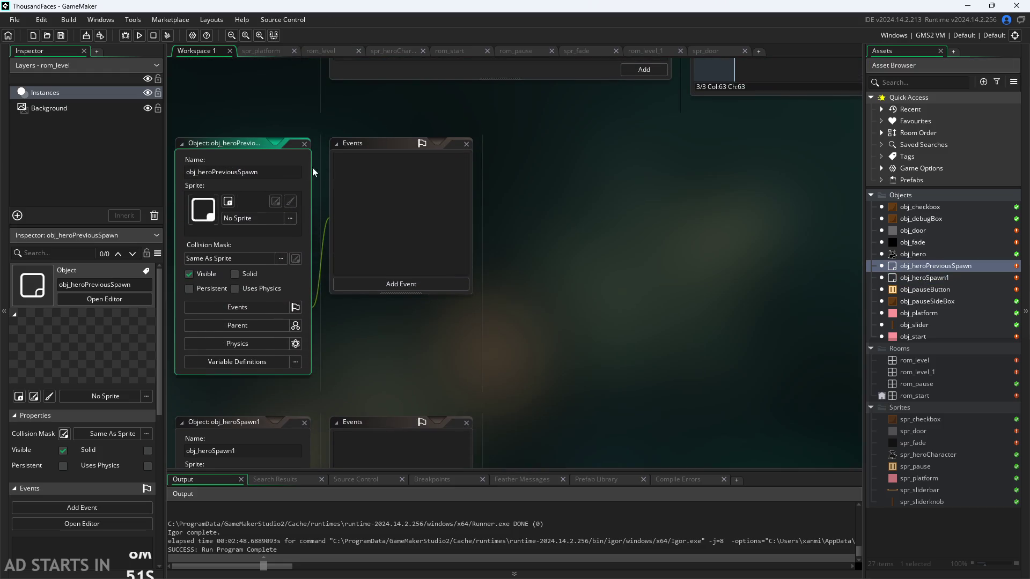
left_click_drag(264, 172, 215, 180)
type("s")
key("Return")
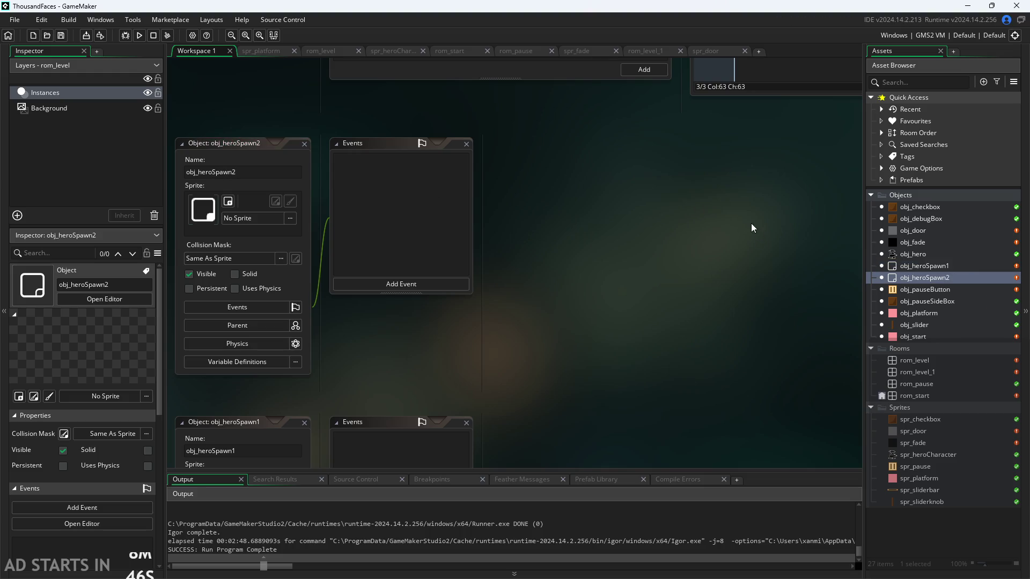
Reopen the rom_level room from the Asset Browser
scroll(752, 228, "up", 3)
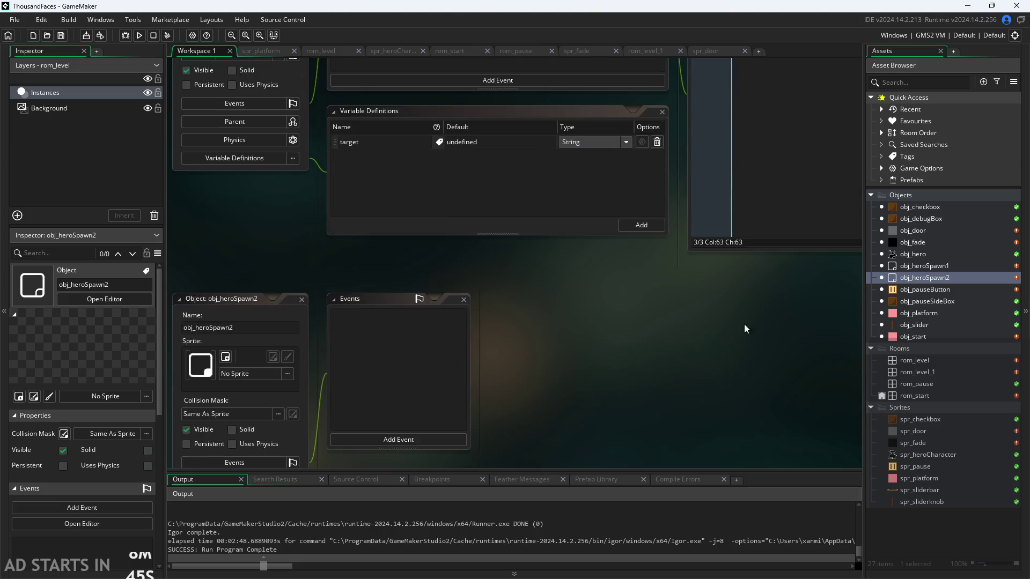
double_click(929, 314)
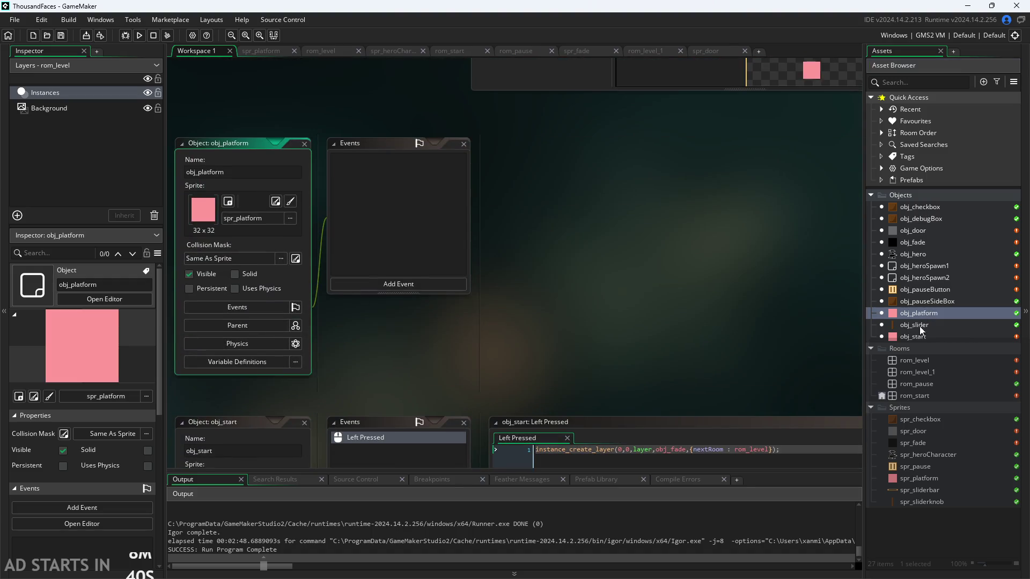
double_click(914, 360)
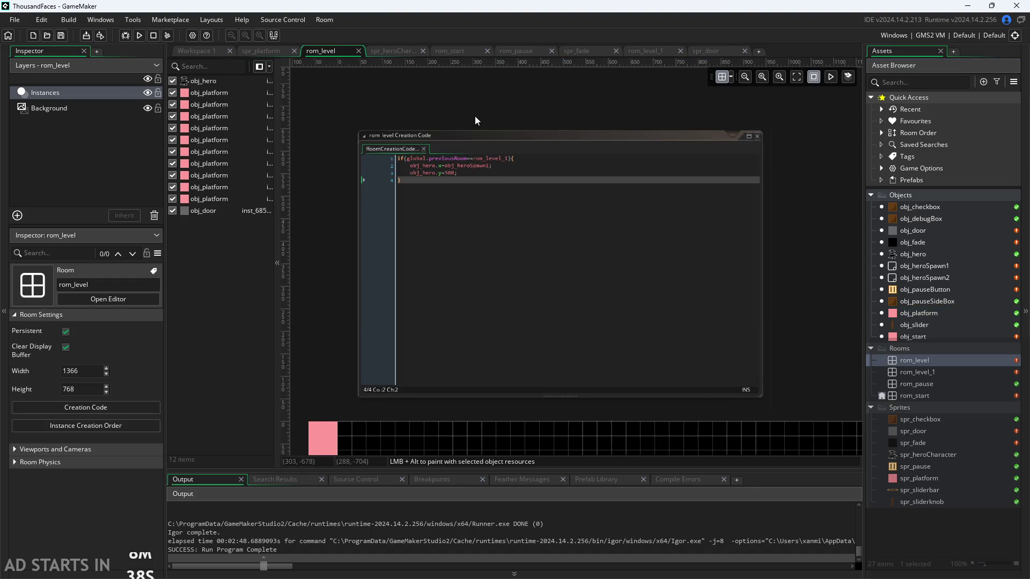
Inside the rom_level_1 if-block, set obj_hero's x and y from the spawn object's .x and .y
double_click(395, 190)
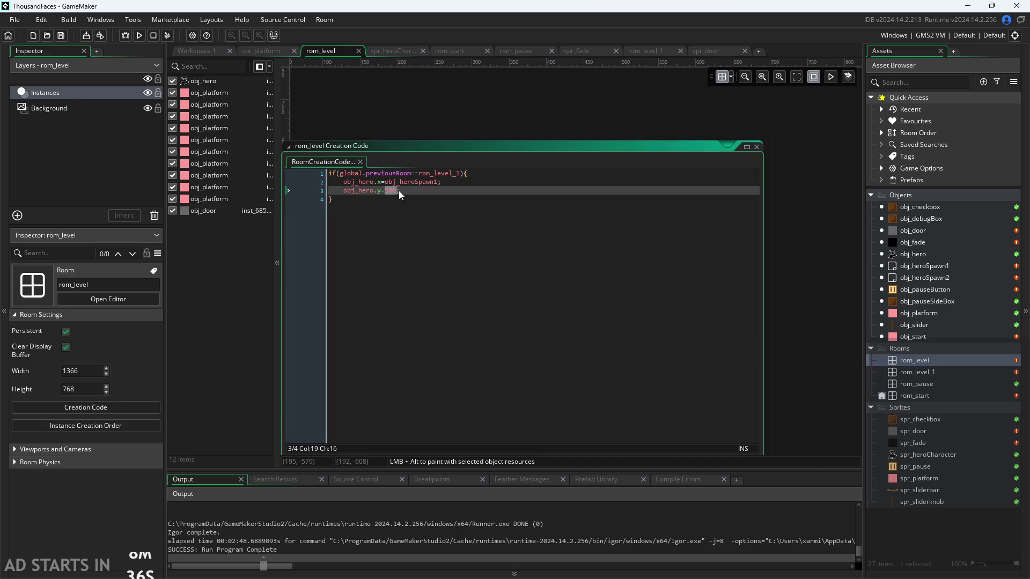
left_click(438, 182)
type(".x")
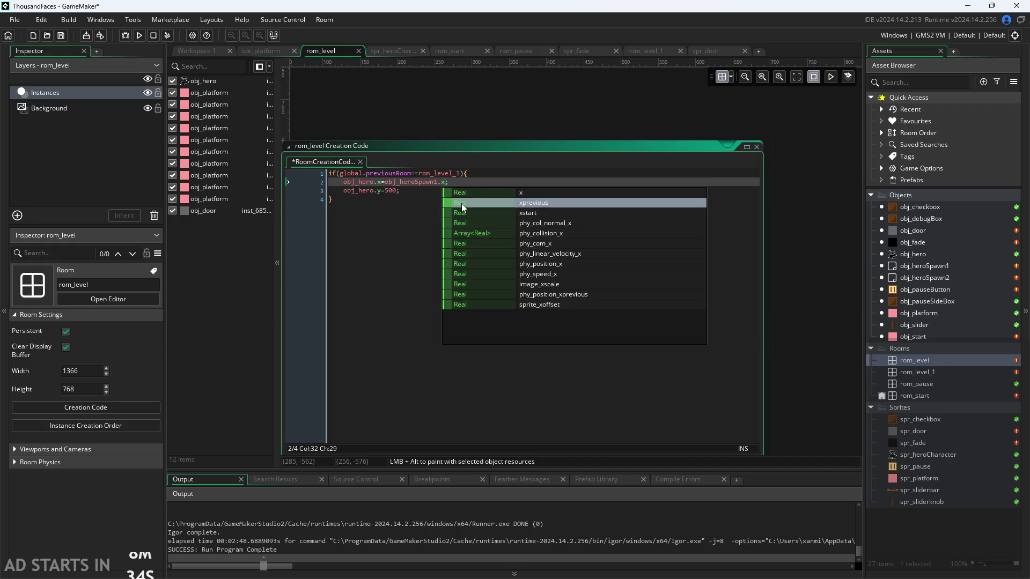
left_click(385, 192)
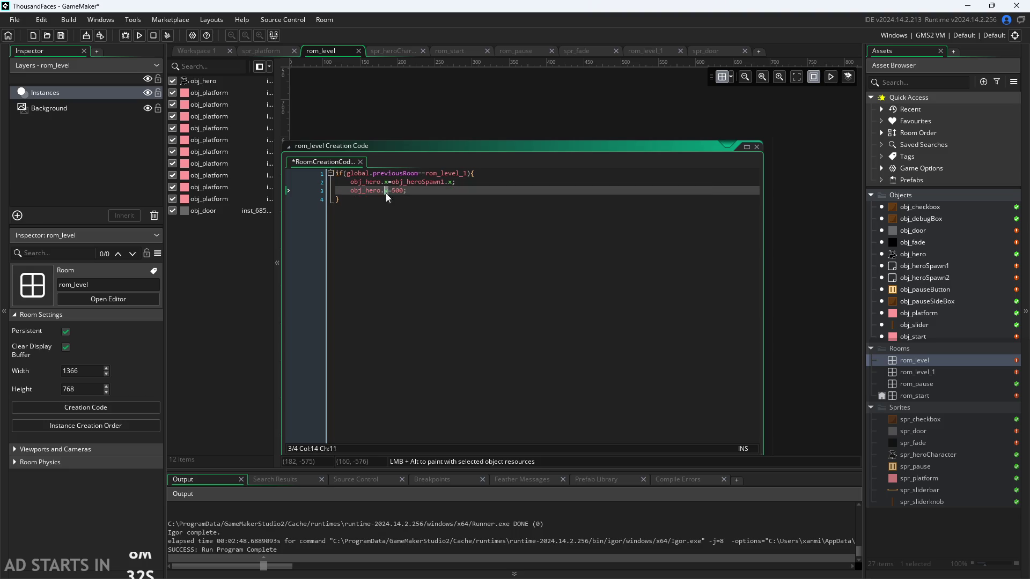
left_click(393, 191)
left_click_drag(398, 191, 403, 189)
type("hero")
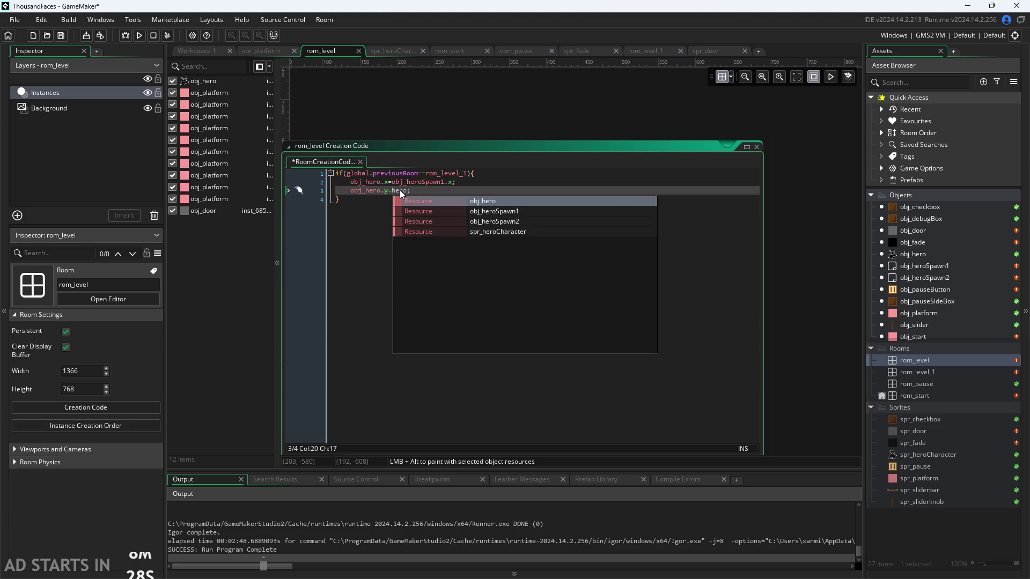
key("Down")
key("Down")
key("Return")
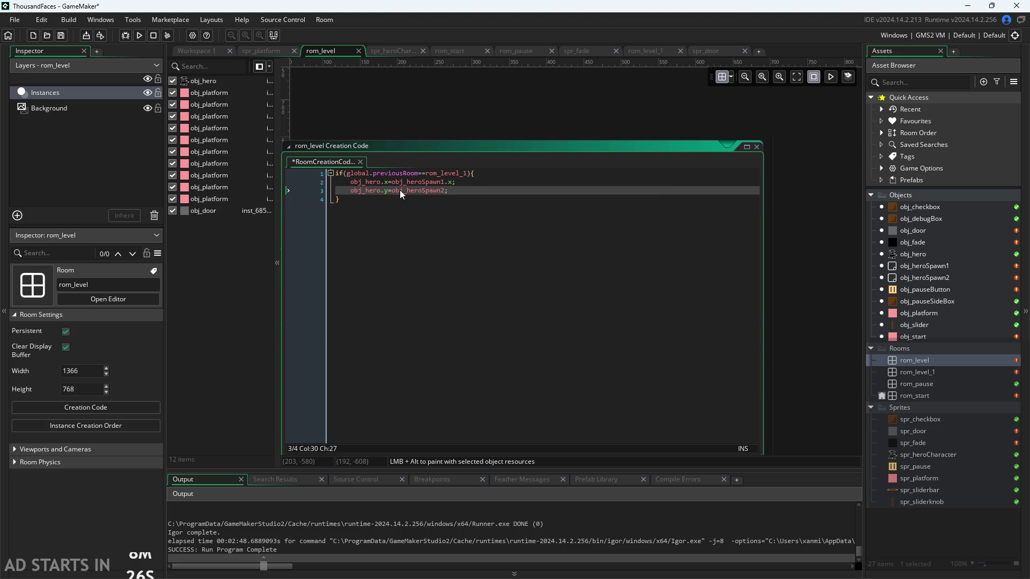
type(".")
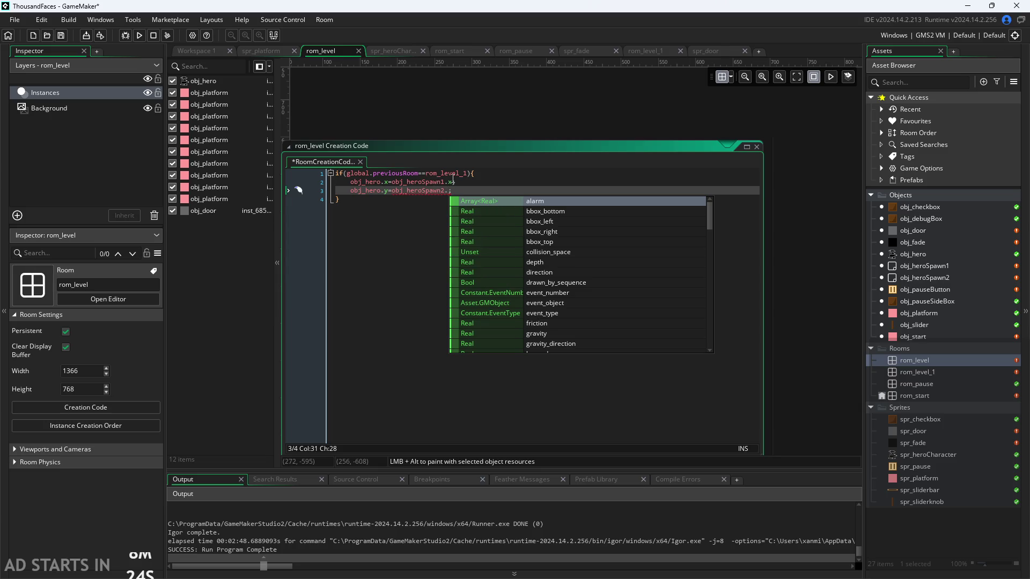
type("y")
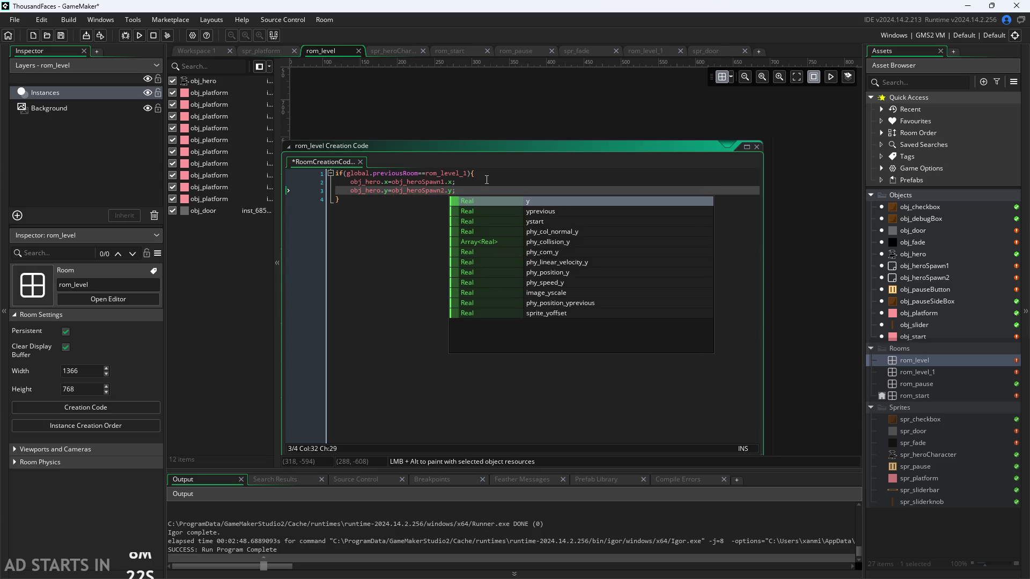
left_click(453, 182)
key("Left")
key("Left")
key("Left")
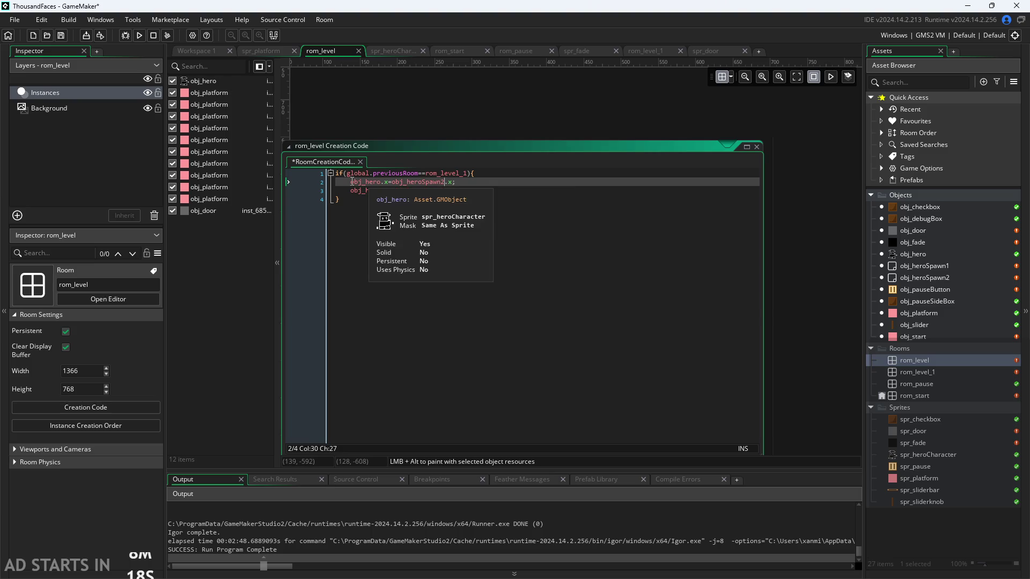
Copy the two position lines above the if-statement and switch them to obj_heroSpawn1
left_click_drag(350, 182, 473, 193)
key("ctrl+c")
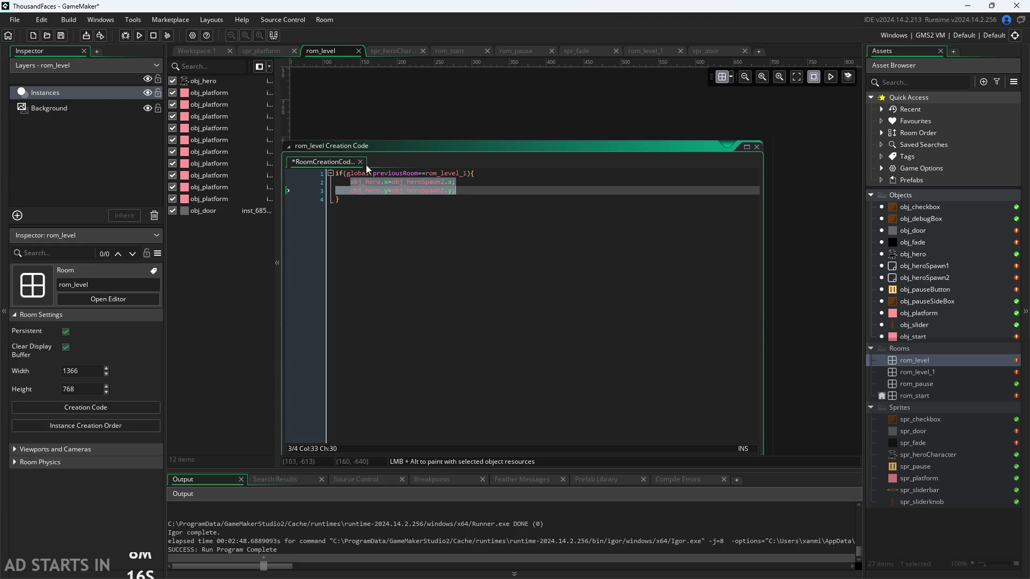
key("ctrl+Home")
key("Return")
key("Up")
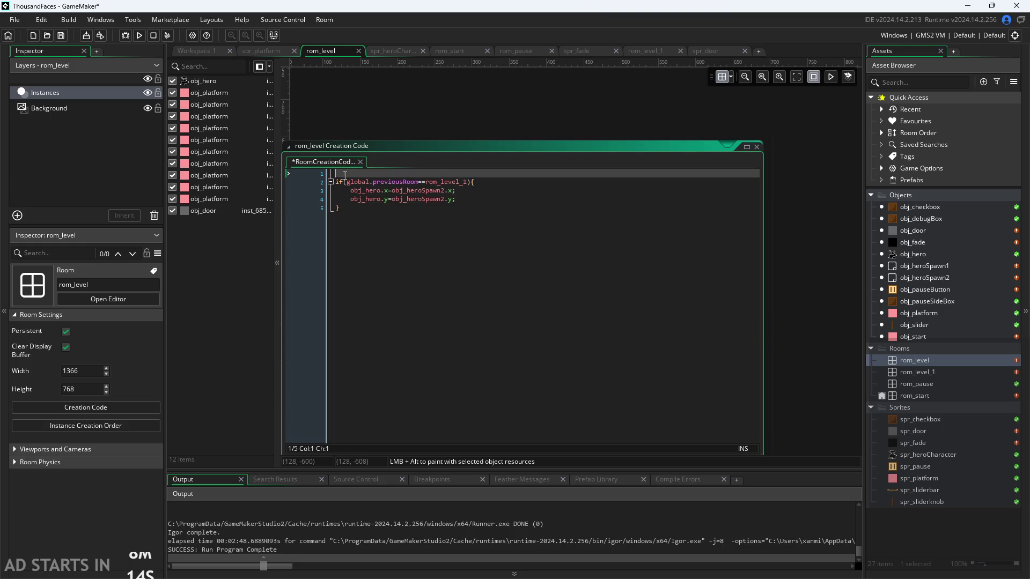
key("ctrl+v")
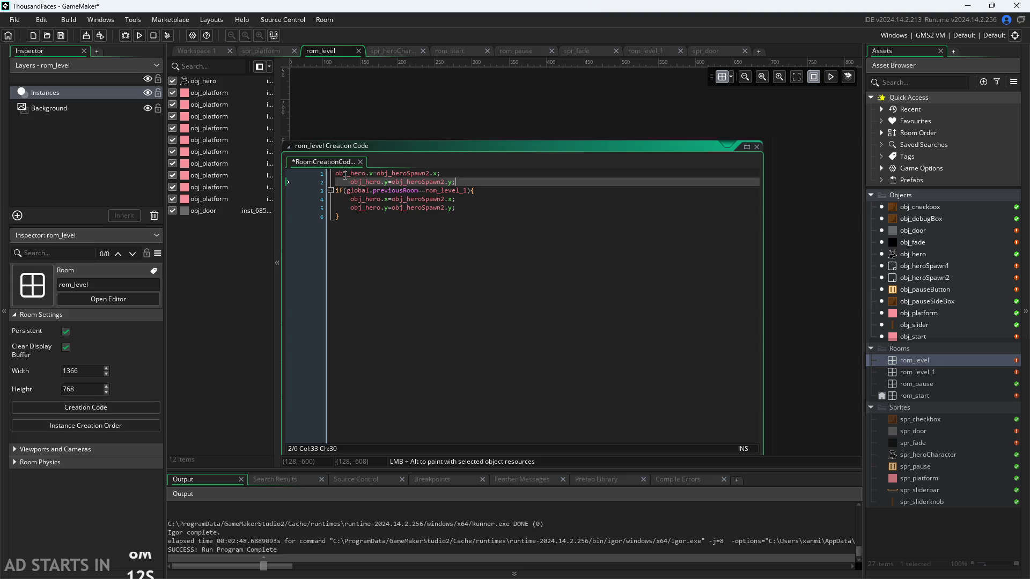
key("Home")
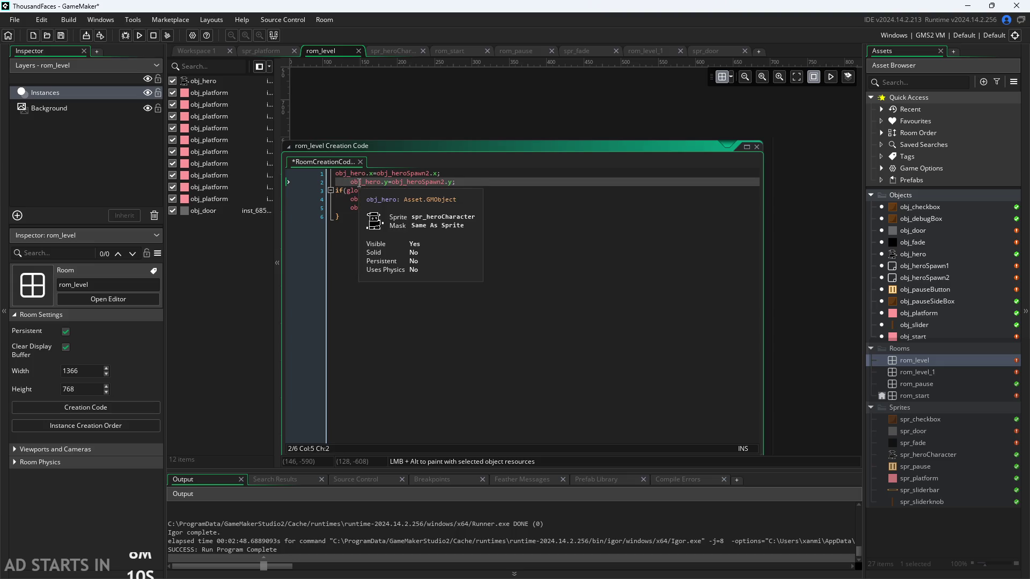
key("BackSpace")
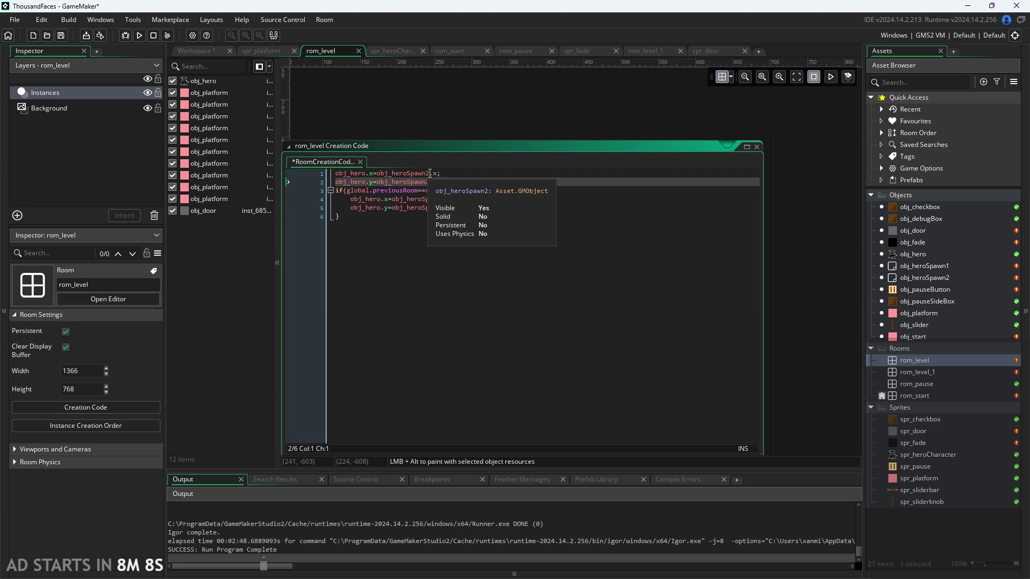
left_click(428, 173)
key("BackSpace")
type("1")
key("Down")
key("BackSpace")
type("1")
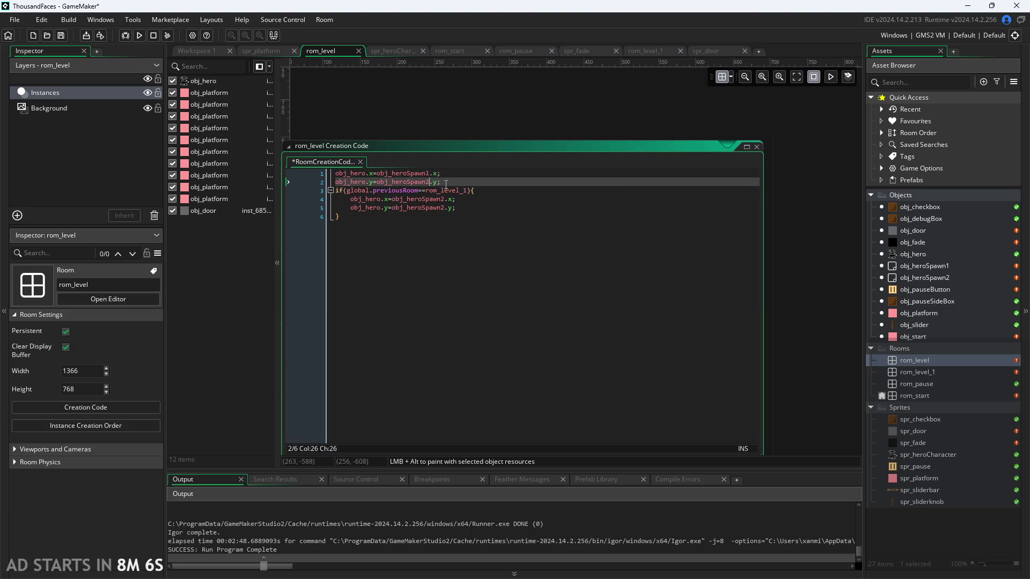
left_click(471, 88)
Check the y line in the if-block, then pan the whole rom_level room back into view
scroll(812, 298, "down", 4)
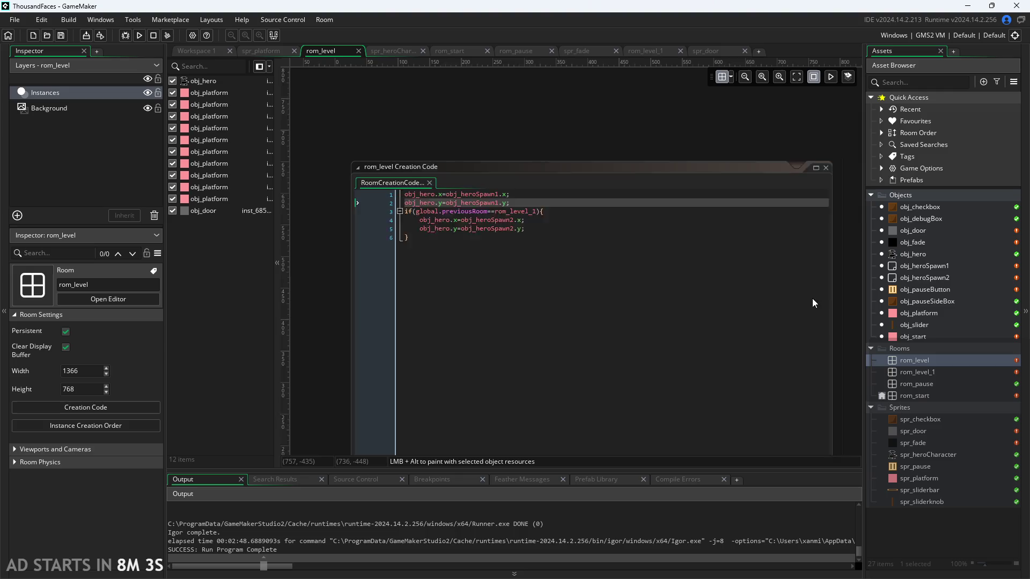
scroll(513, 194, "up", 2)
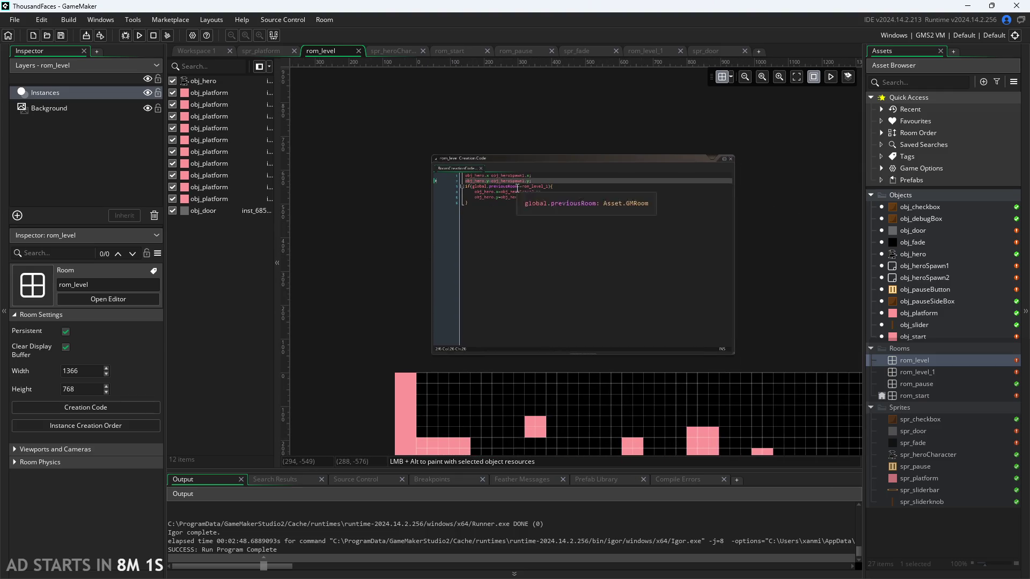
left_click(514, 194)
scroll(420, 216, "up", 2)
left_click(545, 189)
scroll(430, 295, "down", 3)
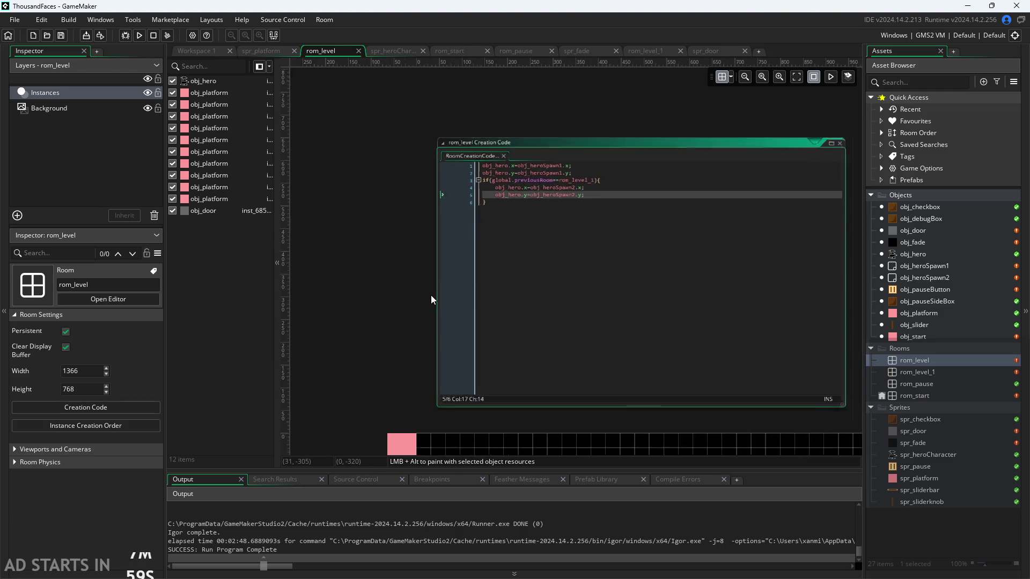
left_click_drag(388, 295, 325, 146)
Place obj_heroSpawn2 by rom_level's right door and build and run the game with F5
scroll(355, 217, "down", 3)
scroll(780, 305, "up", 2)
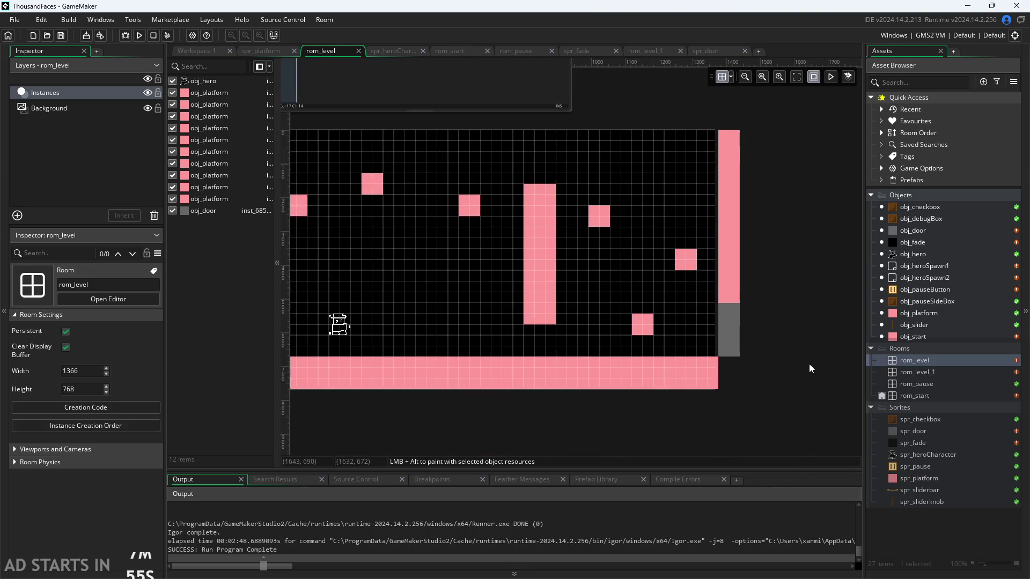
mouse_move(925, 277)
left_mouse_down()
mouse_move(772, 301)
mouse_move(771, 313)
mouse_move(936, 271)
mouse_move(352, 318)
mouse_move(387, 285)
mouse_move(382, 165)
mouse_move(352, 163)
mouse_move(385, 303)
mouse_move(370, 335)
mouse_move(369, 325)
left_mouse_up()
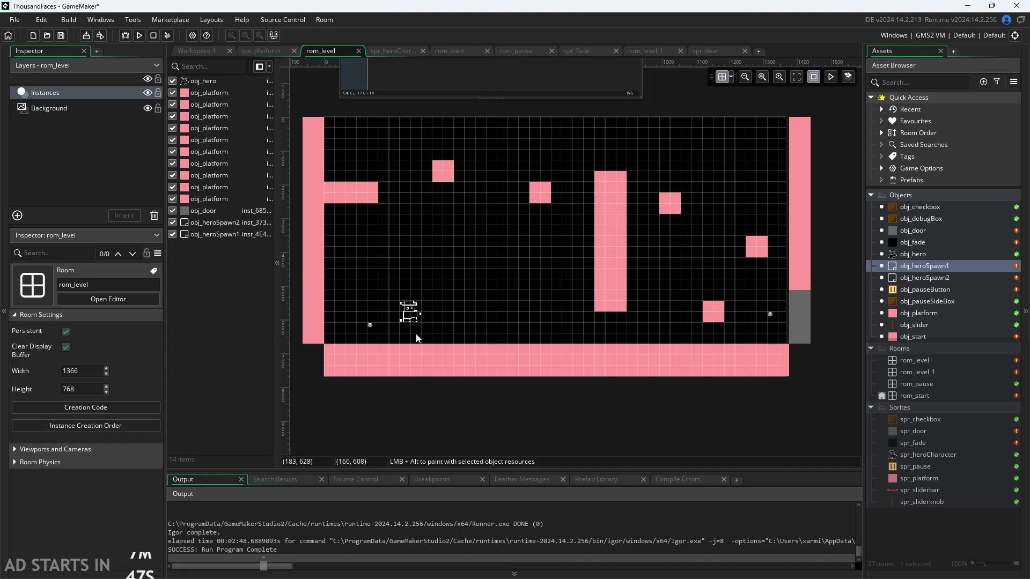
key("F5")
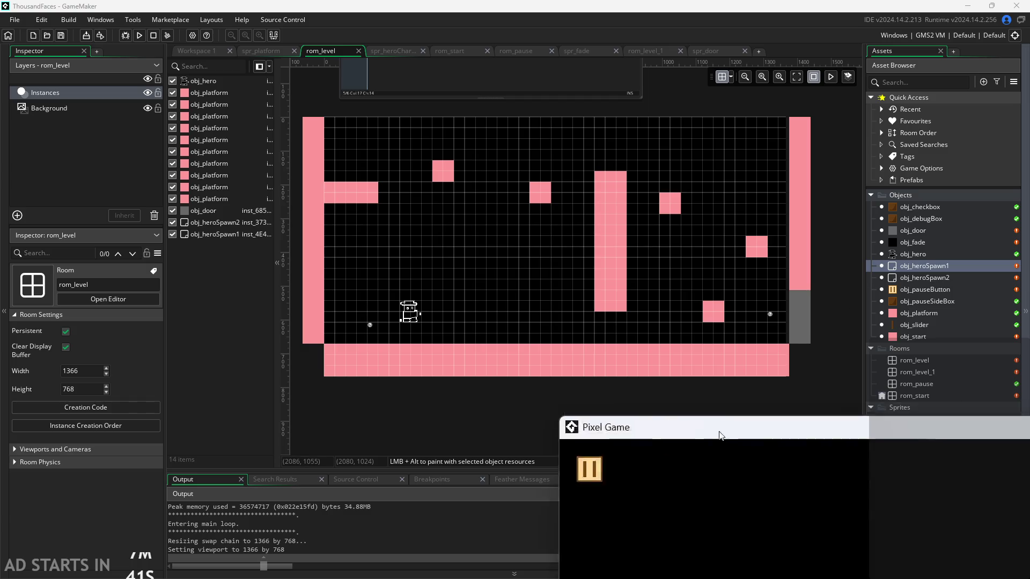
Start the game and walk the hero right until the obj_slider Draw error appears, then abort
left_click(442, 309)
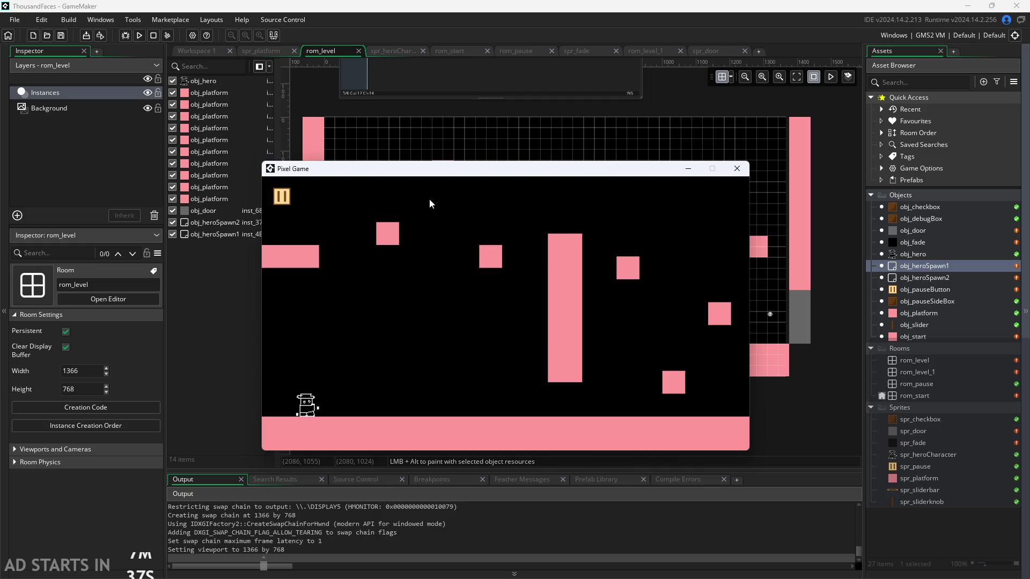
mouse_move(422, 168)
left_mouse_down()
mouse_move(586, 202)
mouse_move(417, 158)
left_mouse_up()
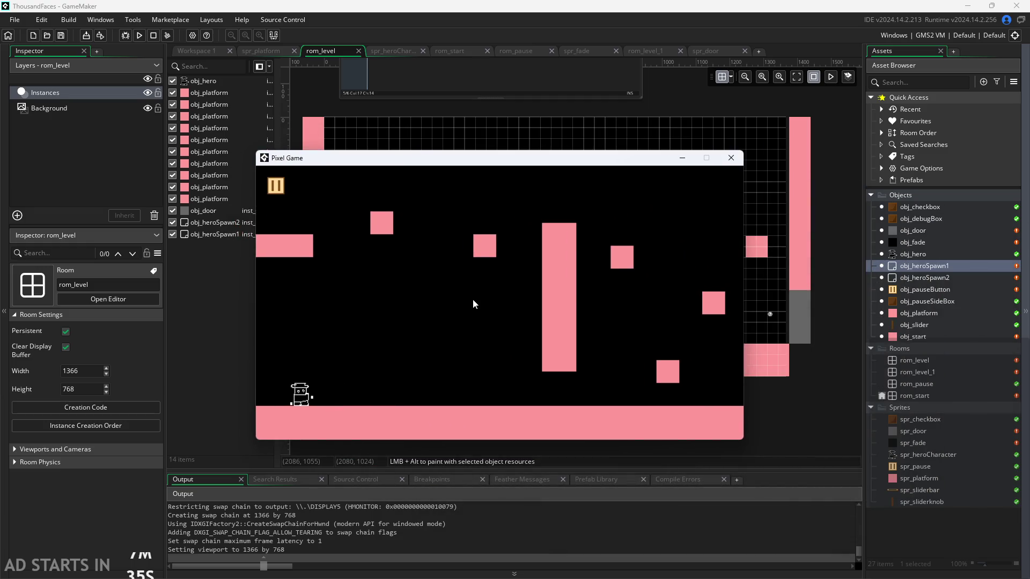
key("Right")
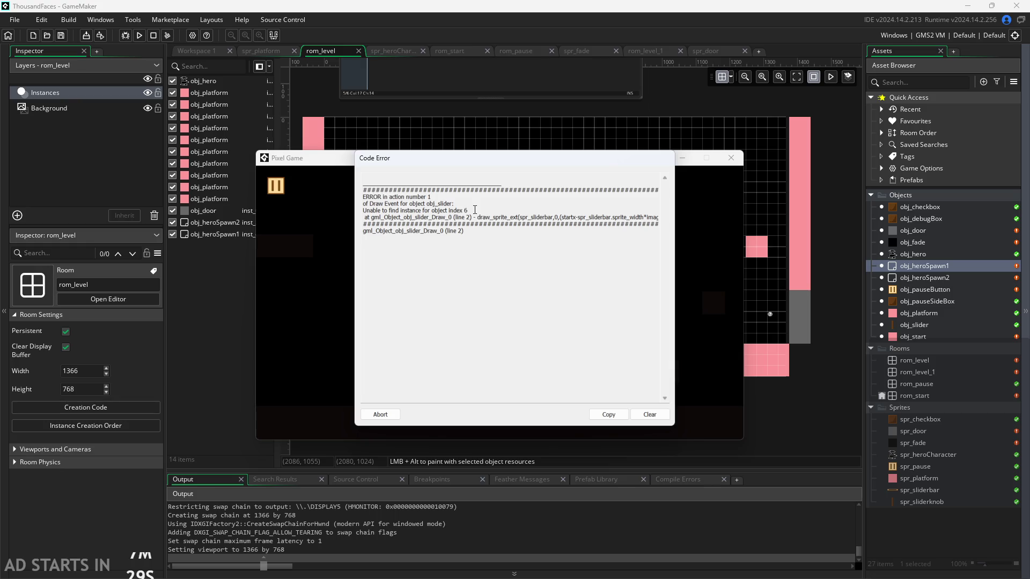
left_click(546, 226)
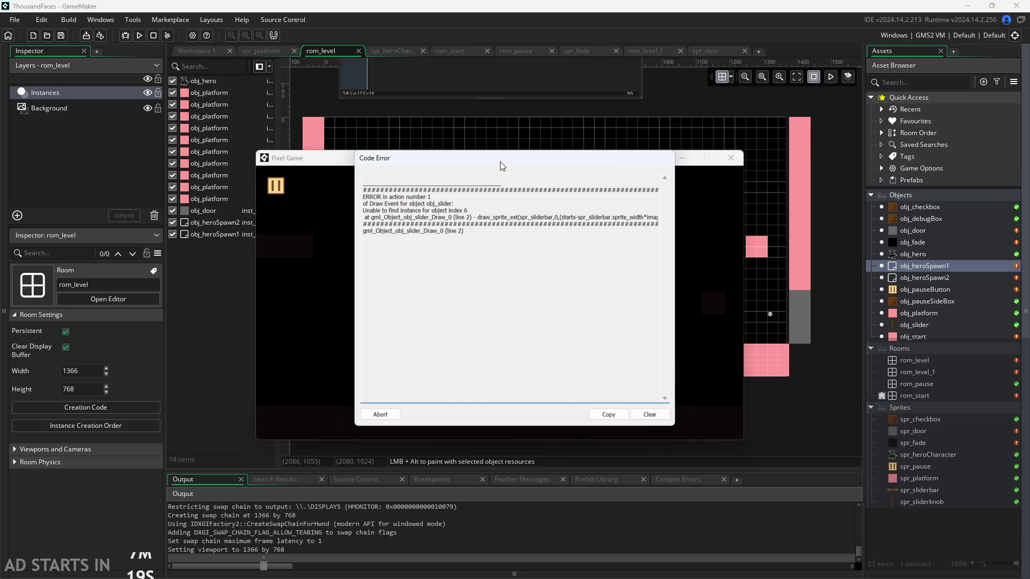
left_click_drag(446, 158, 147, 277)
left_click(731, 160)
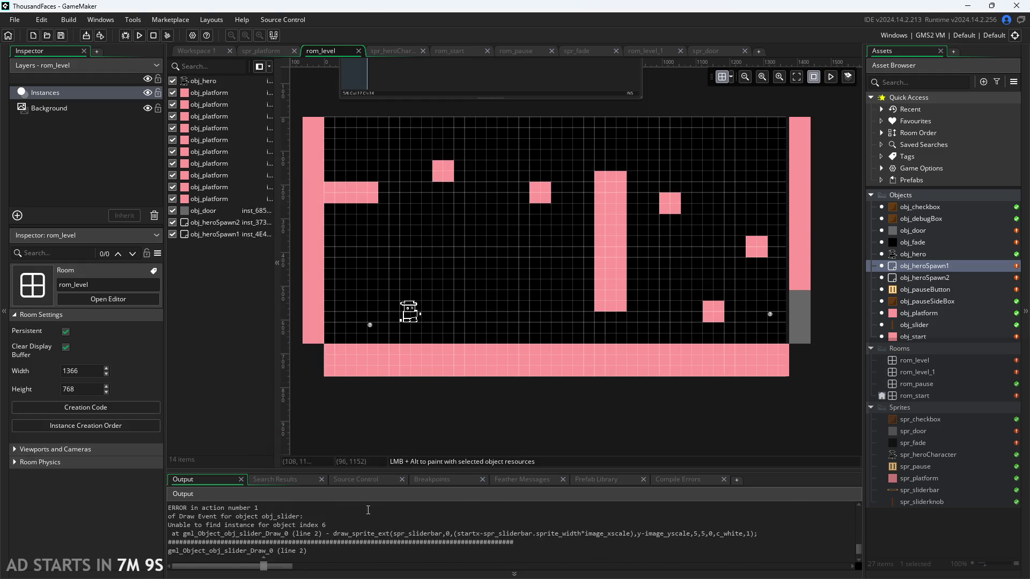
Open the obj_slider object from the asset list and view its Create event code
double_click(928, 290)
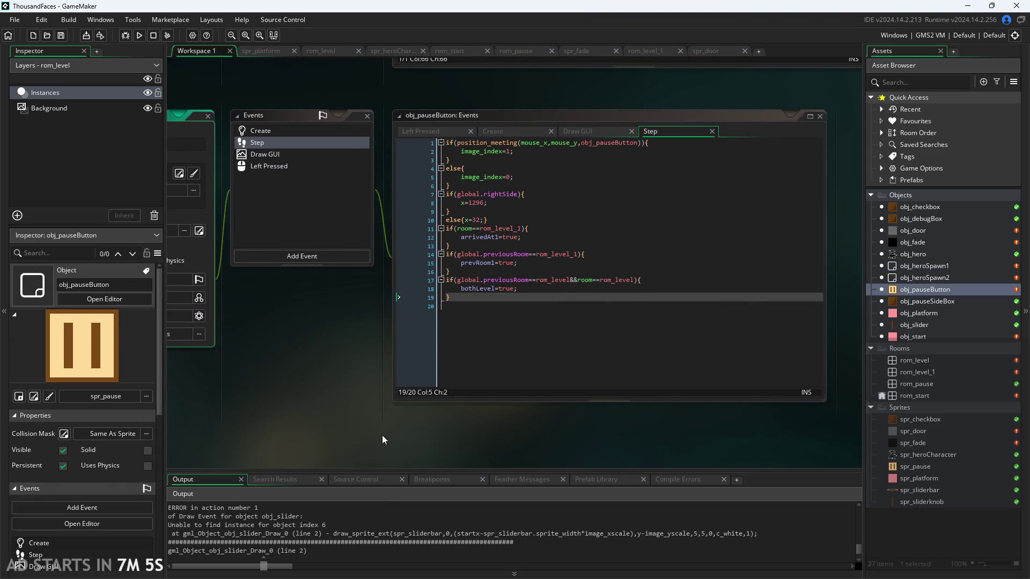
left_click(926, 317)
left_click(921, 325)
double_click(921, 325)
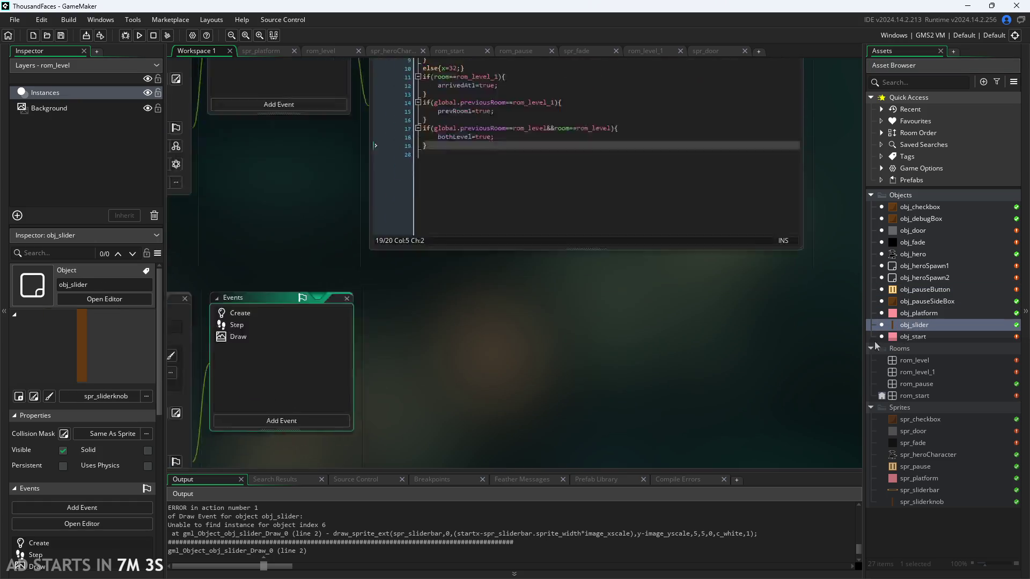
double_click(383, 183)
double_click(382, 173)
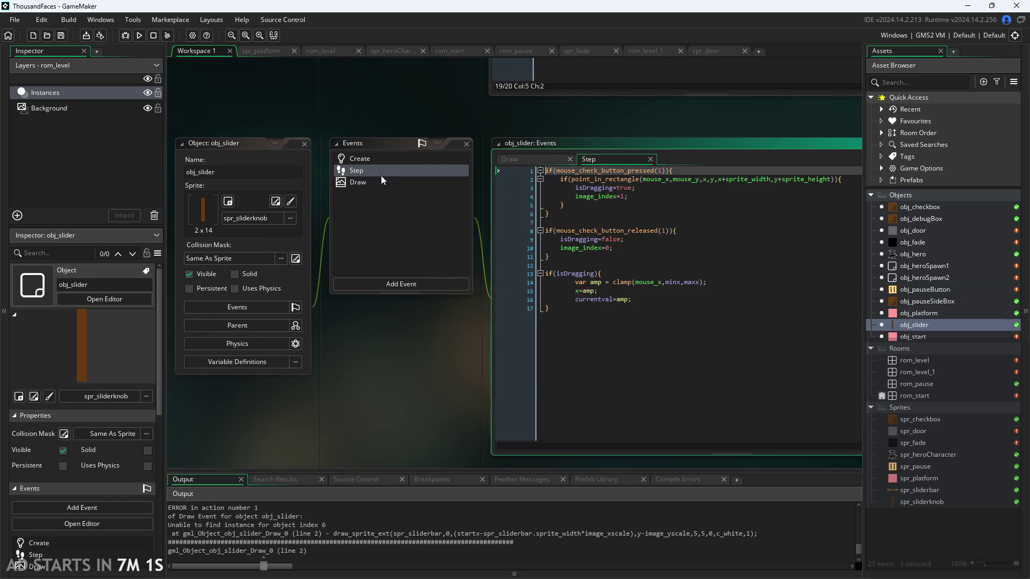
double_click(383, 159)
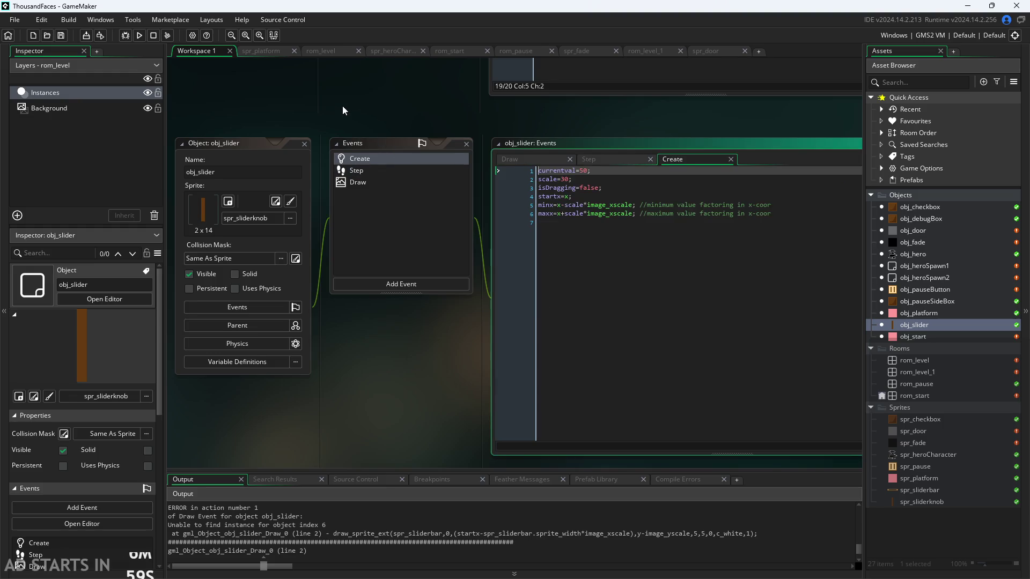
Check the 'Unable to find instance' error line, then bring up obj_slider's Draw event code
left_click_drag(343, 105, 310, 124)
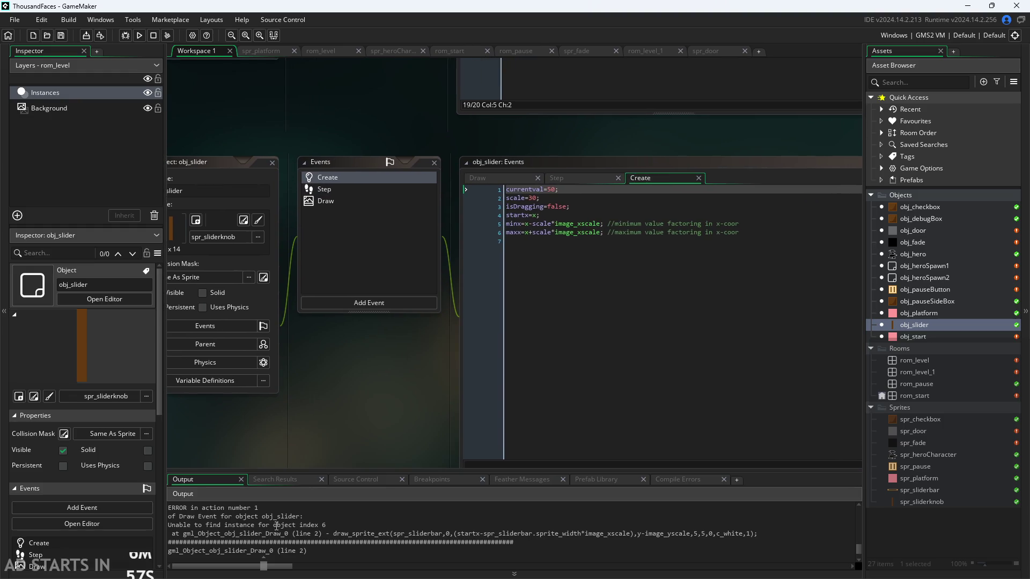
left_click(340, 526)
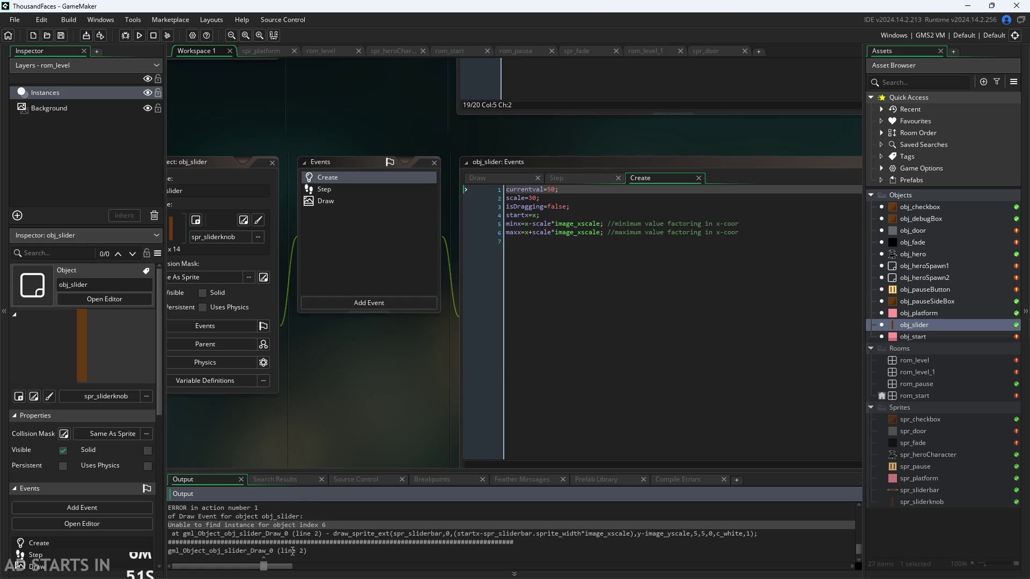
left_click(346, 199)
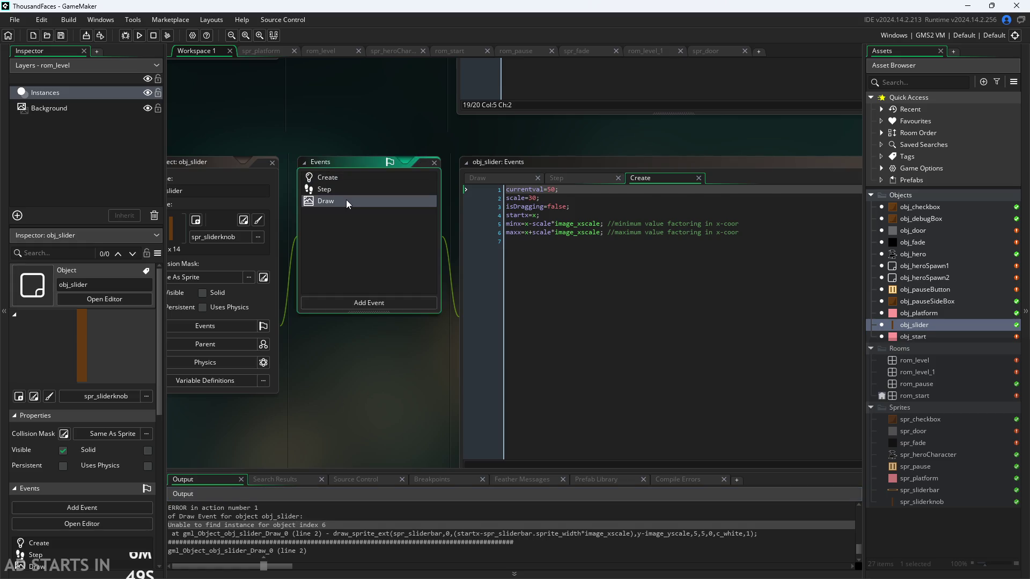
left_click_drag(339, 396, 226, 405)
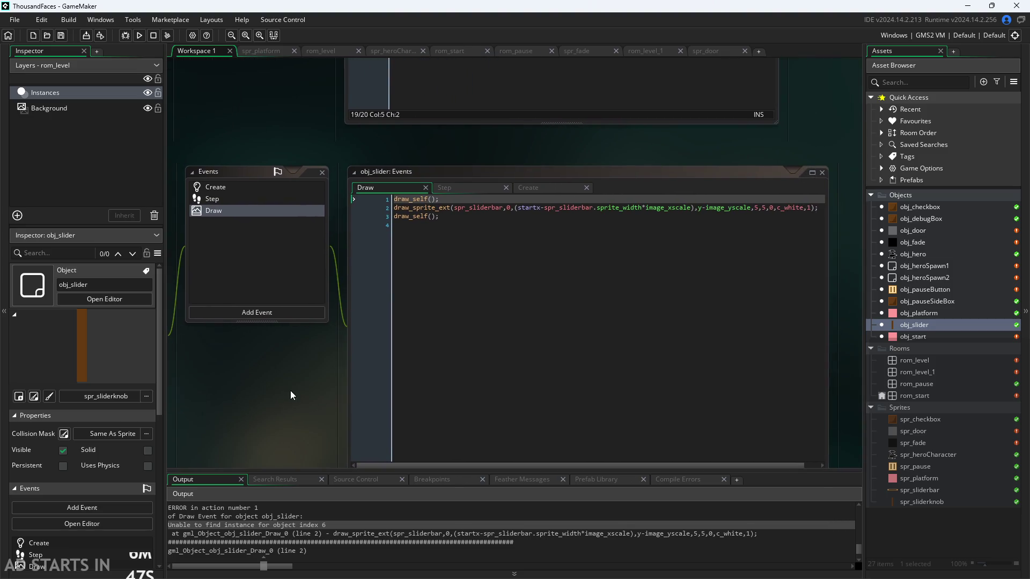
mouse_move(291, 391)
left_mouse_down()
mouse_move(229, 400)
mouse_move(231, 359)
left_mouse_up()
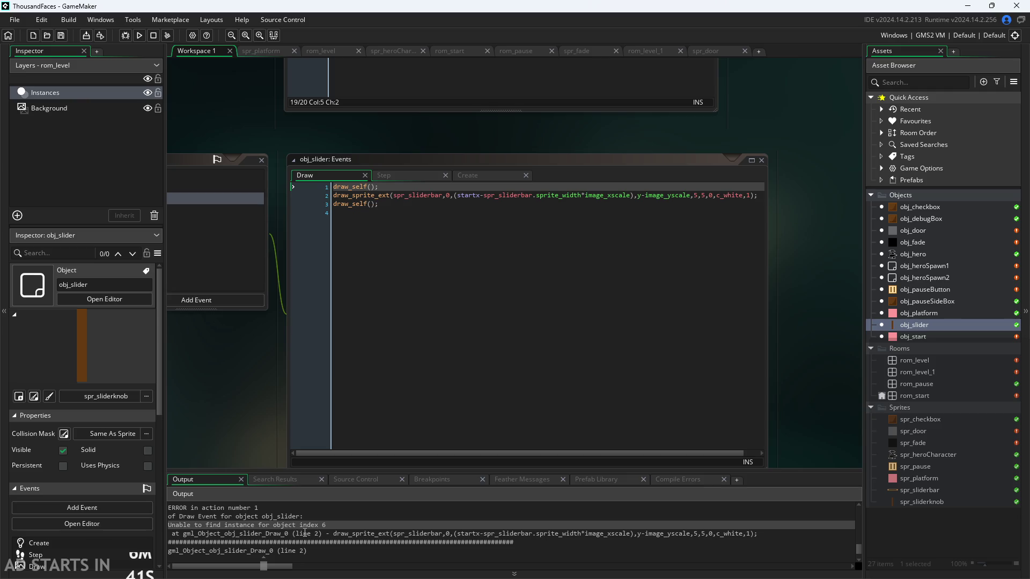
left_click(278, 533)
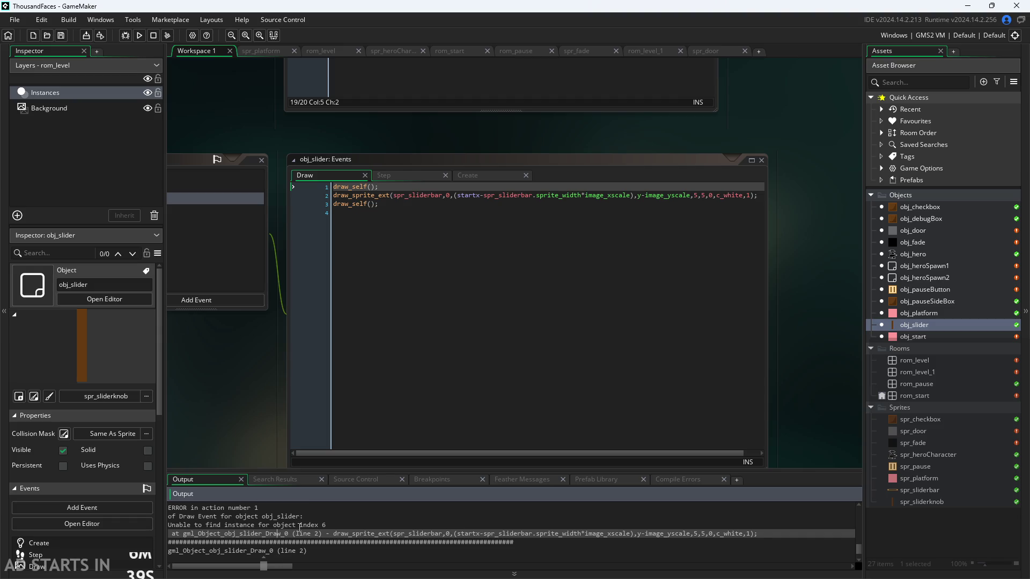
left_click(299, 525)
left_click(357, 196)
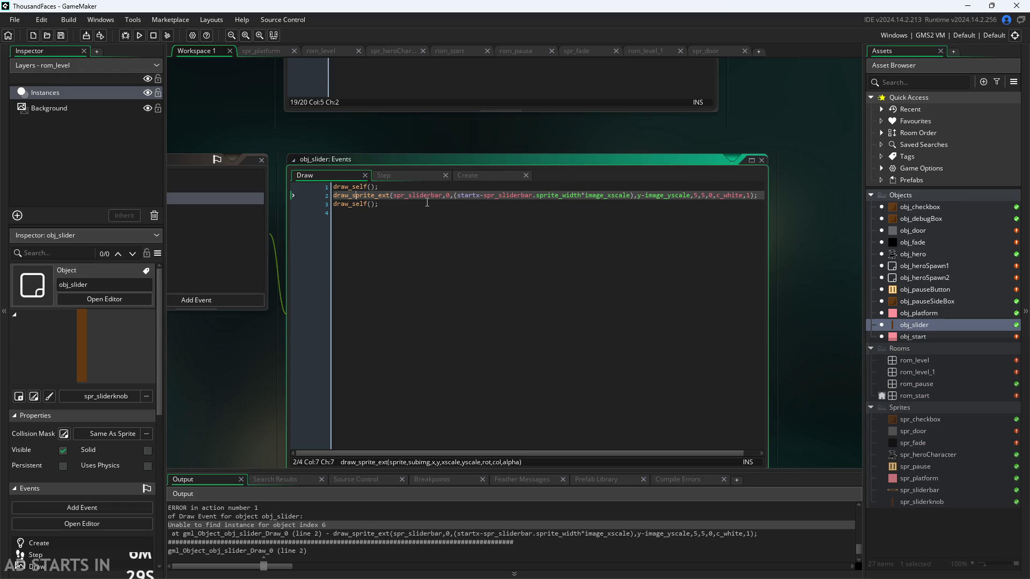
mouse_move(416, 197)
mouse_move(376, 192)
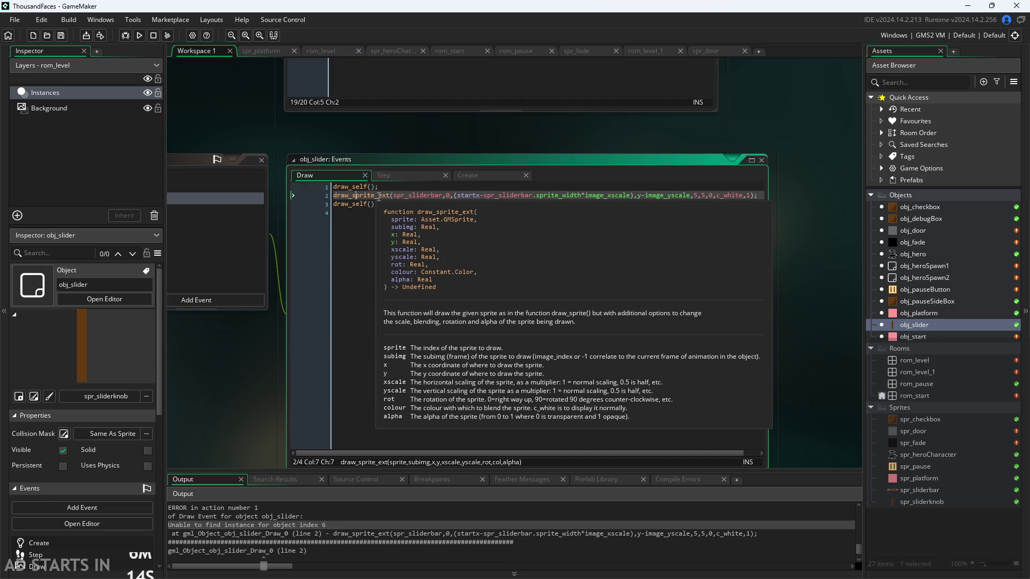
left_click(353, 540)
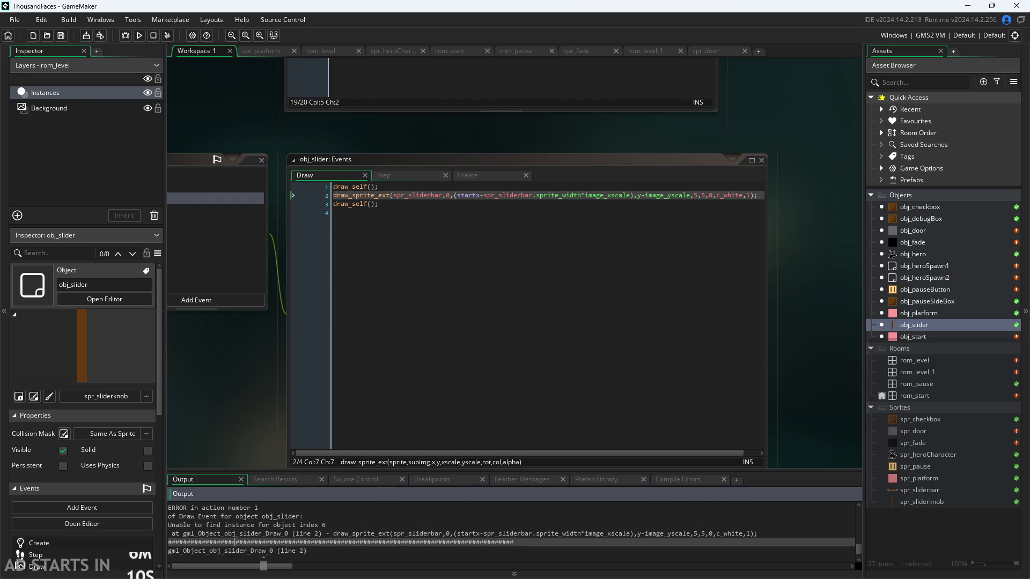
Review the output log errors pointing to line 2 of obj_slider's Draw event
left_click(322, 533)
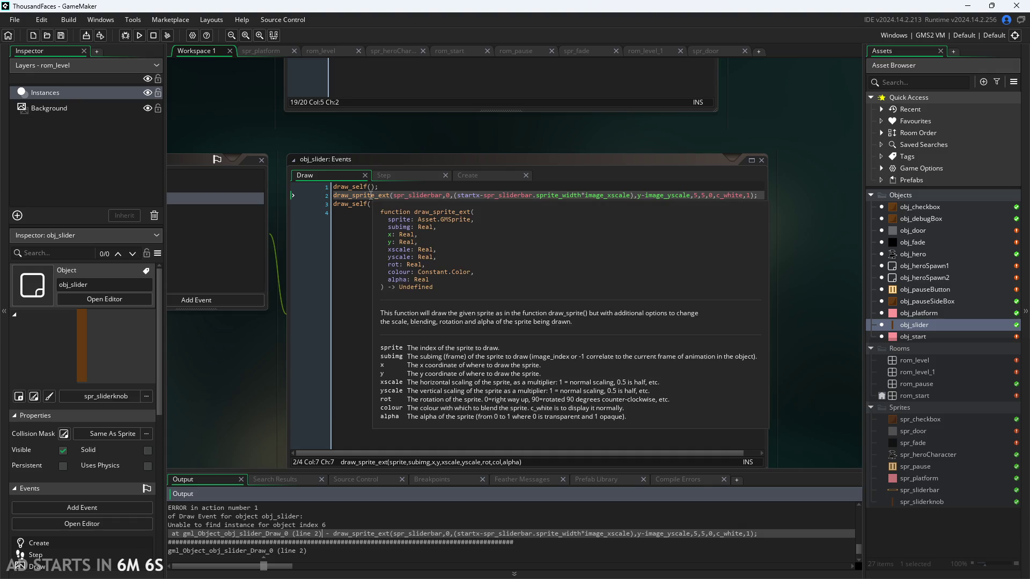
left_click(414, 196)
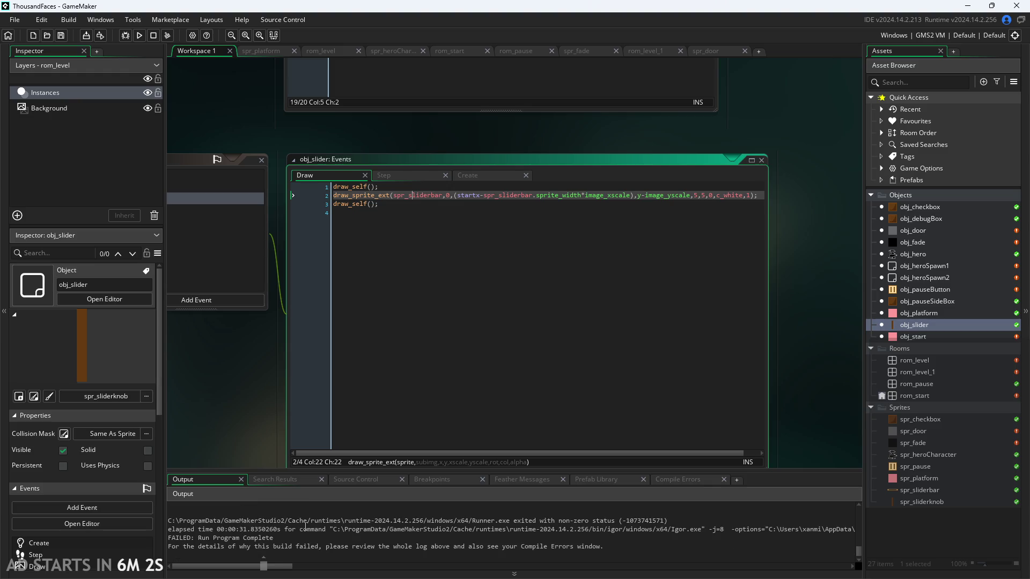
scroll(305, 528, "up", 3)
left_click(285, 533)
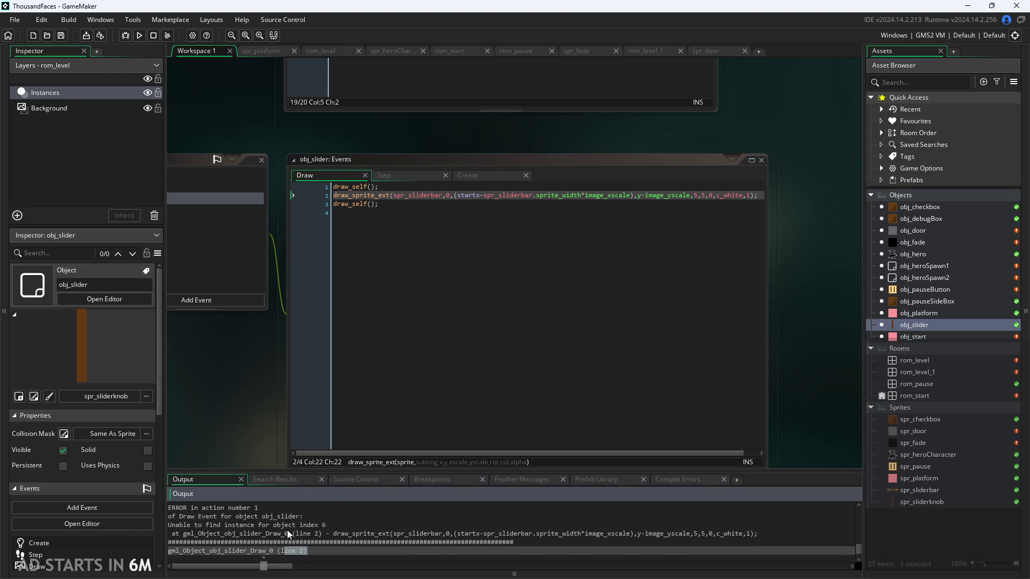
scroll(288, 534, "up", 3)
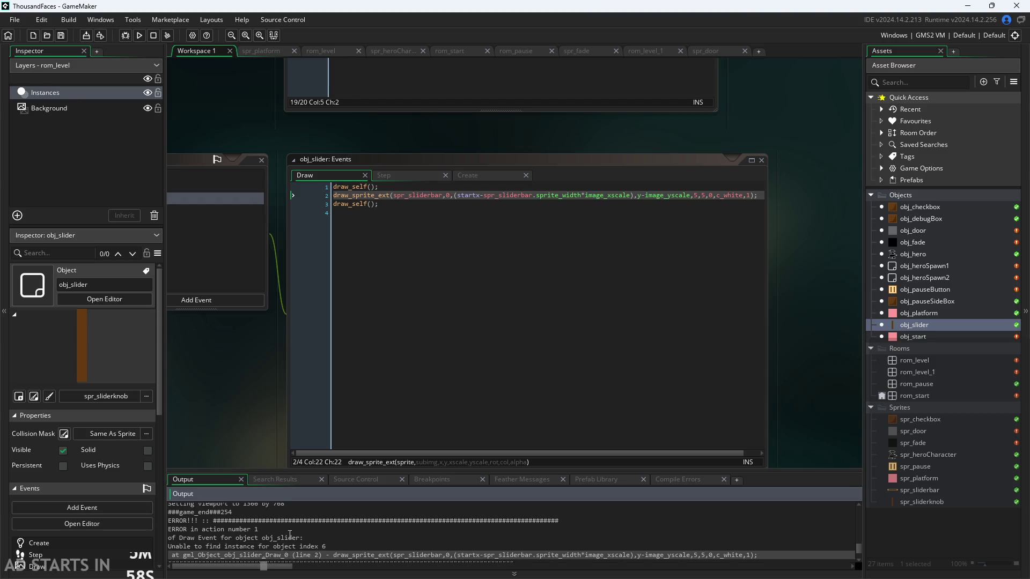
left_click(250, 529)
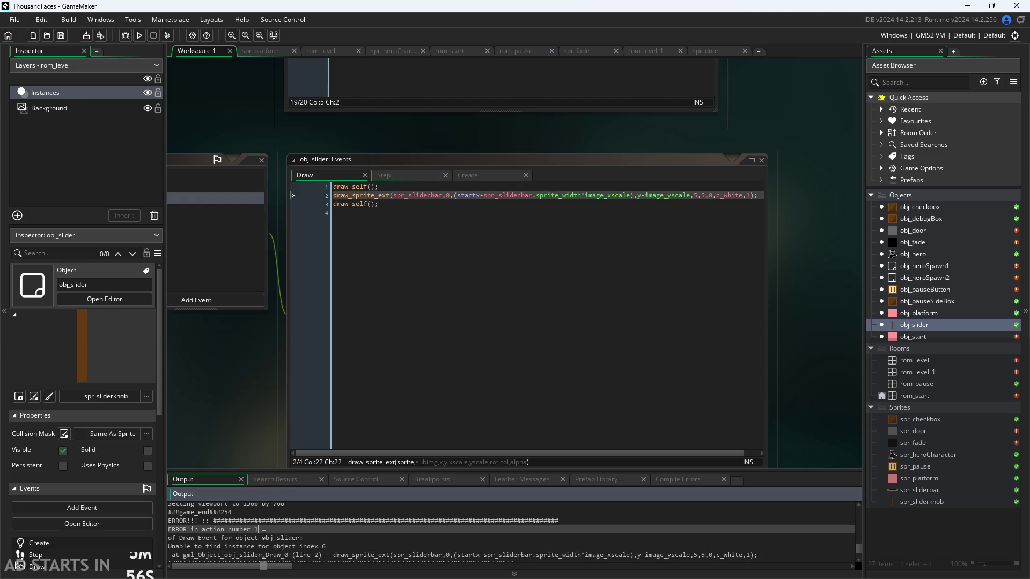
left_click(265, 538)
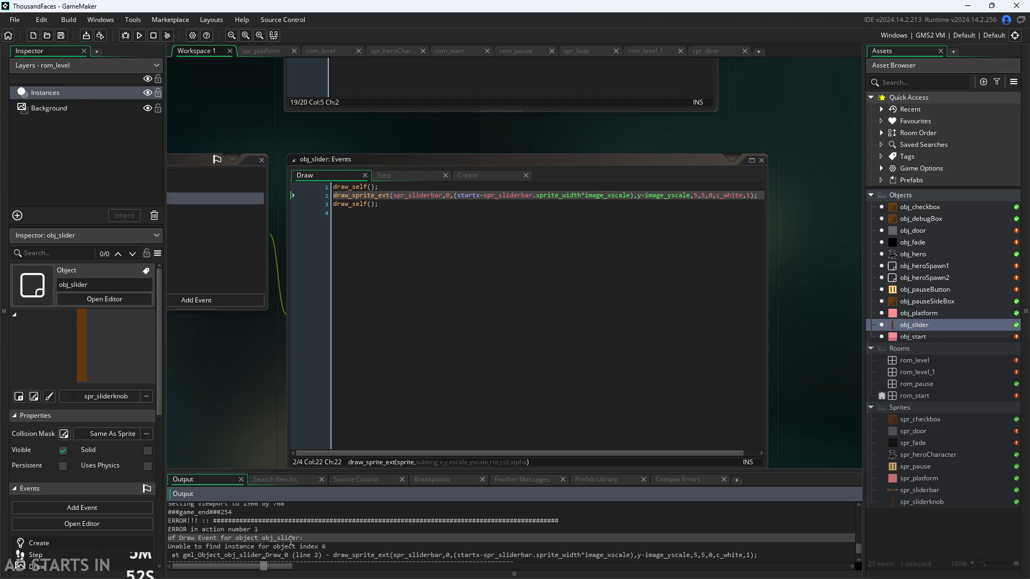
left_click(331, 548)
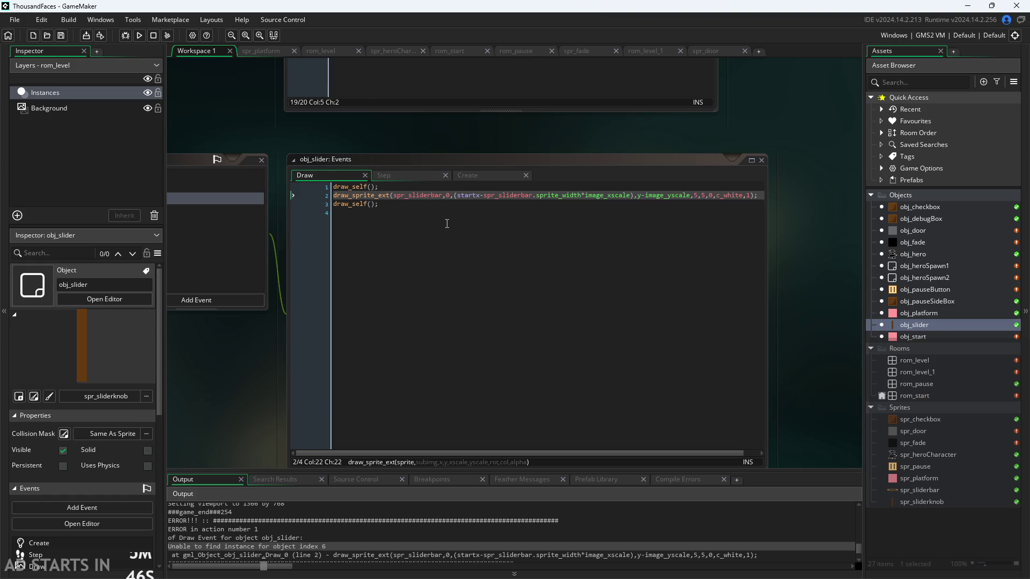
Open rom_pause in the room editor to see its instances
scroll(447, 223, "up", 2)
mouse_move(354, 185)
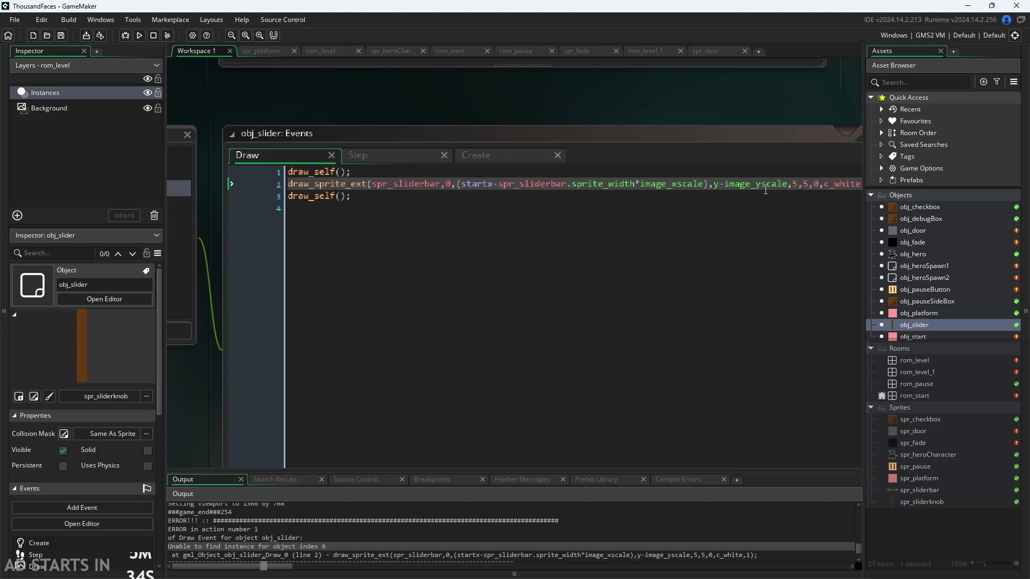
scroll(401, 121, "down", 1, "ctrl")
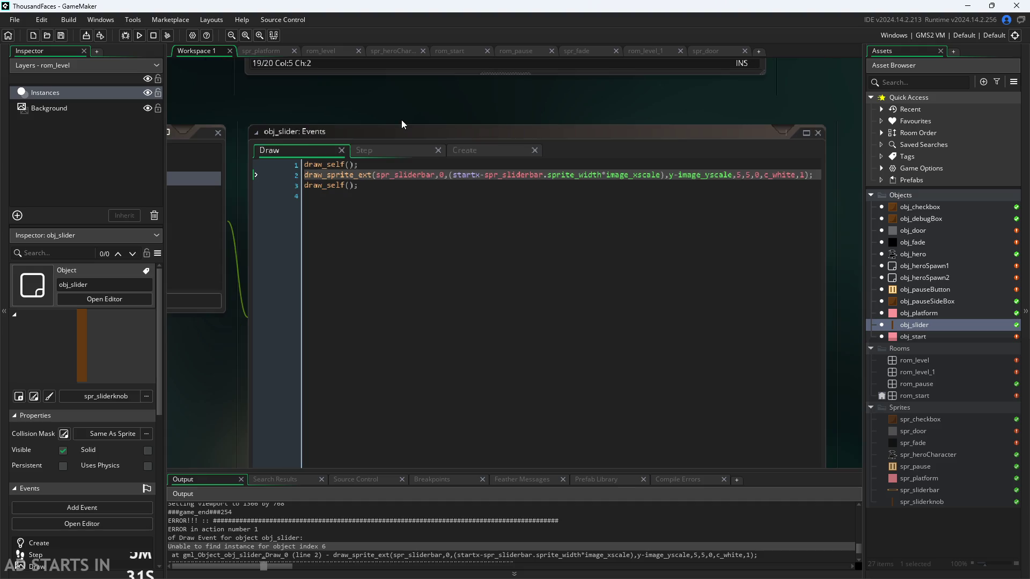
double_click(917, 382)
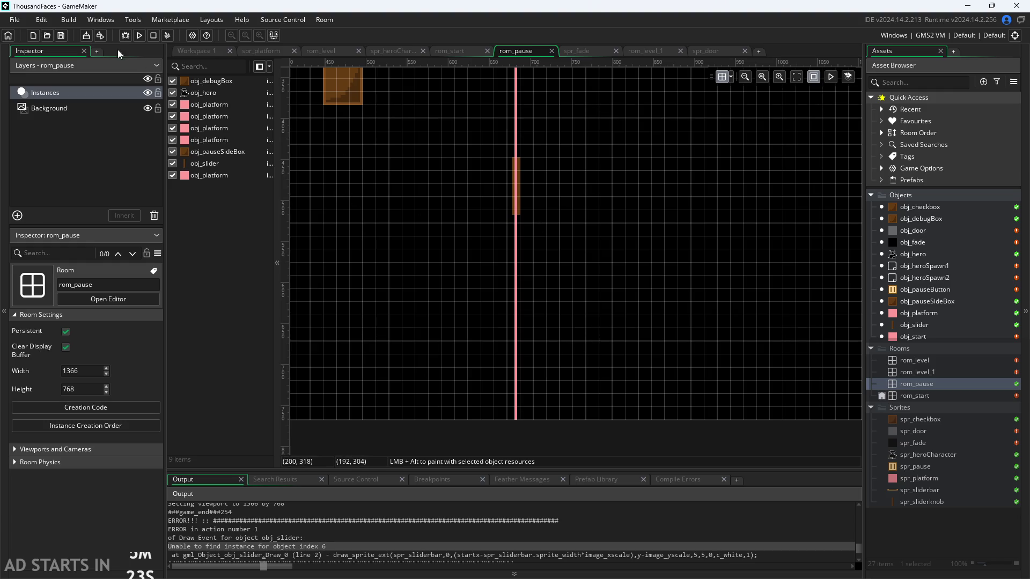
Run the game and press the in-game pause button to reproduce the slider error
left_click(201, 51)
left_click(142, 35)
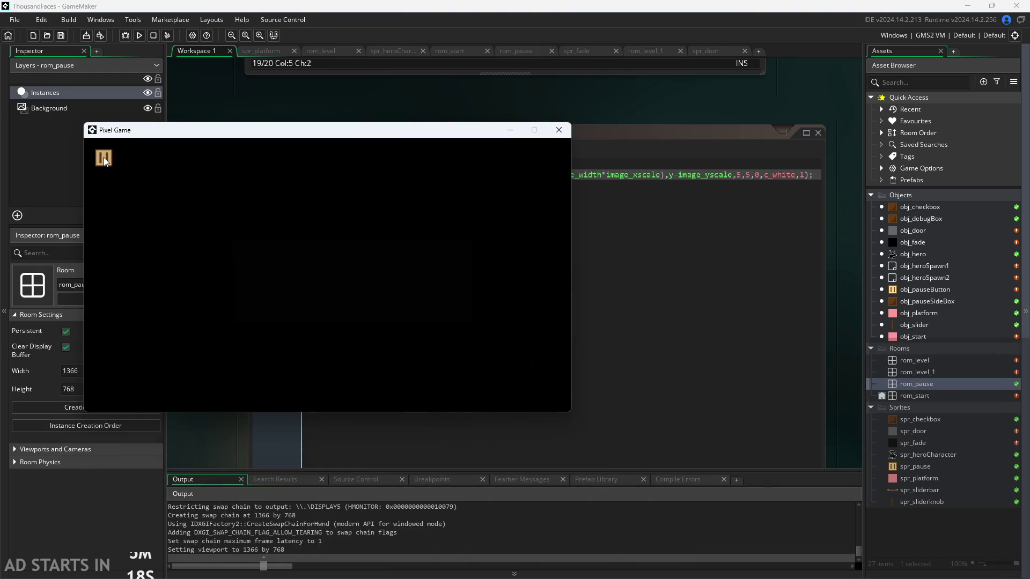
left_click(104, 158)
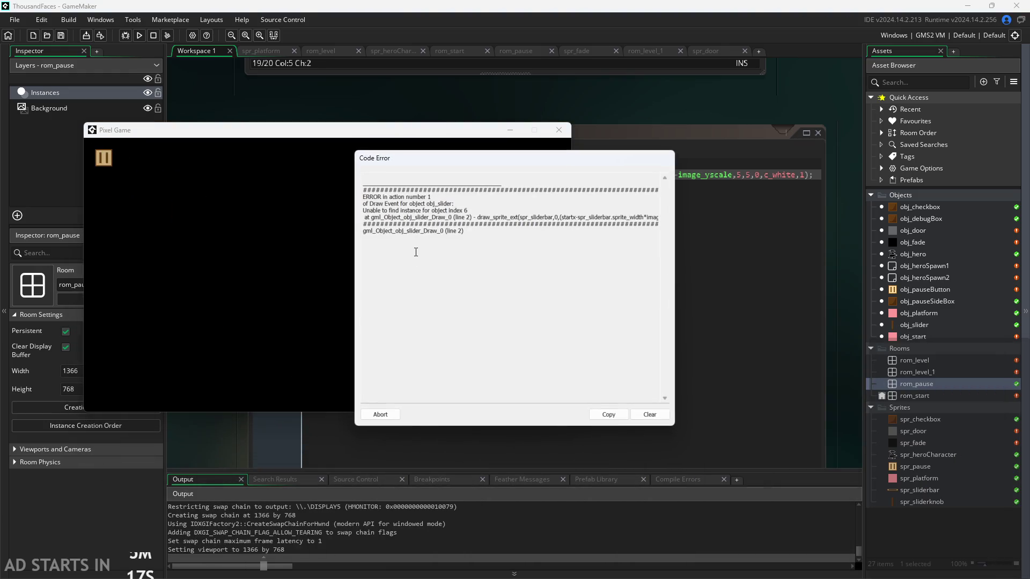
Read the Code Error message, abort the crashed run, and return to obj_slider's Draw code
left_click(481, 218)
left_click_drag(524, 217, 581, 218)
left_click(590, 214)
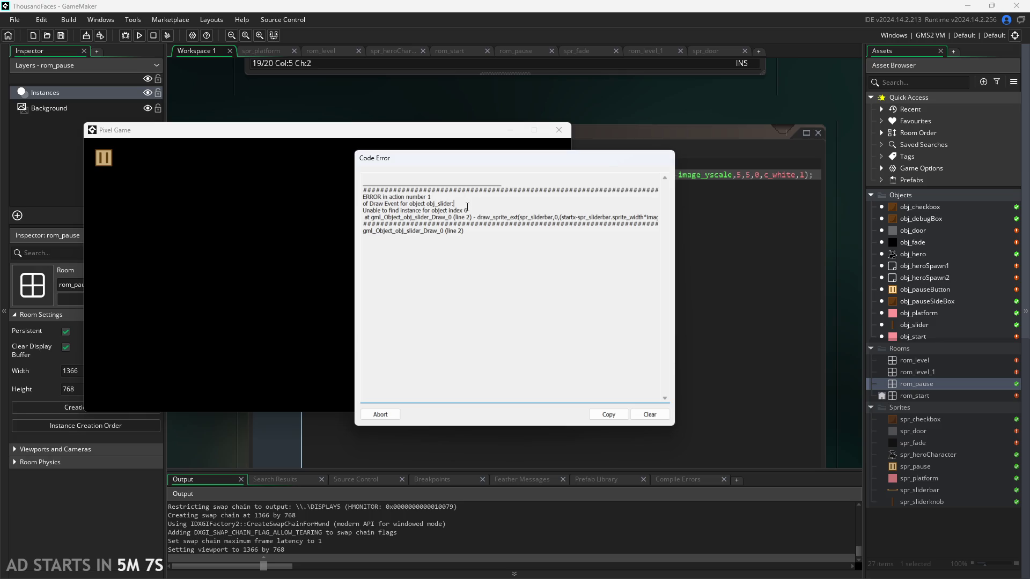
left_click(540, 291)
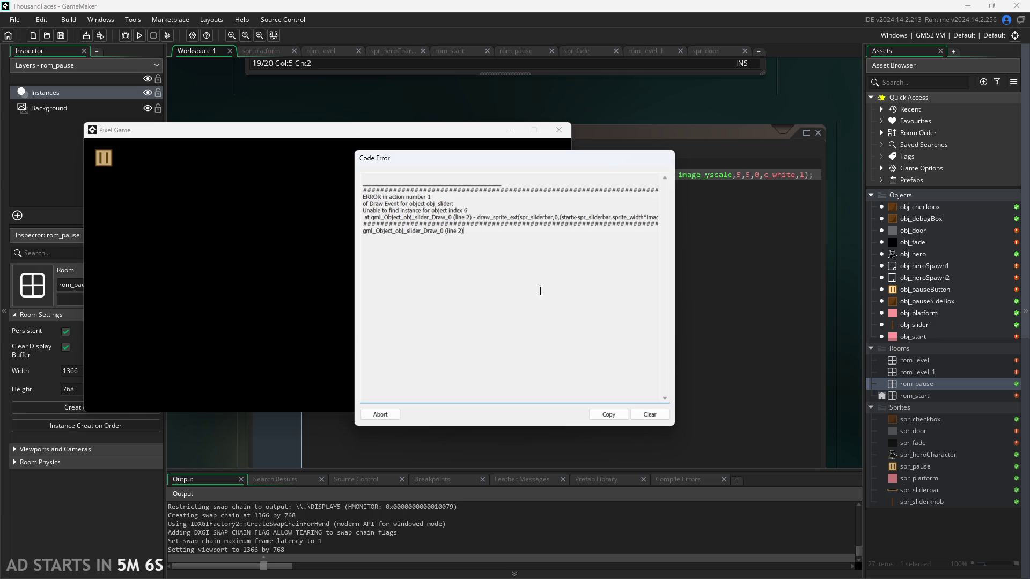
left_click(386, 415)
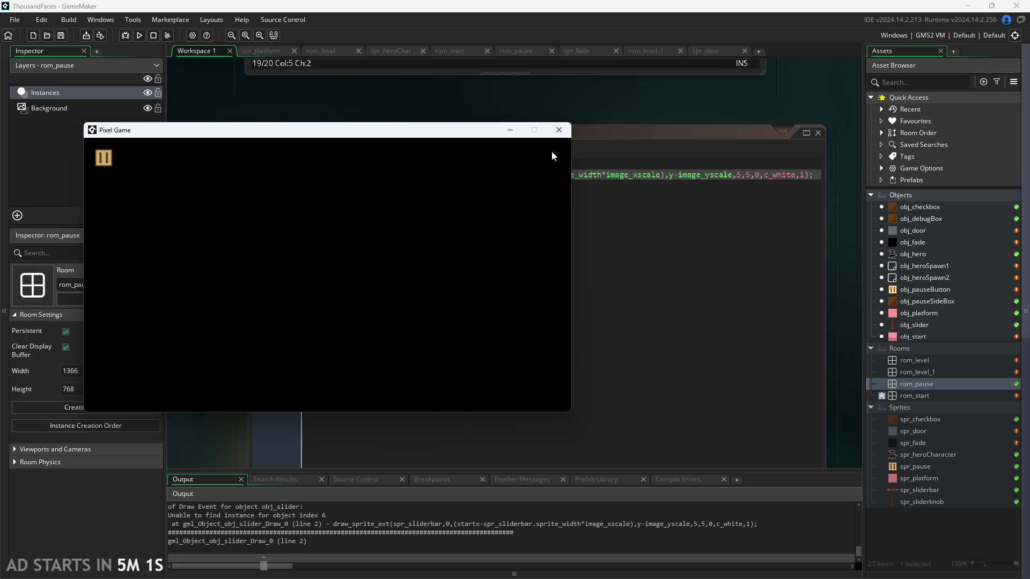
left_click(462, 196)
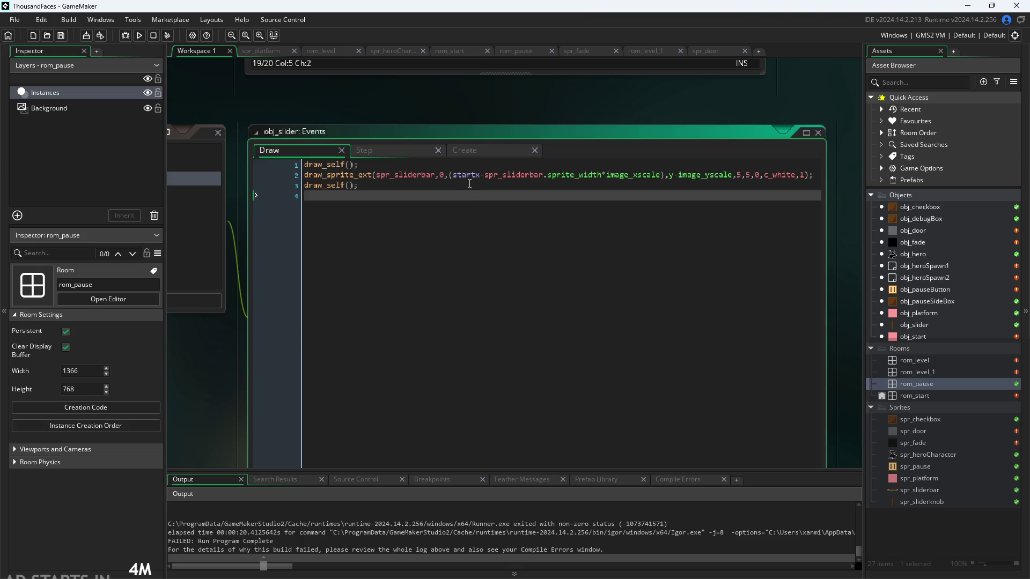
Inspect line 2's draw_sprite_ext call on spr_sliderbar and its startx offset
left_click(477, 175)
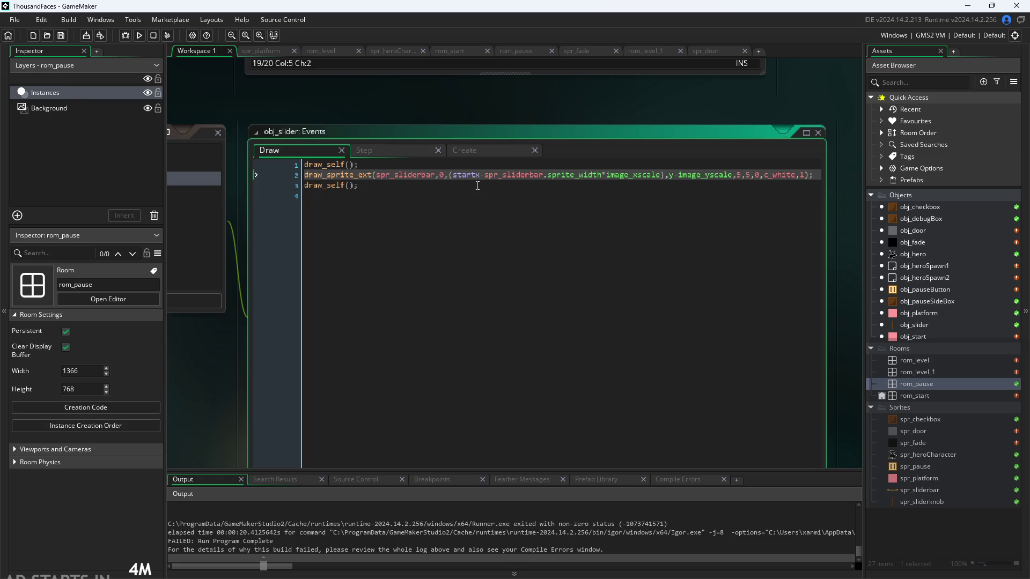
left_click(478, 186)
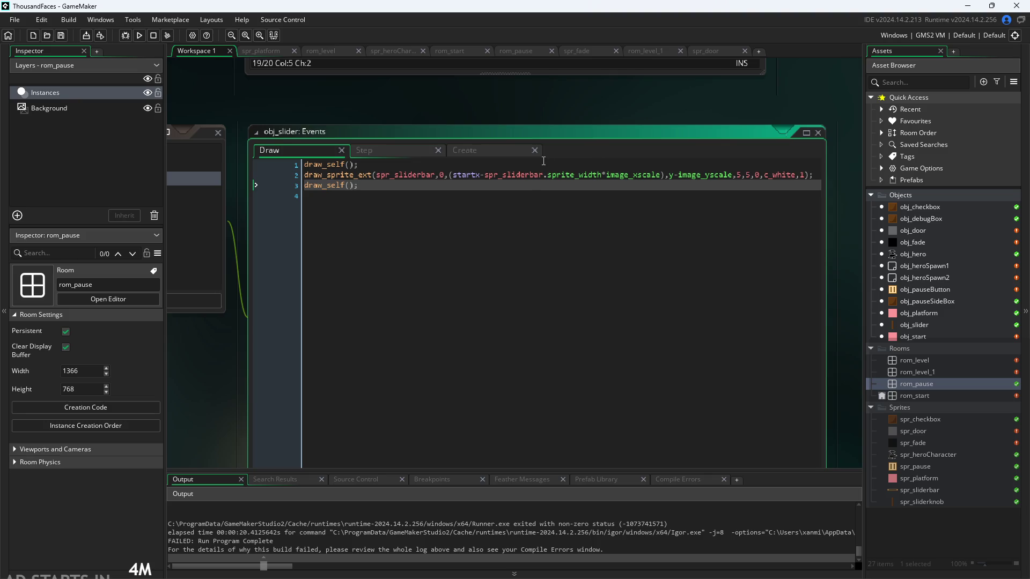
left_click(506, 176)
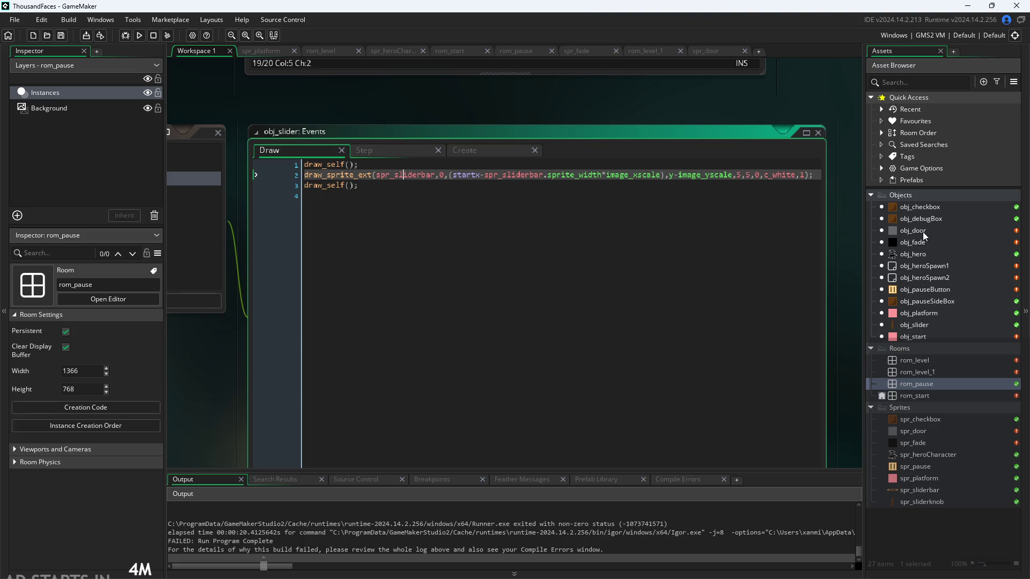
Select obj_pauseButton to show its properties
left_click(938, 301)
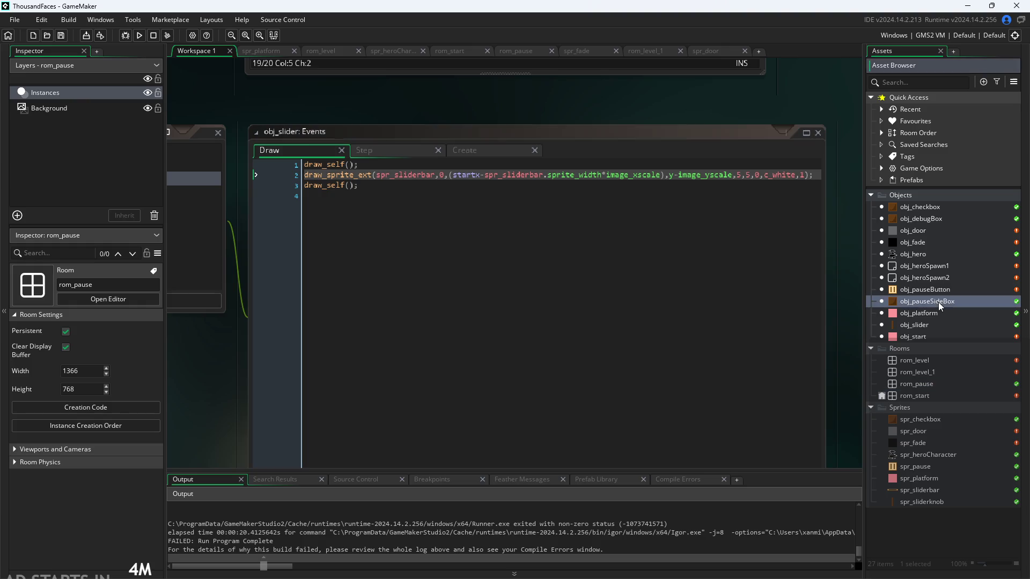
left_click(929, 288)
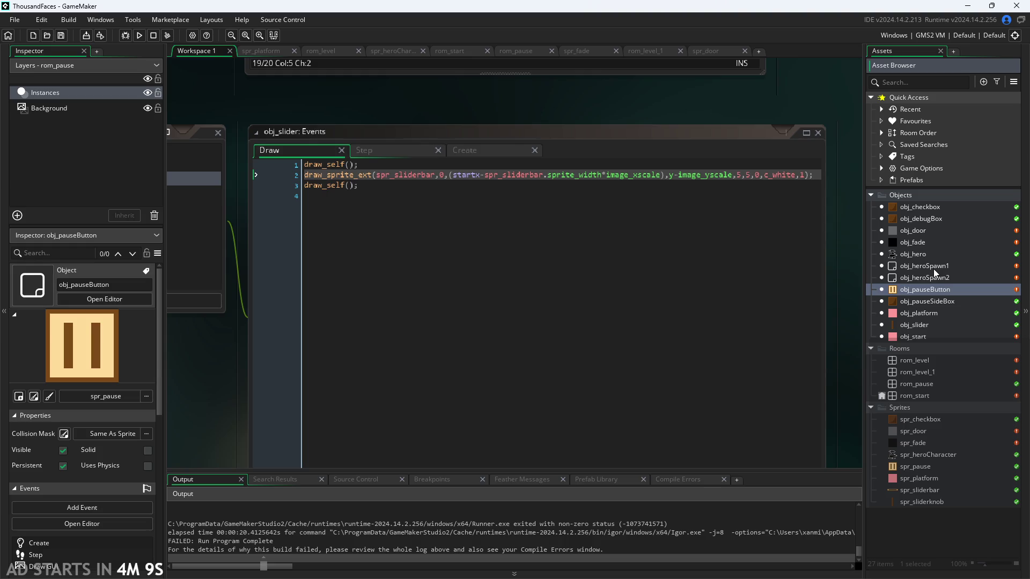
left_click_drag(680, 107, 709, 111)
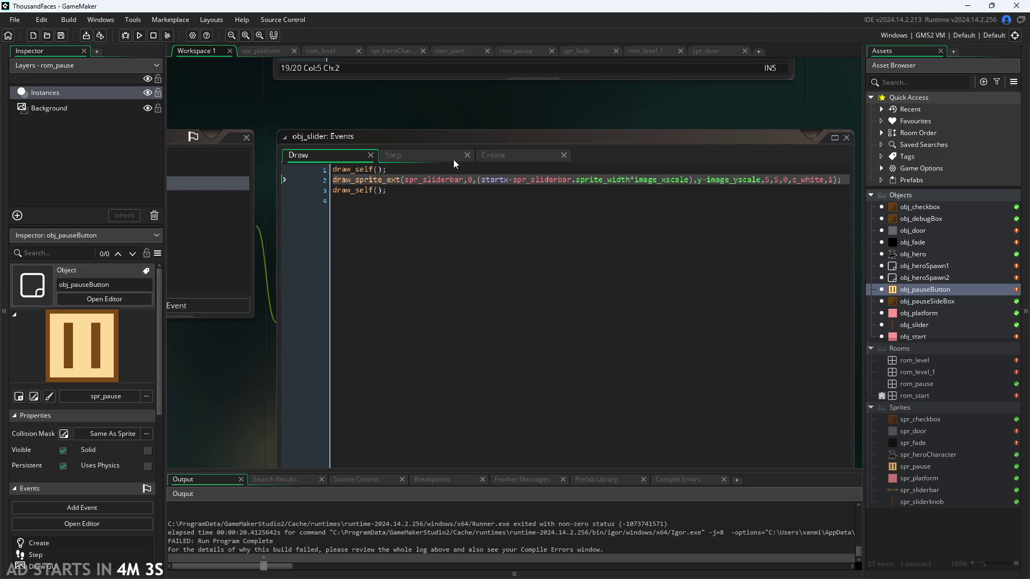
Show obj_door's properties with its spr_door sprite in the Inspector
left_click(334, 179)
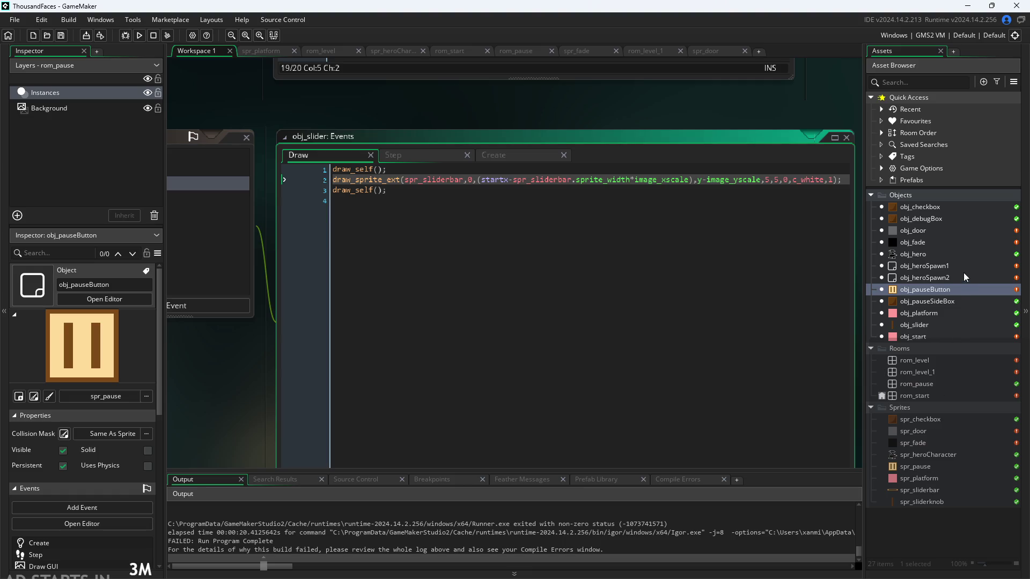
left_click(1015, 232)
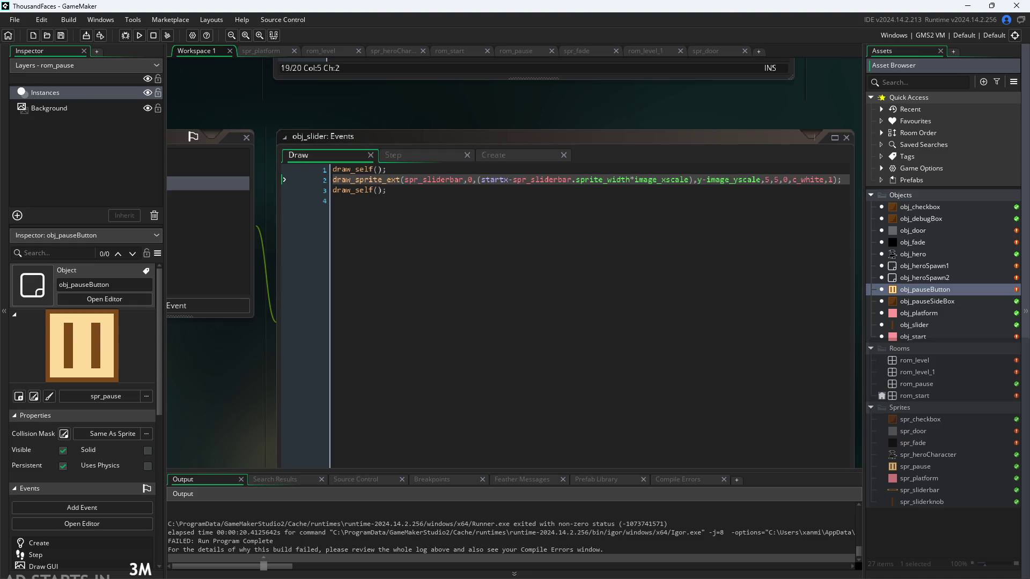
left_click(1000, 230)
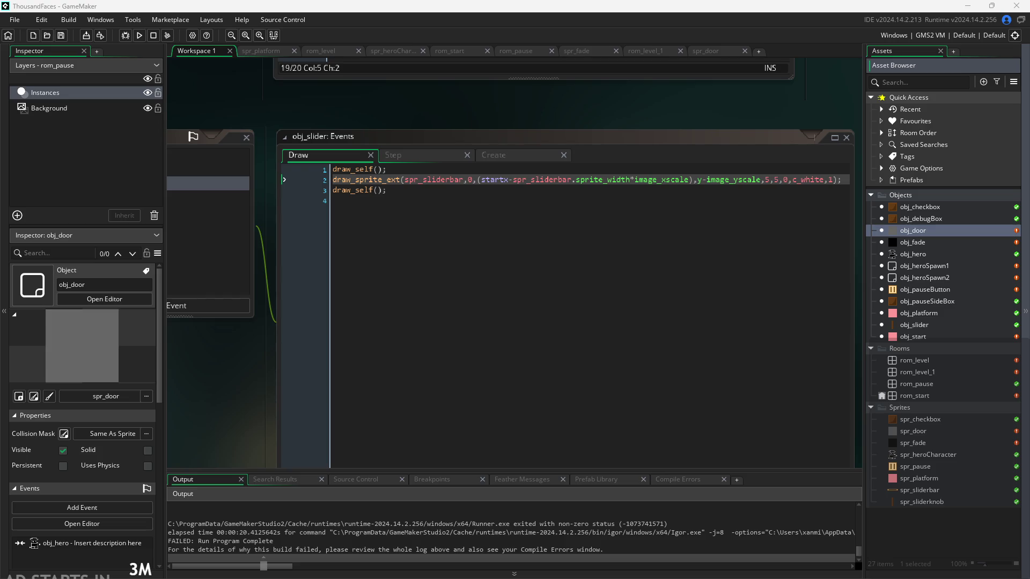
Place the caret on empty line 4 of obj_slider's Draw event
left_click(592, 309)
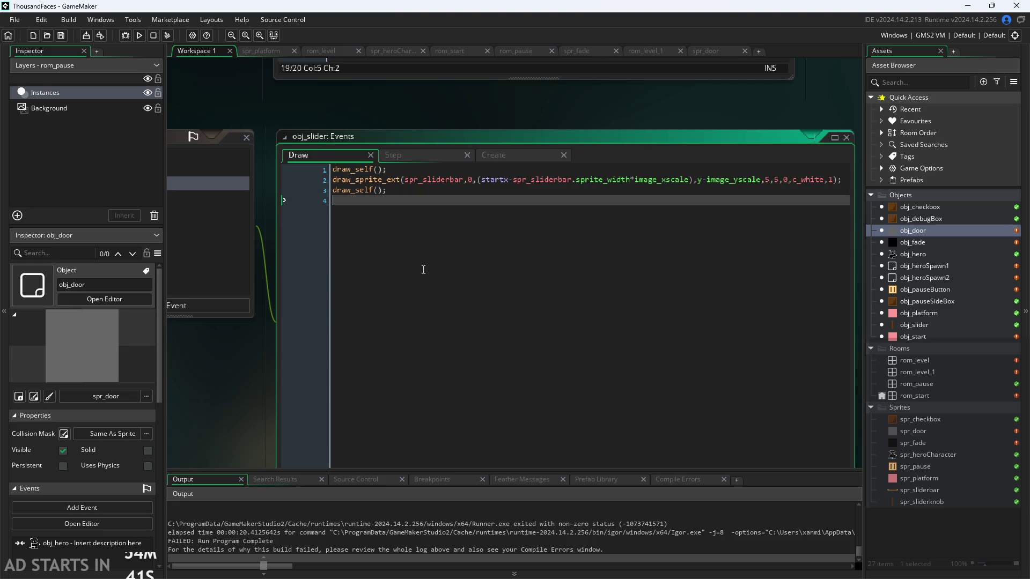
left_click(459, 174)
key("Down")
key("Down")
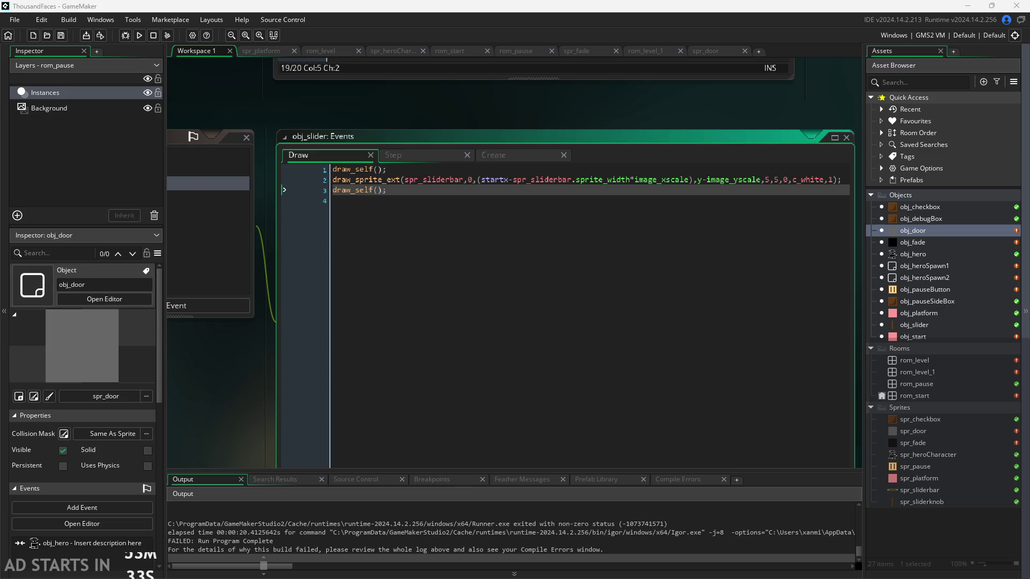
Finish the Draw code: draw_self(), draw_sprite_ext(spr_sliderbar,…,c_white,1), draw_self()
left_click(671, 217)
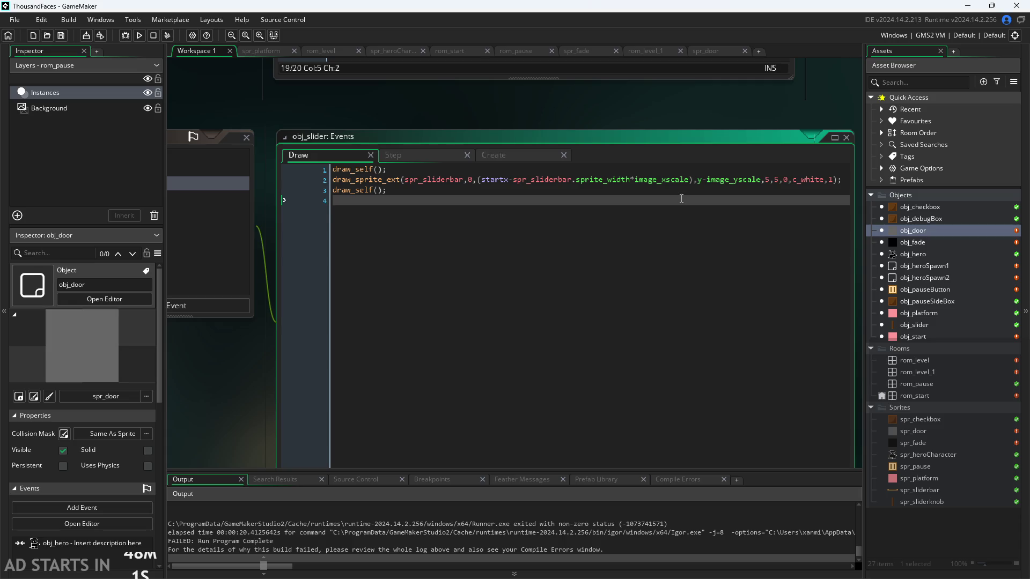
left_click(703, 190)
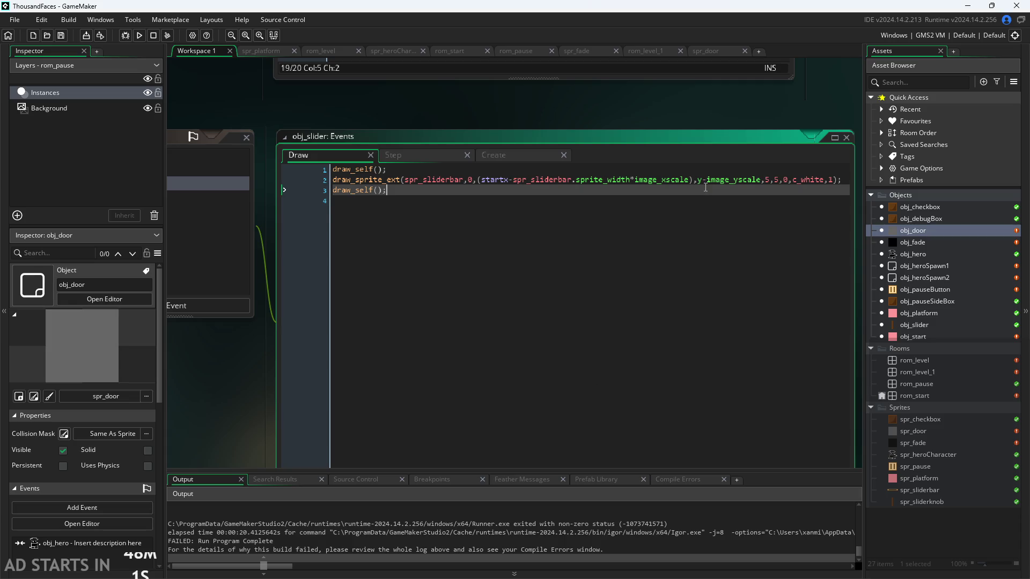
left_click(621, 114)
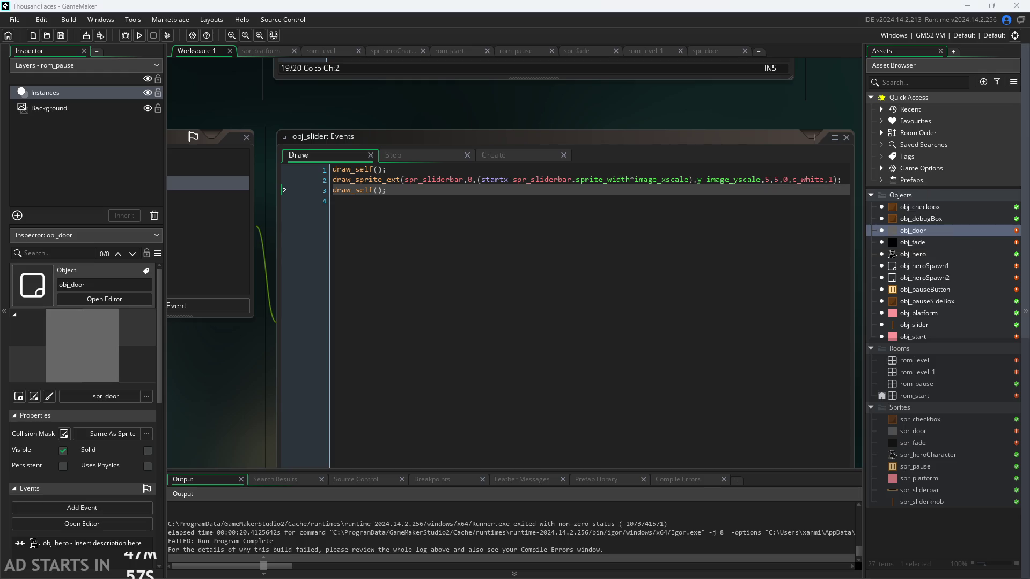
left_click(483, 200)
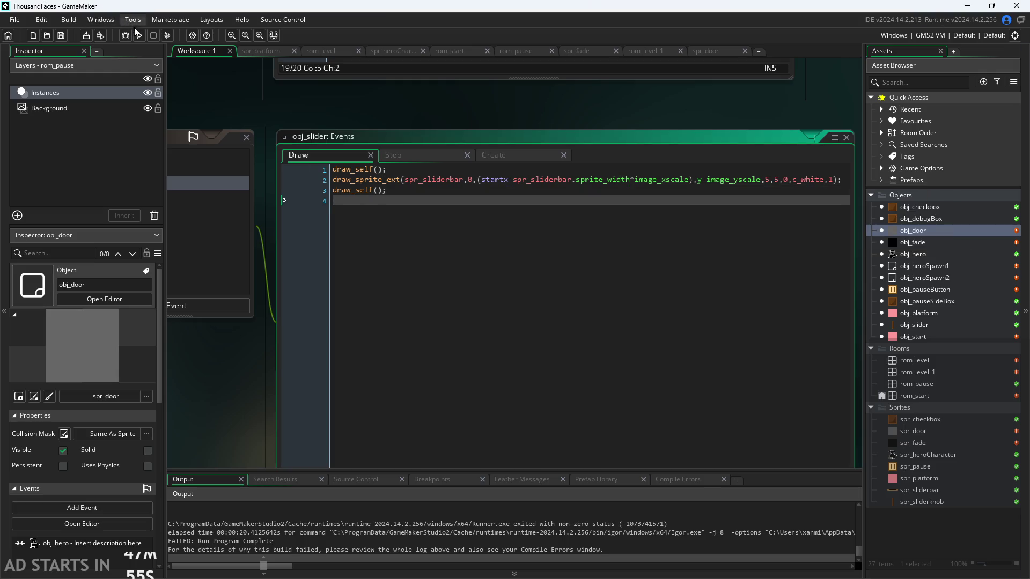
Run the game with F5, pause it, and abort the recurring obj_slider Draw error
key("F5")
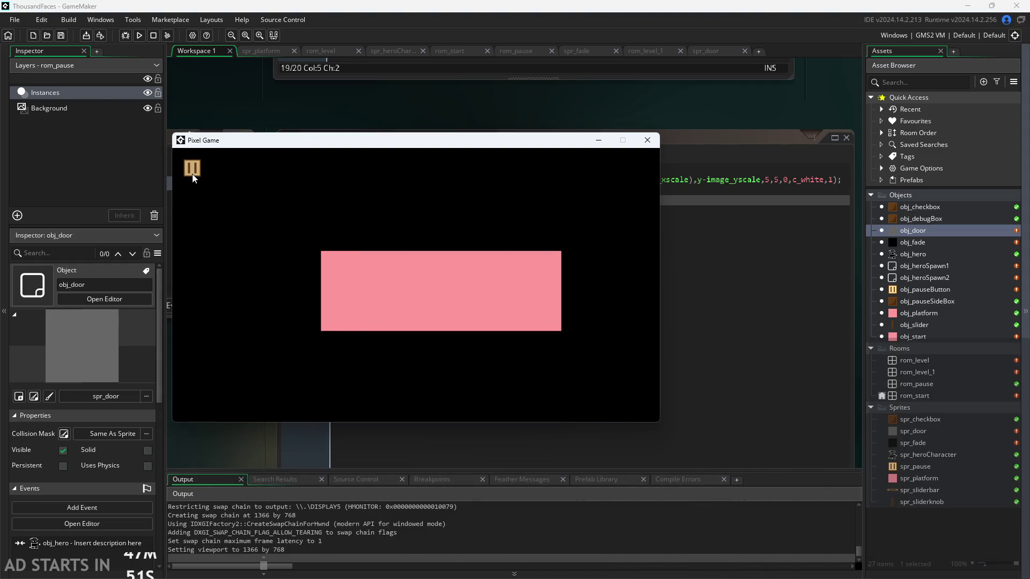
left_click(193, 174)
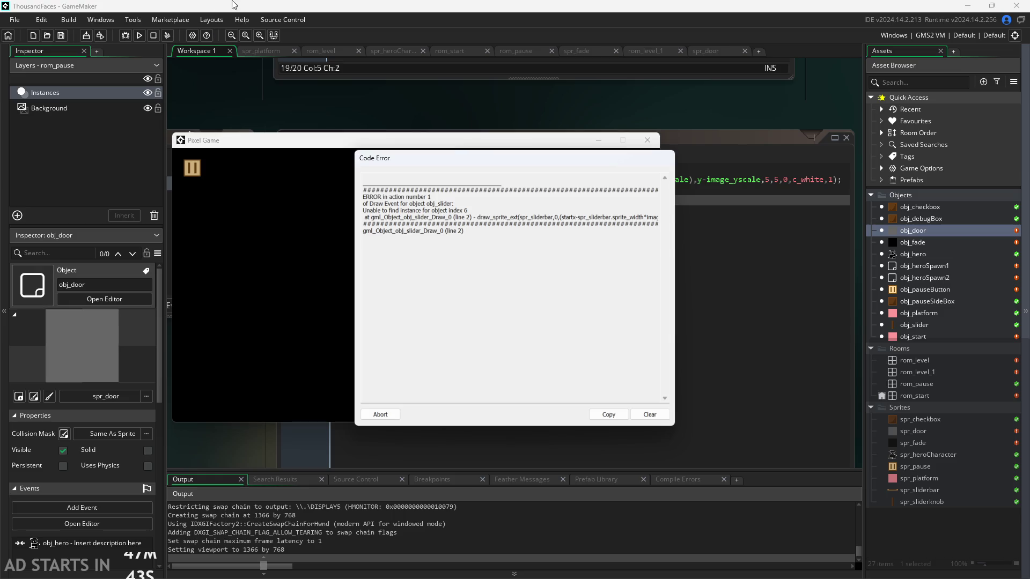
left_click_drag(429, 159, 509, 166)
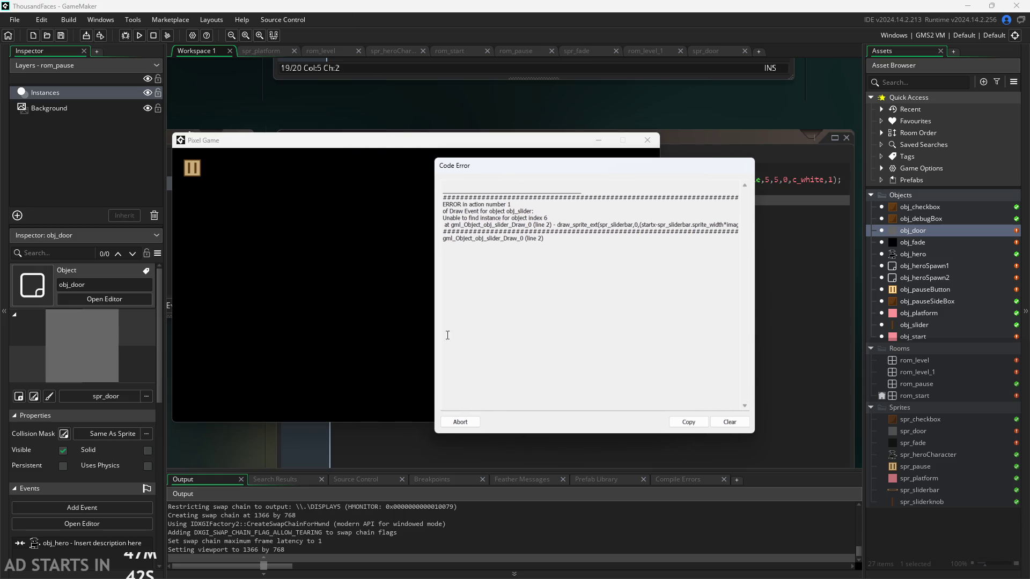
left_click(460, 422)
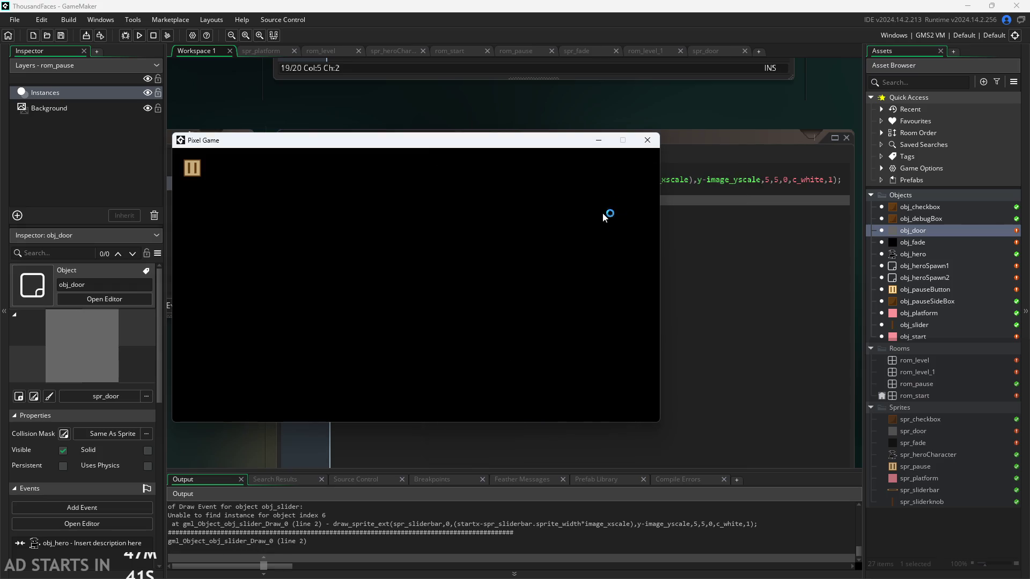
Close the game window and open obj_pauseButton's Draw GUI event code
left_click(647, 141)
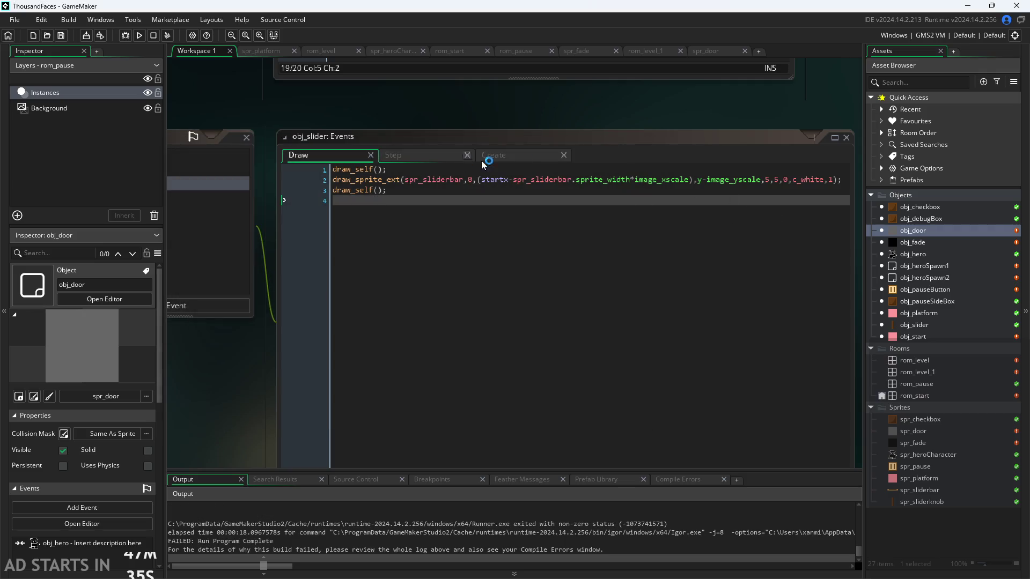
left_click(921, 289)
left_click(923, 277)
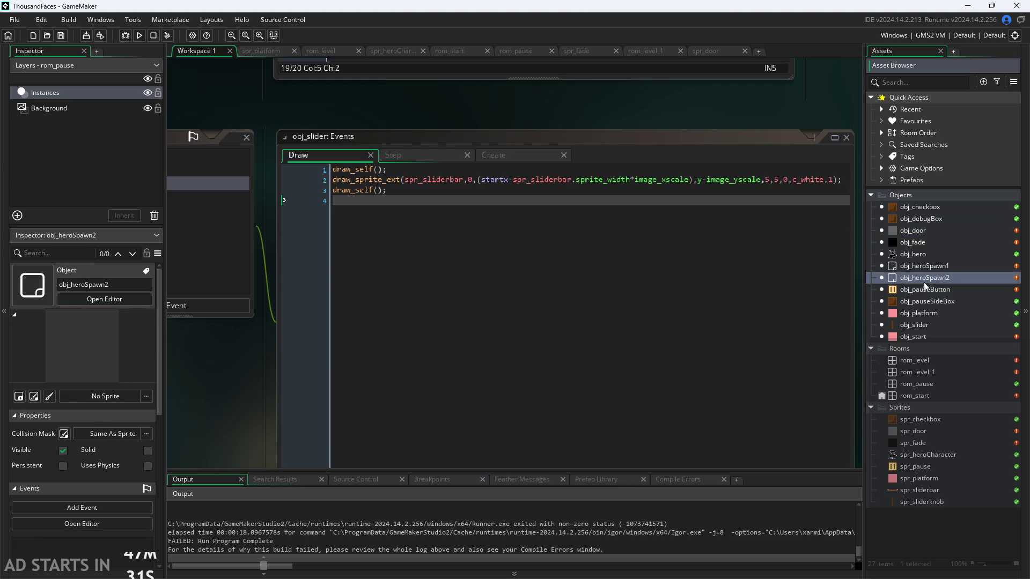
left_click(924, 290)
double_click(924, 290)
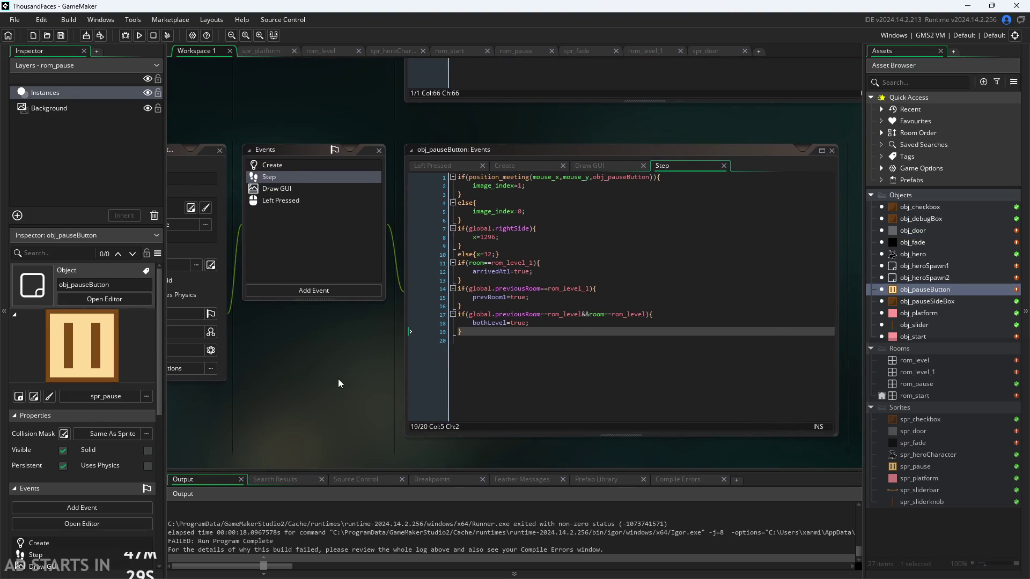
left_click(250, 154)
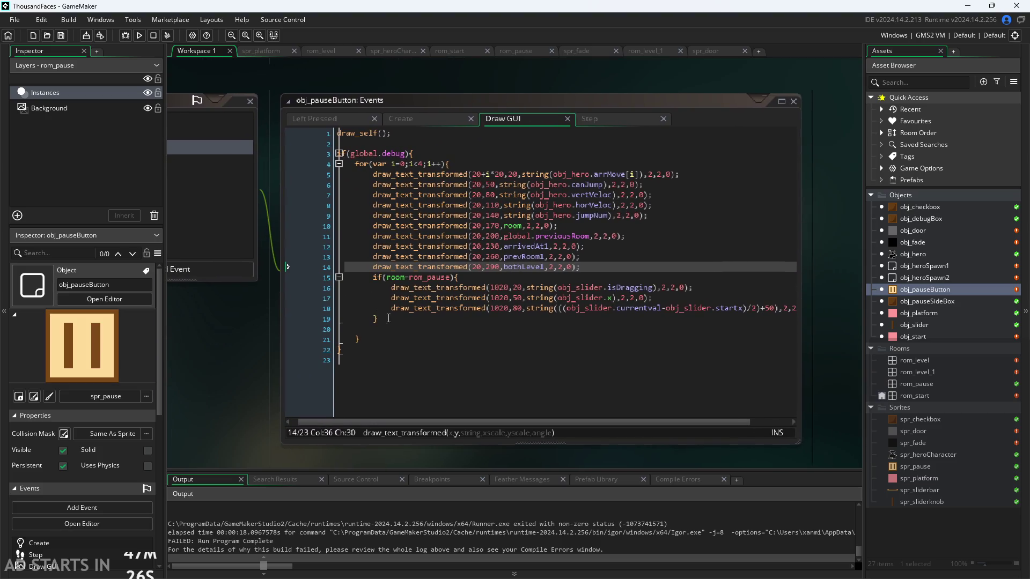
Comment out the slider debug-text lines 15–18 with Ctrl+K and open rom_pause
left_click_drag(385, 319, 299, 274)
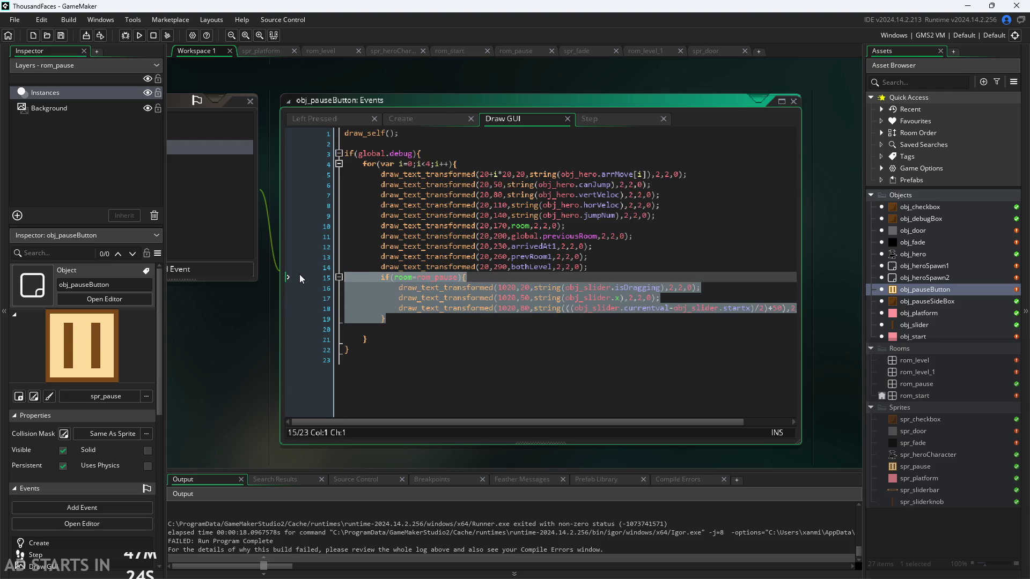
key("ctrl+k")
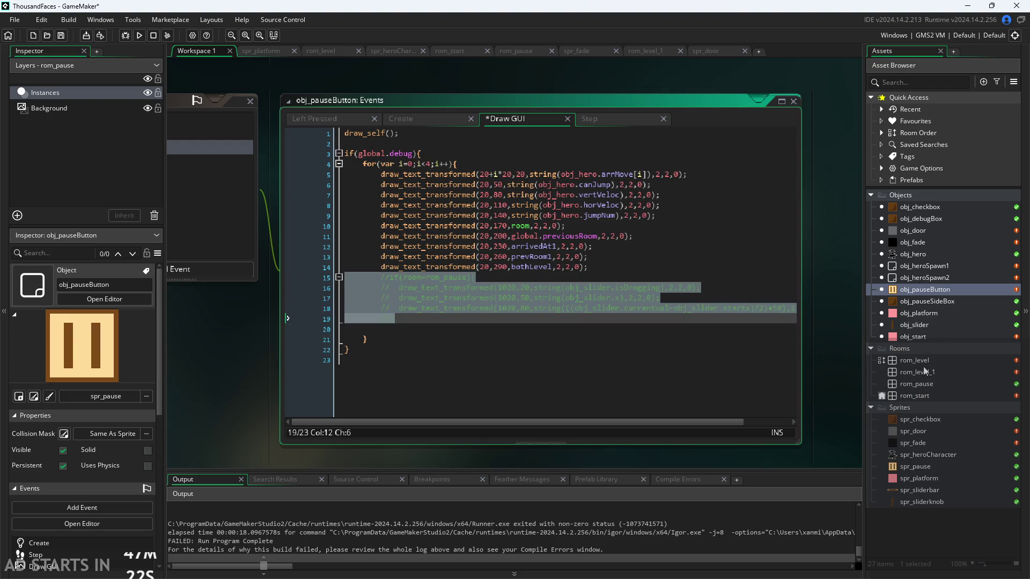
double_click(926, 378)
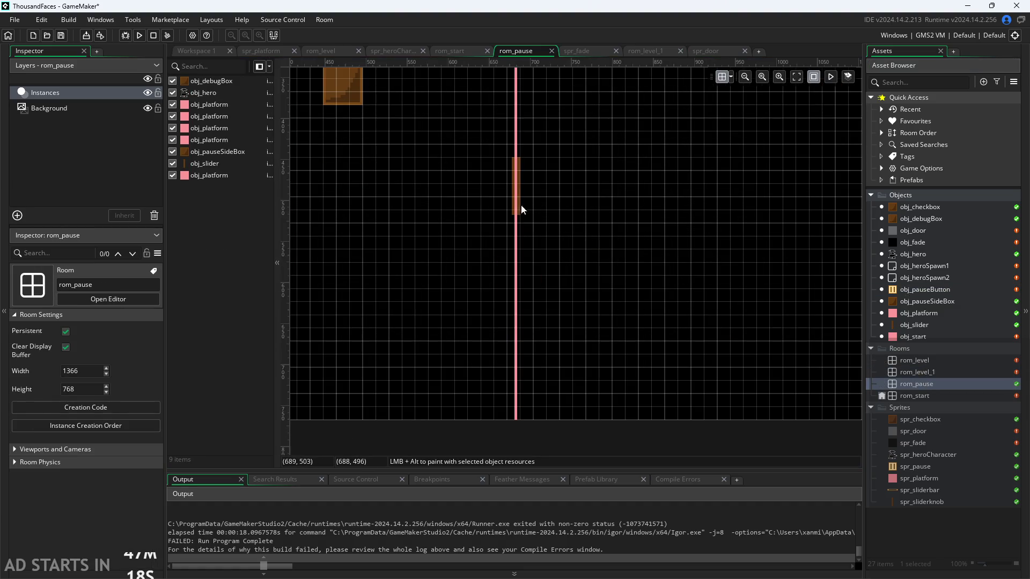
Delete the obj_slider instance from rom_pause, leaving 8 instances, and return to Workspace 1
left_click(519, 206)
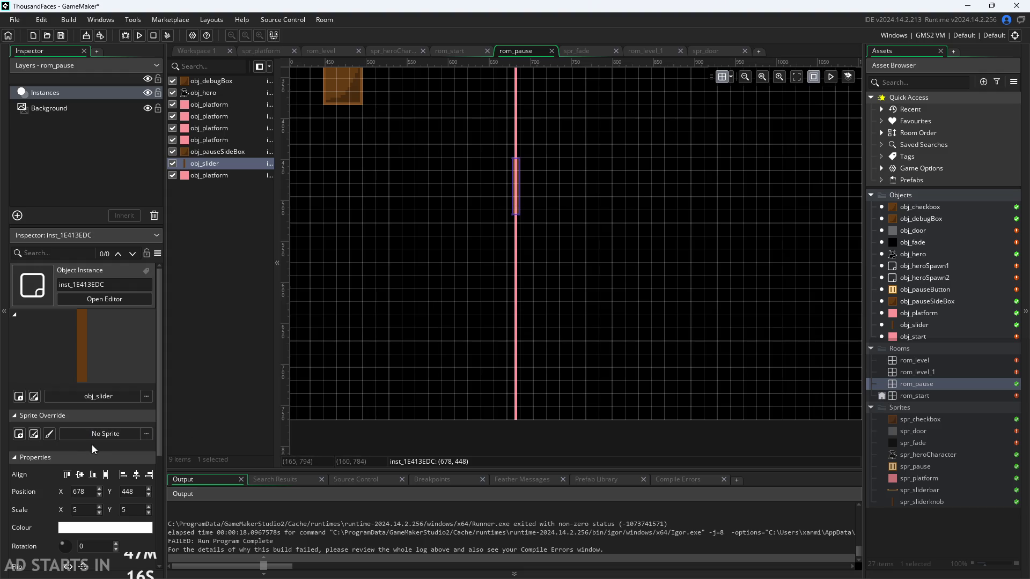
scroll(93, 447, "down", 3)
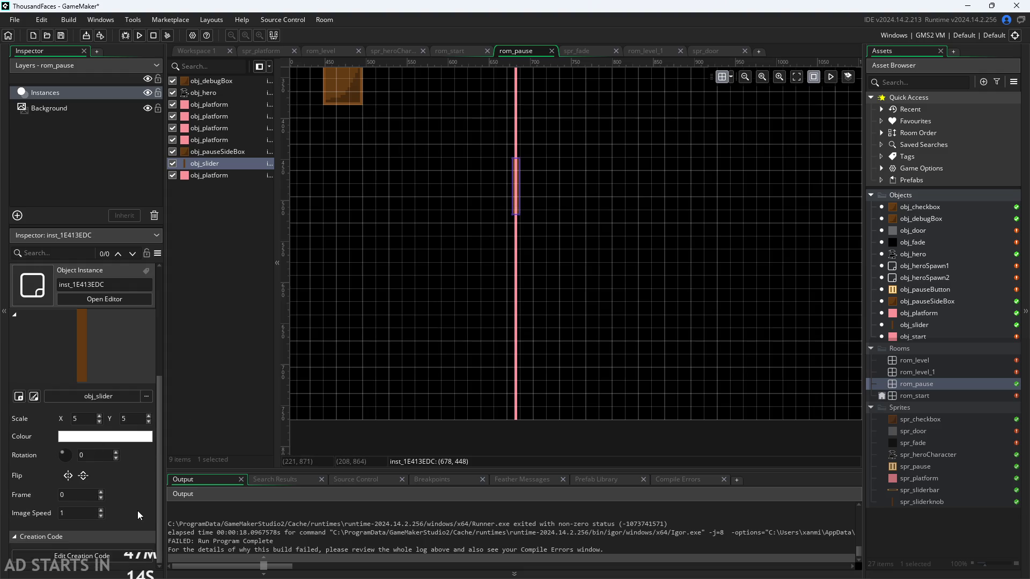
scroll(138, 511, "up", 3)
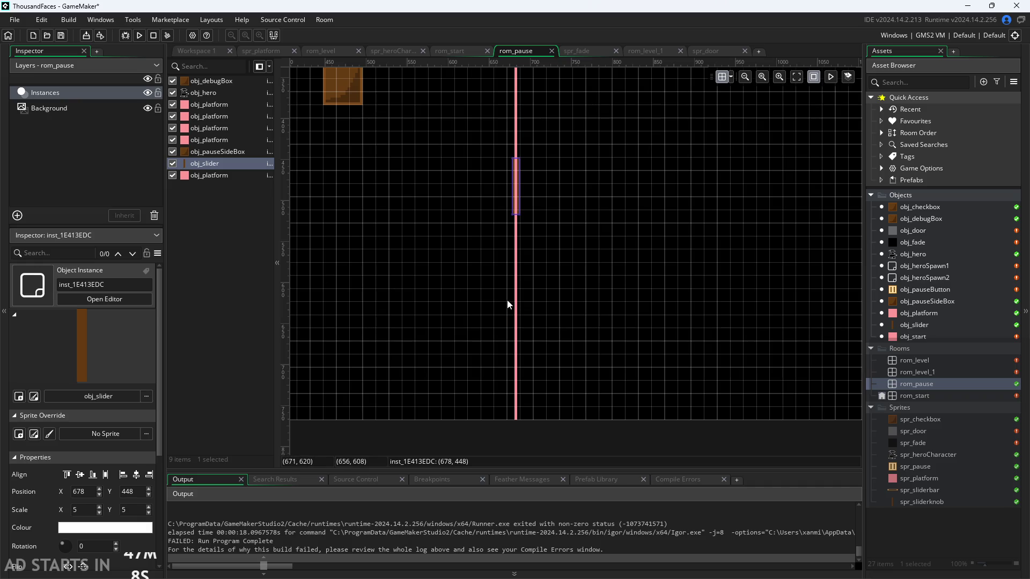
key("Delete")
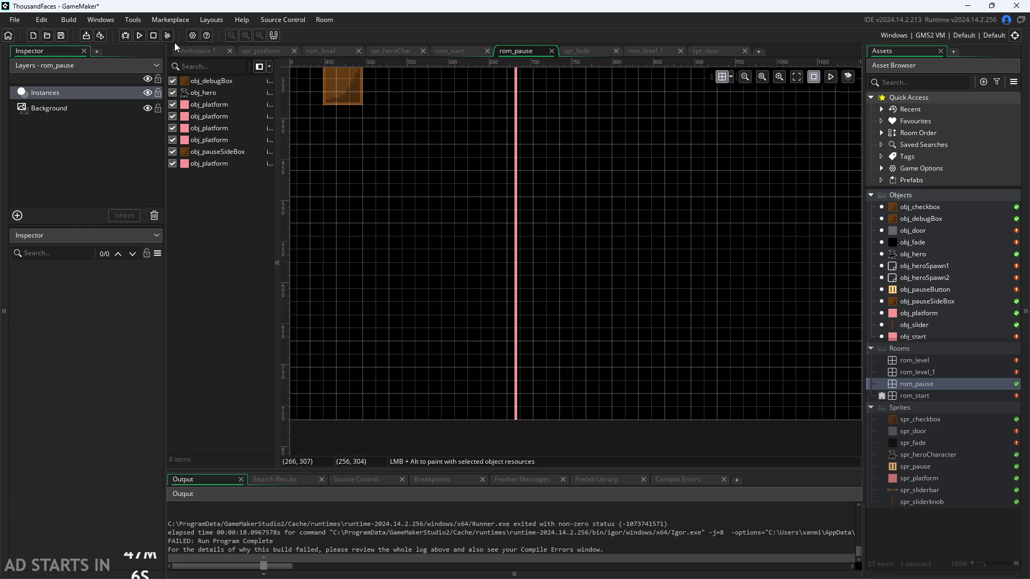
left_click(179, 51)
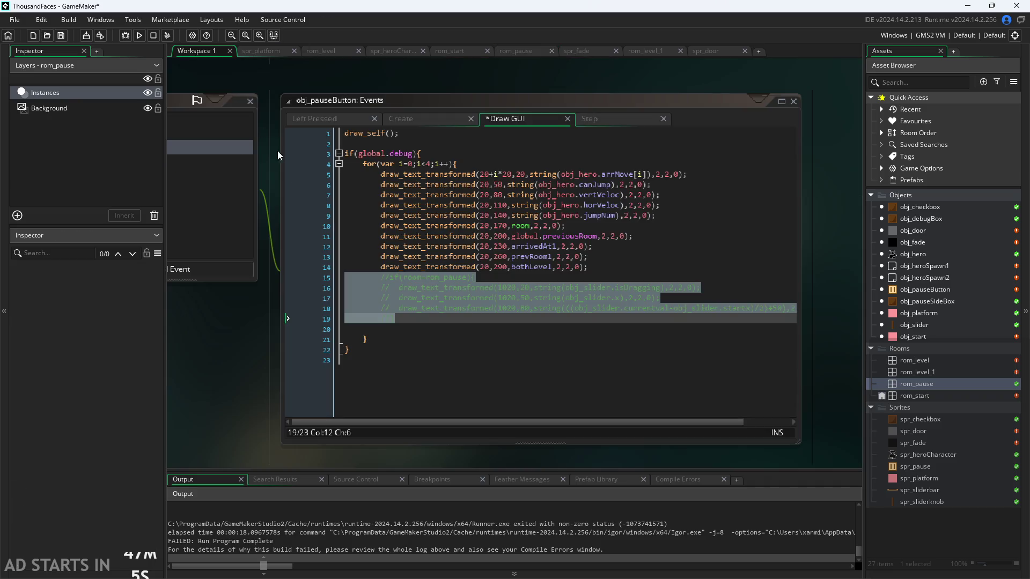
Run the game and toggle Debug Stats and the pause-button position in the pause menu, then enter the level
left_click(141, 37)
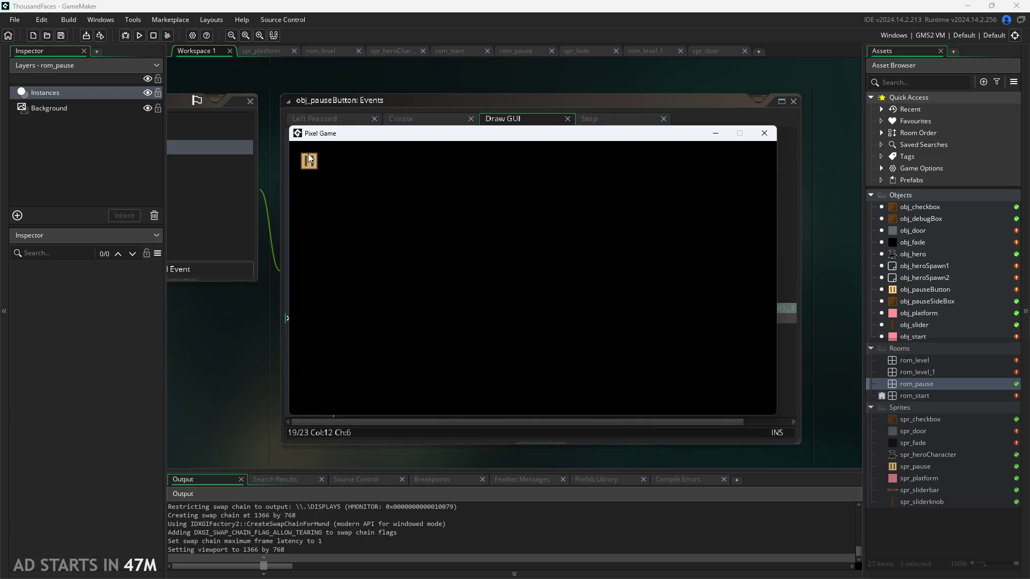
left_click(309, 159)
left_click(457, 241)
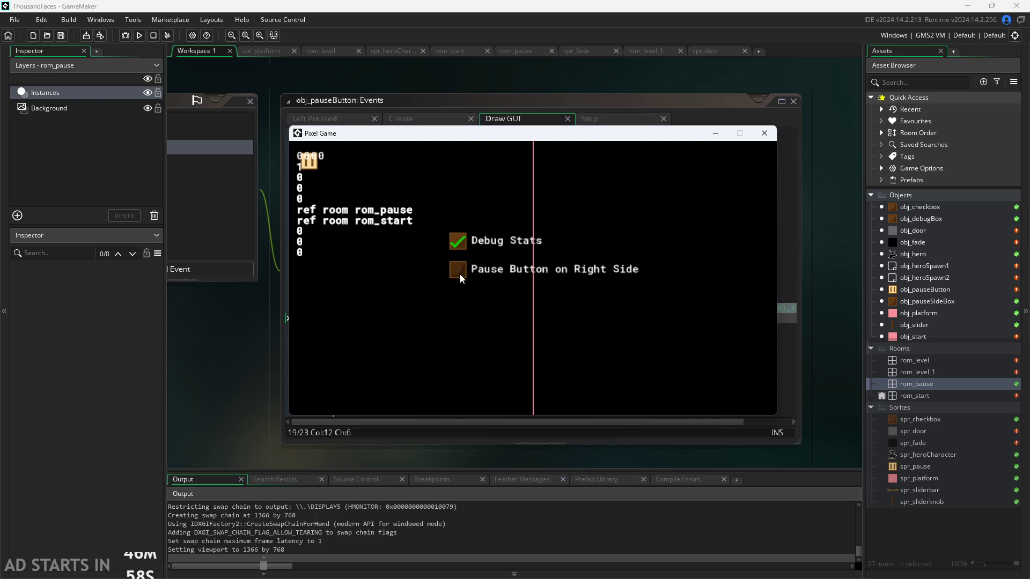
left_click(459, 272)
left_click(748, 164)
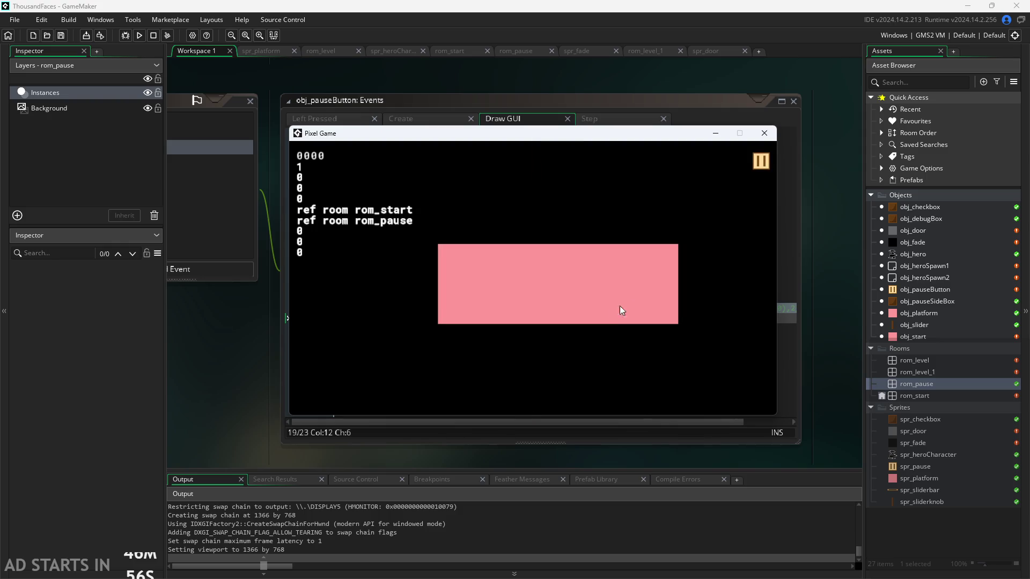
left_click(610, 301)
left_click(762, 162)
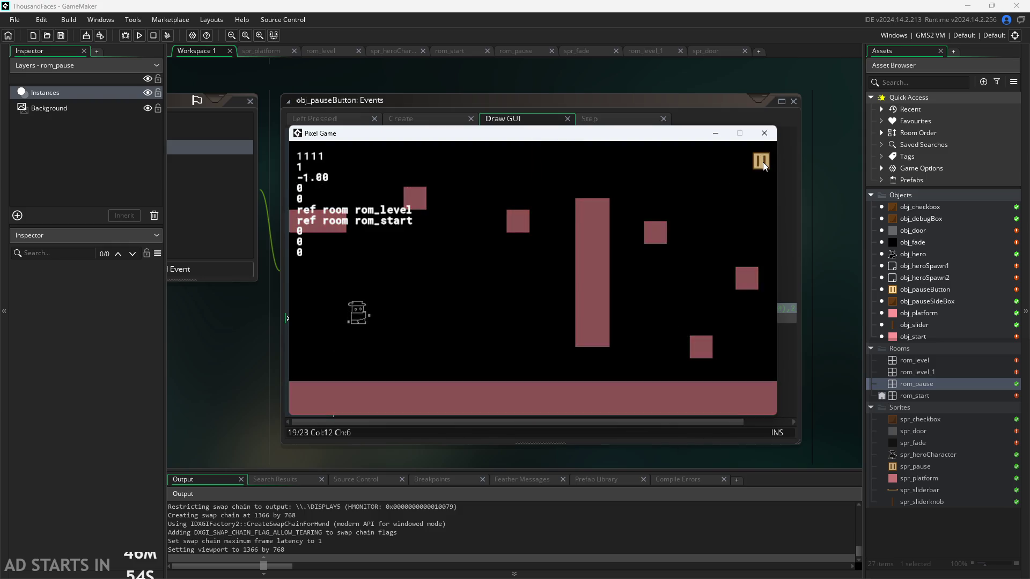
left_click(762, 162)
Walk and jump the hero left and right across the level's blocks
key("Right")
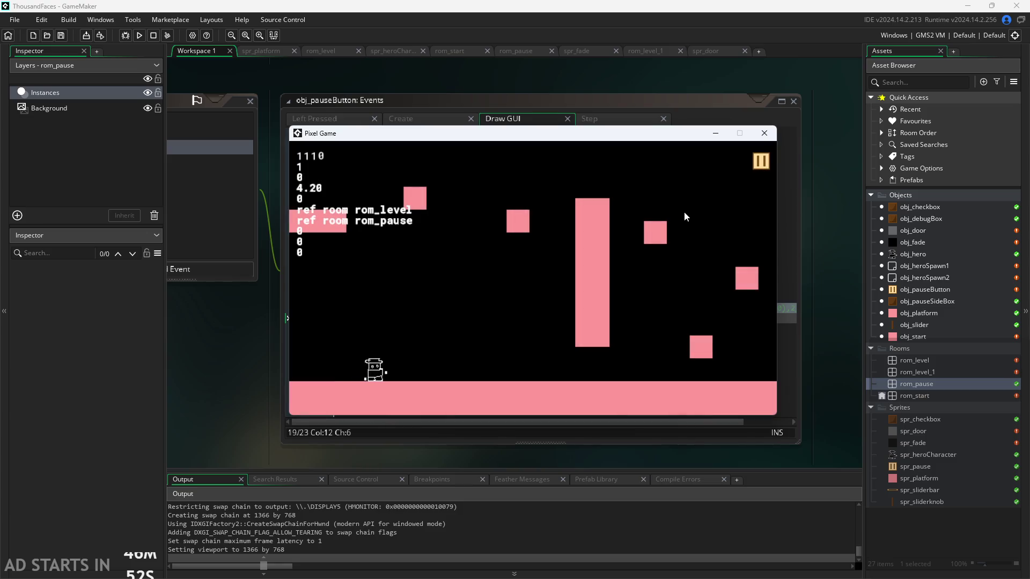
key("space")
key("Right")
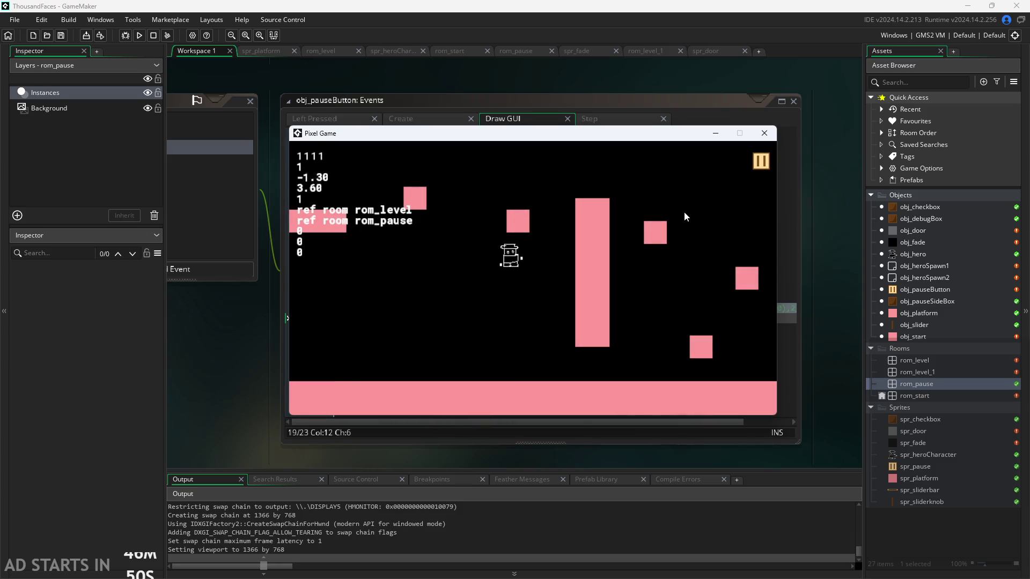
key("Right")
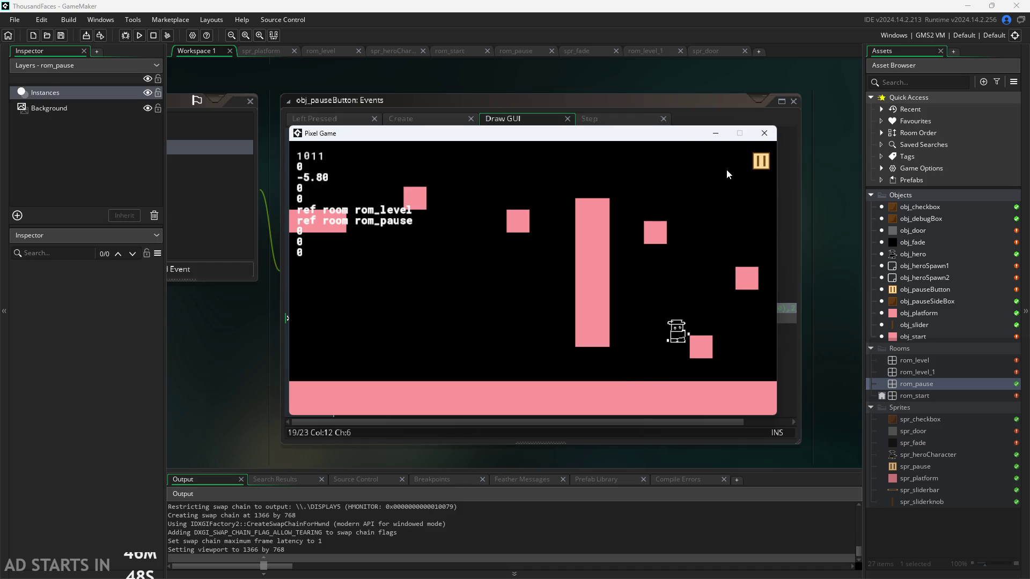
key("space")
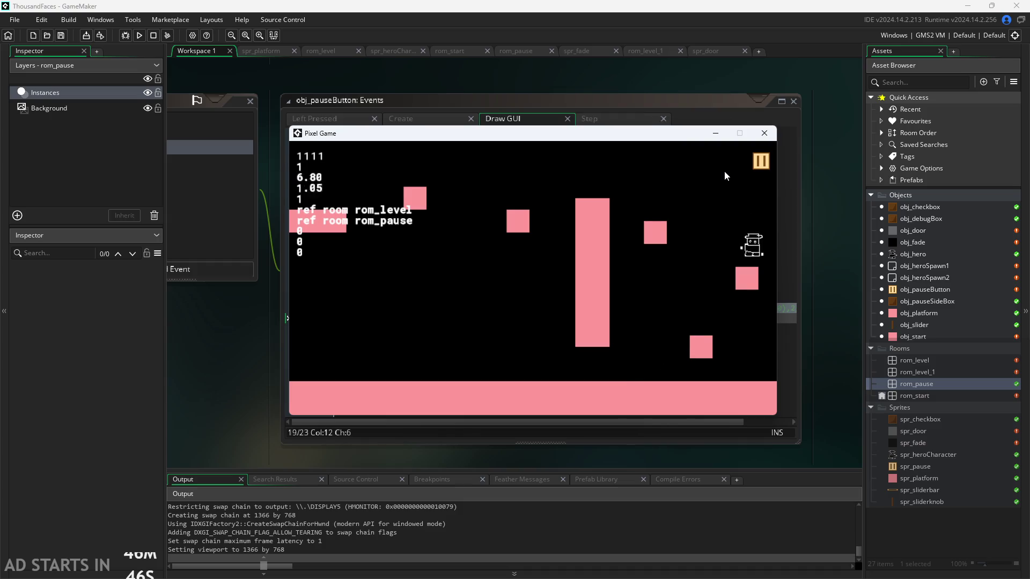
key("space")
key("Left")
key("space")
key("Left")
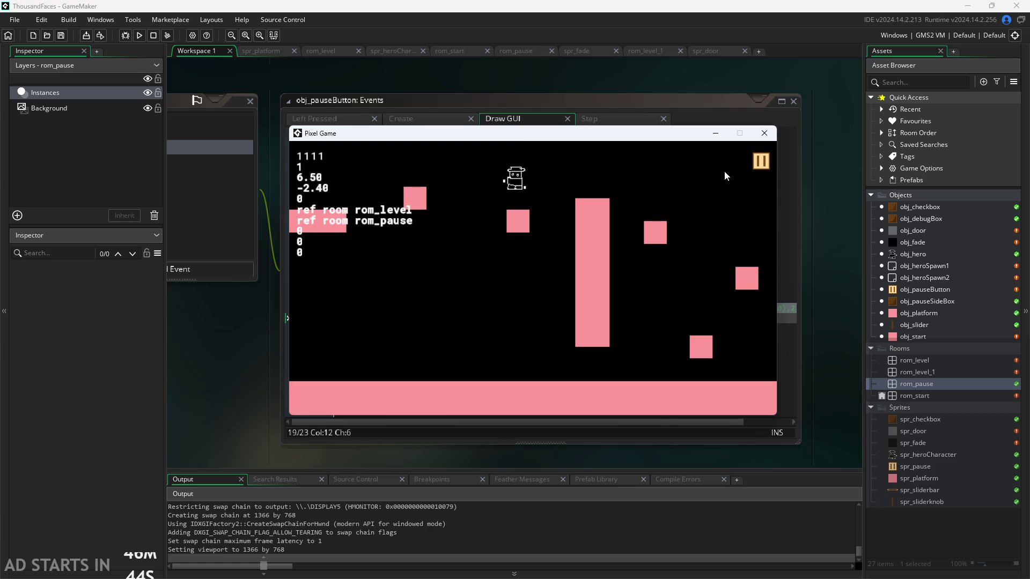
key("Left")
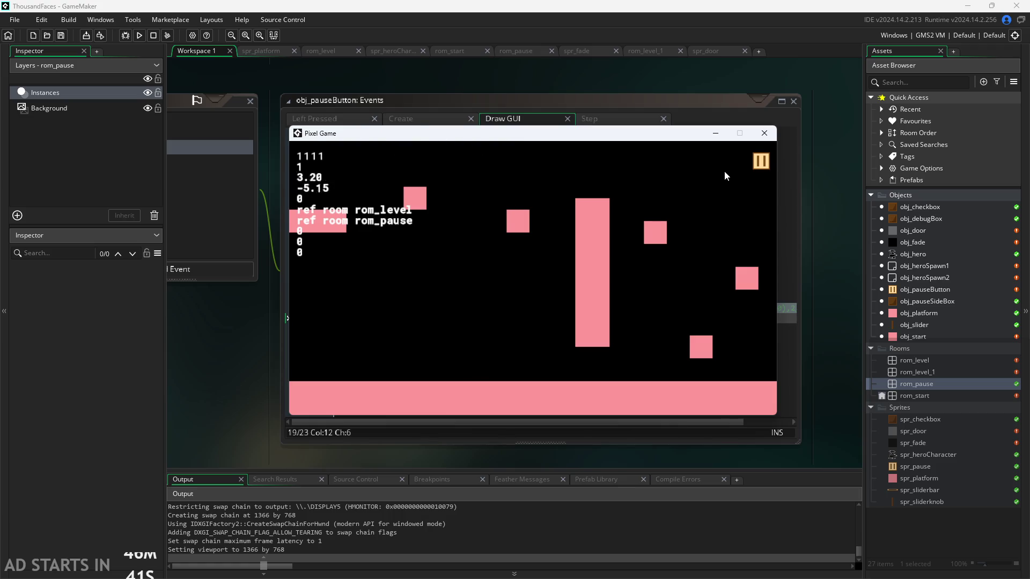
key("Right")
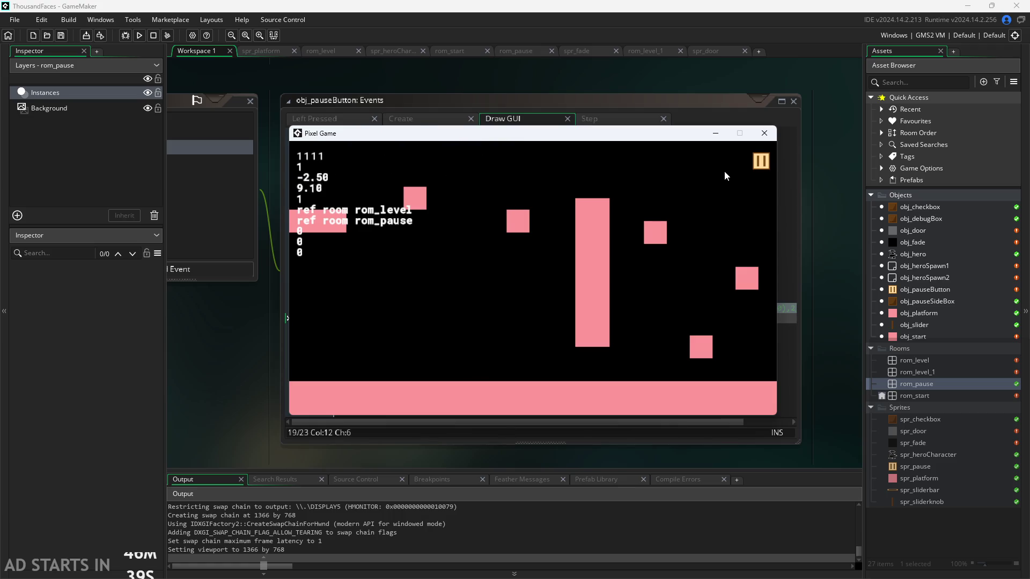
key("Left")
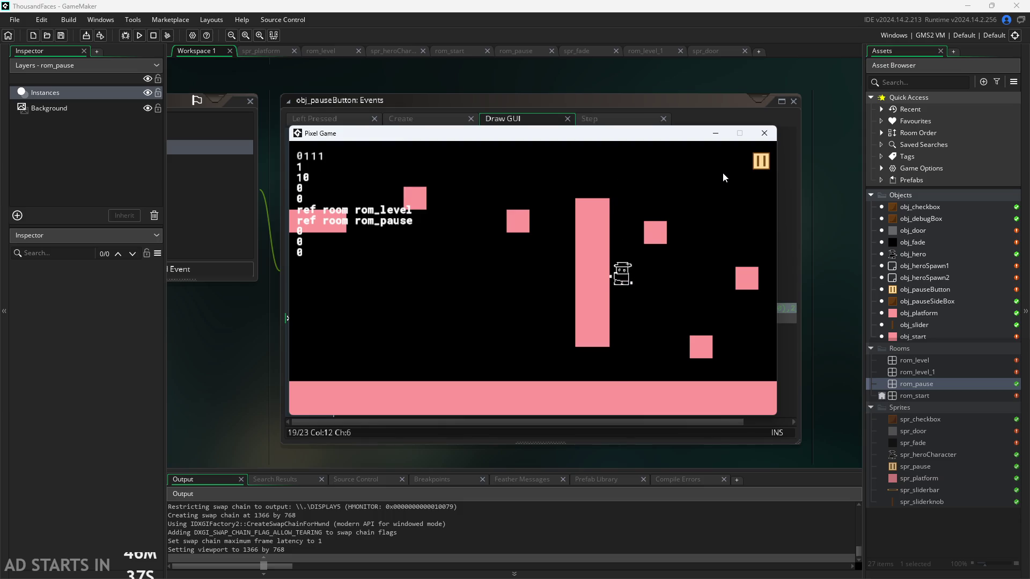
key("Right")
key("space")
key("Right")
key("Left")
key("space")
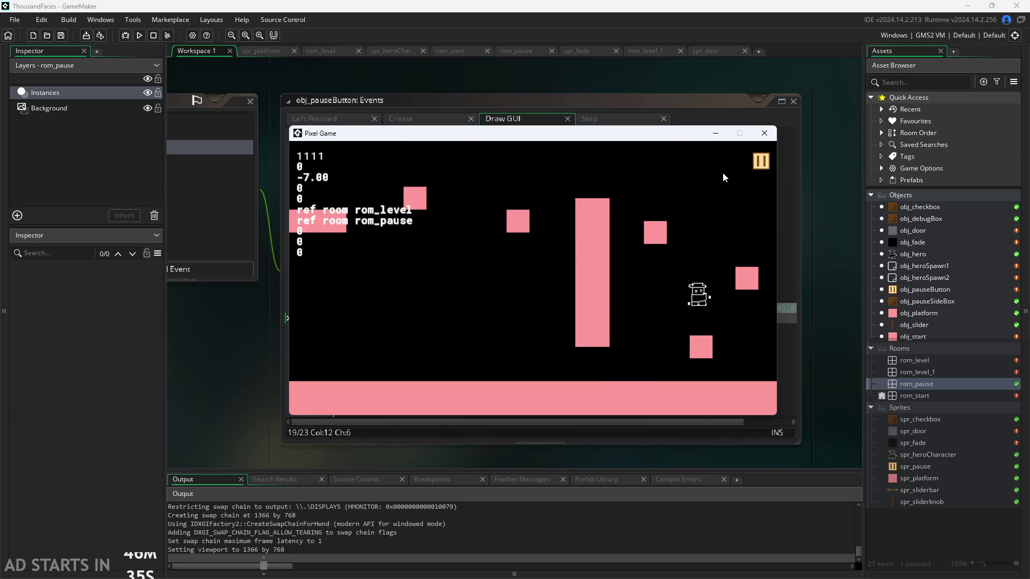
key("Right")
key("Left")
key("space")
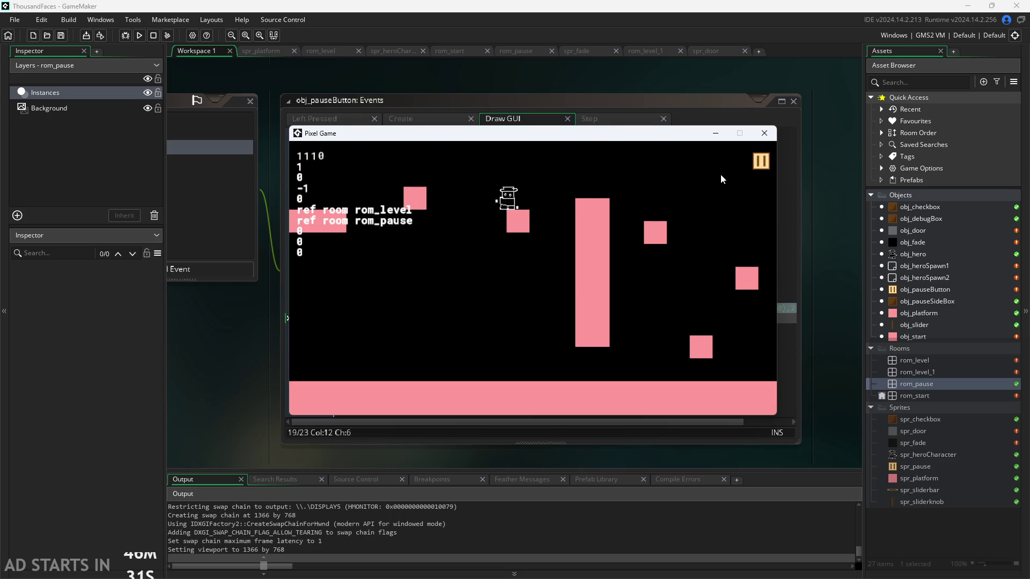
key("Right")
key("Right")
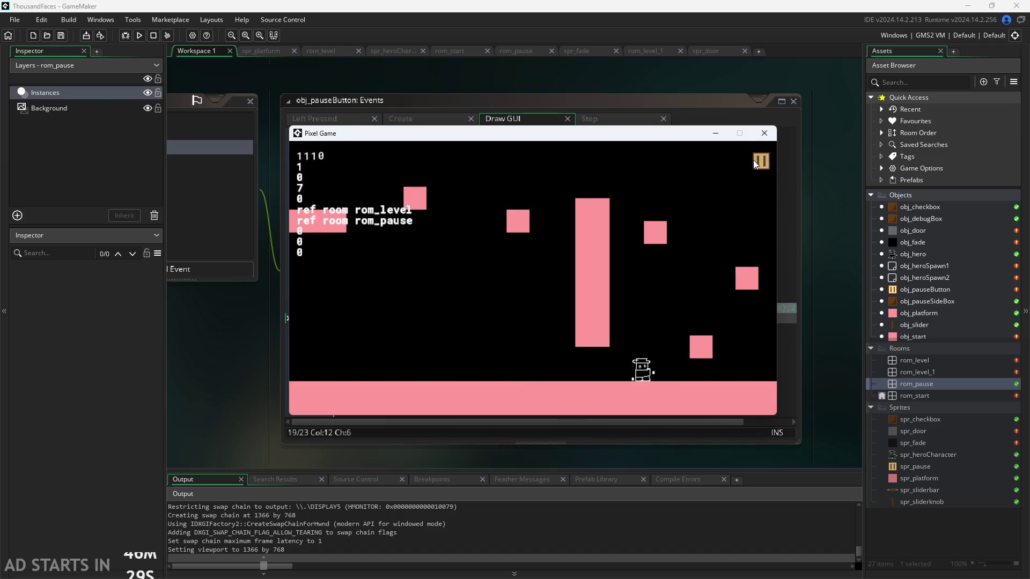
Pause and resume mid-play, walk into the next room, then close the Pixel Game window
left_click(760, 164)
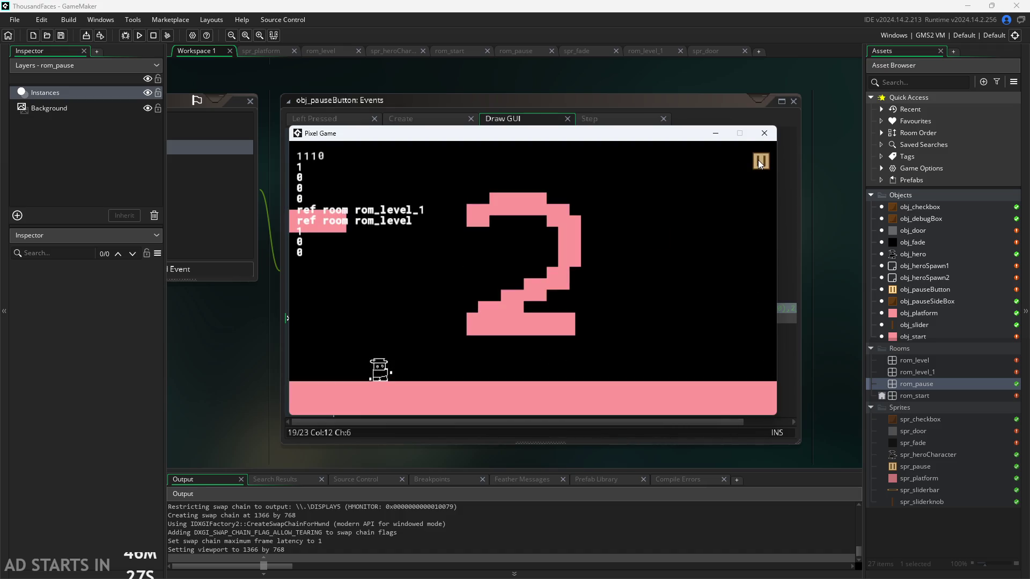
key("Left")
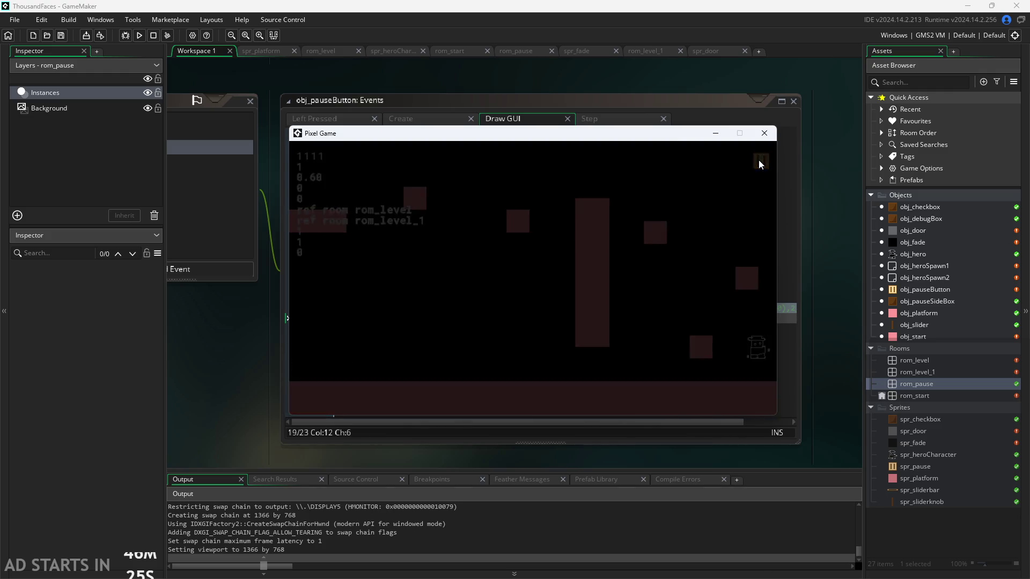
key("Right")
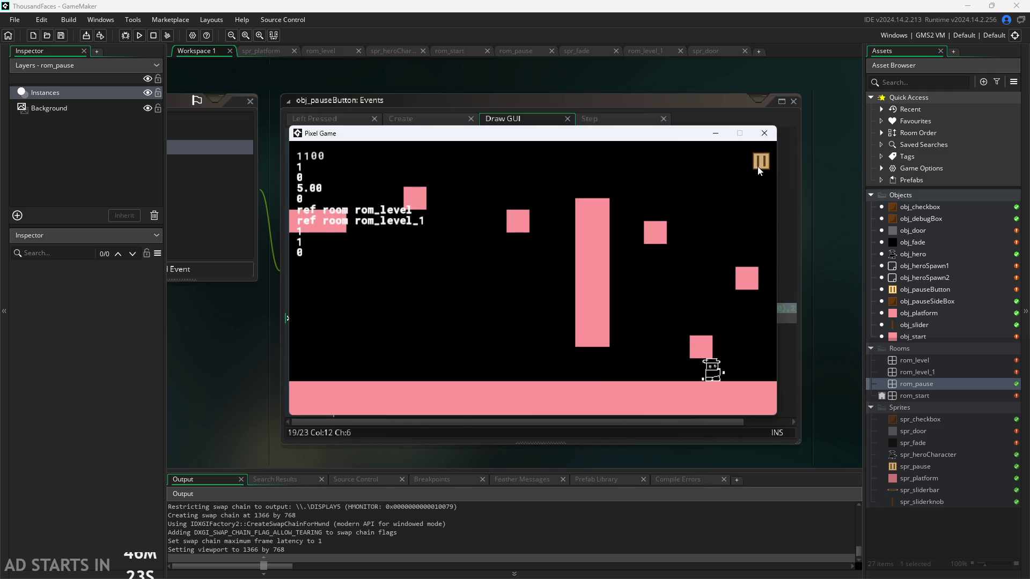
left_click(758, 166)
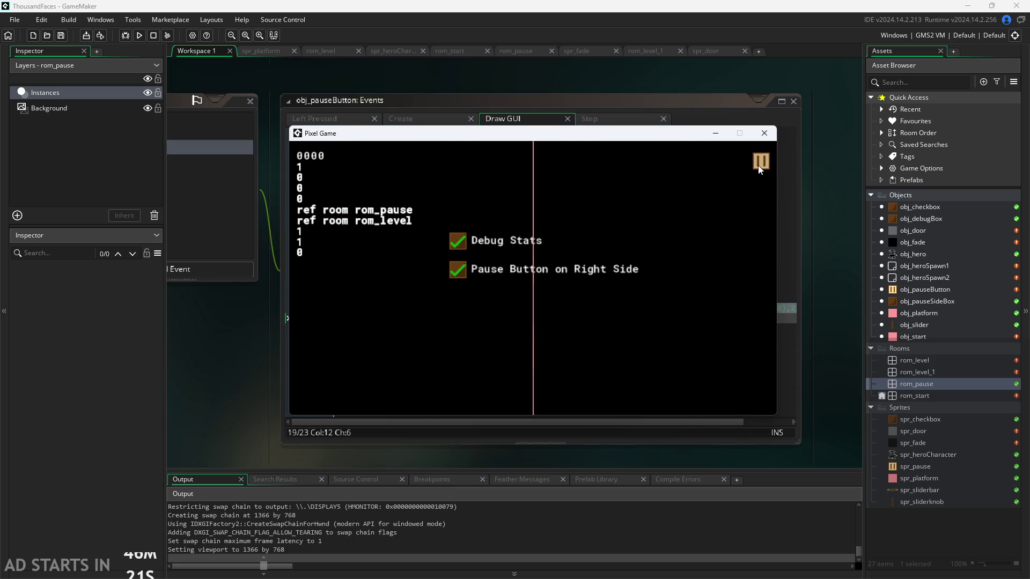
left_click(757, 164)
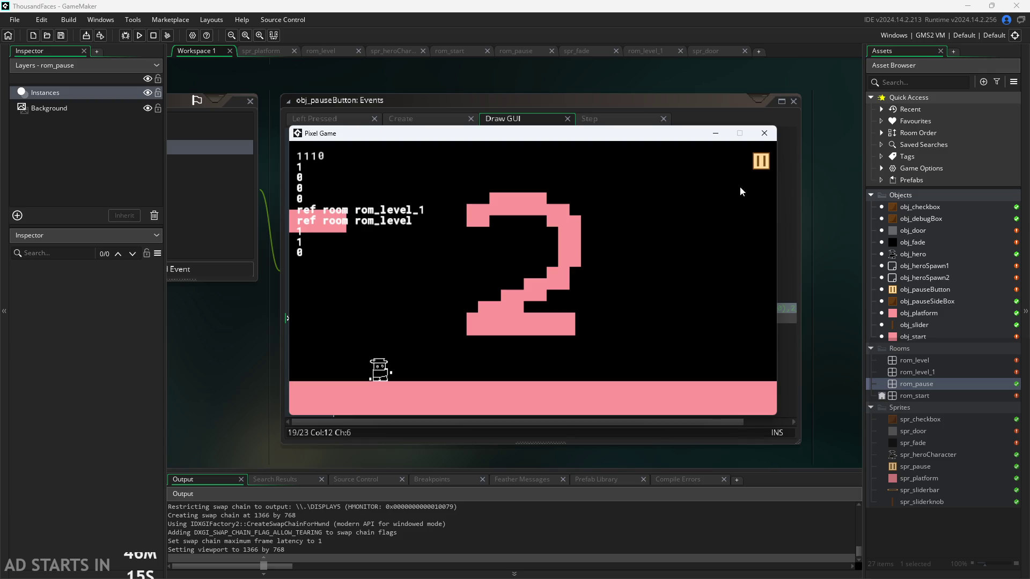
left_click(770, 136)
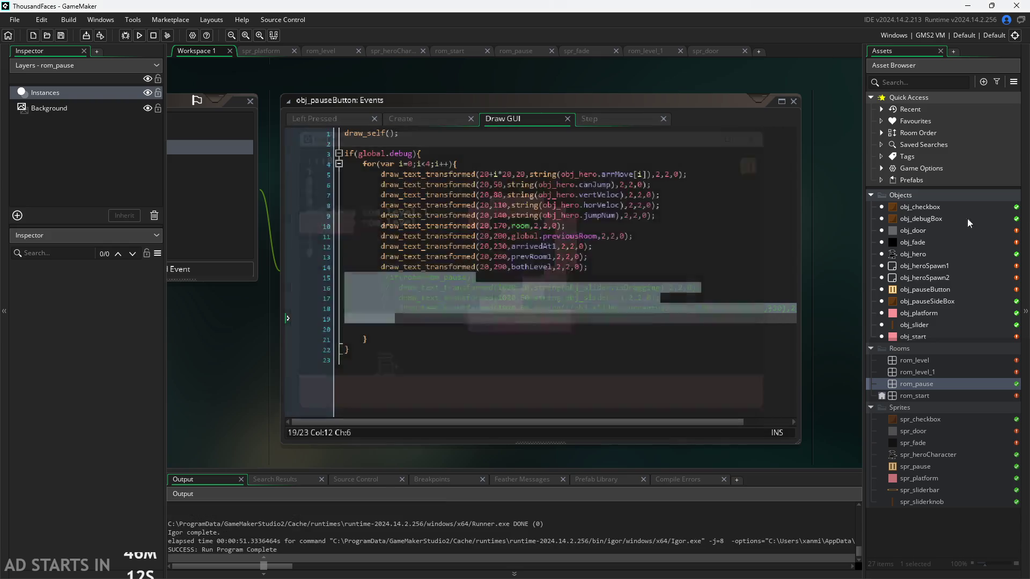
Open obj_fade and read the fadeout condition in its Step event code
left_click(941, 243)
double_click(940, 243)
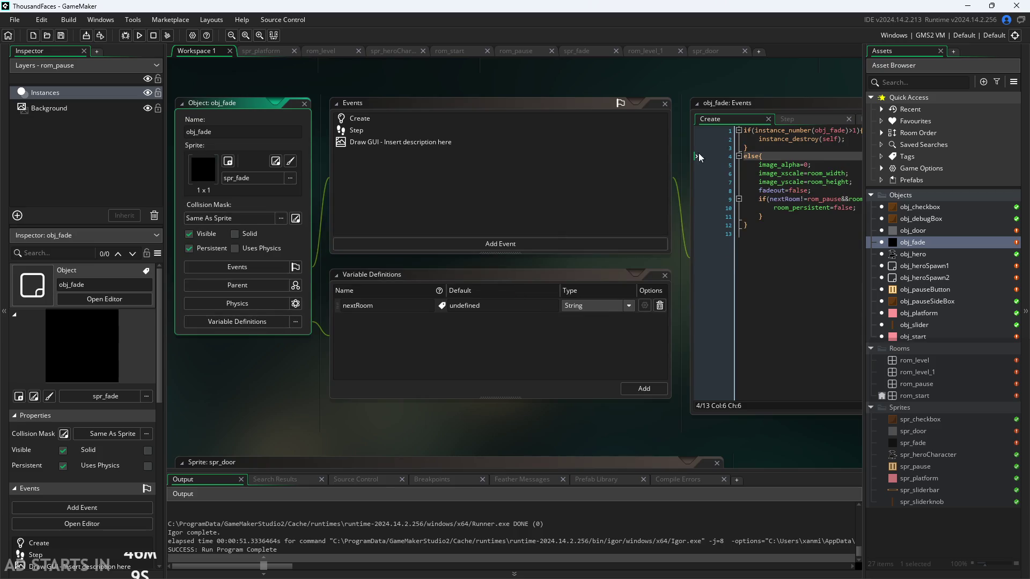
left_click_drag(668, 81, 397, 126)
scroll(541, 123, "up", 2)
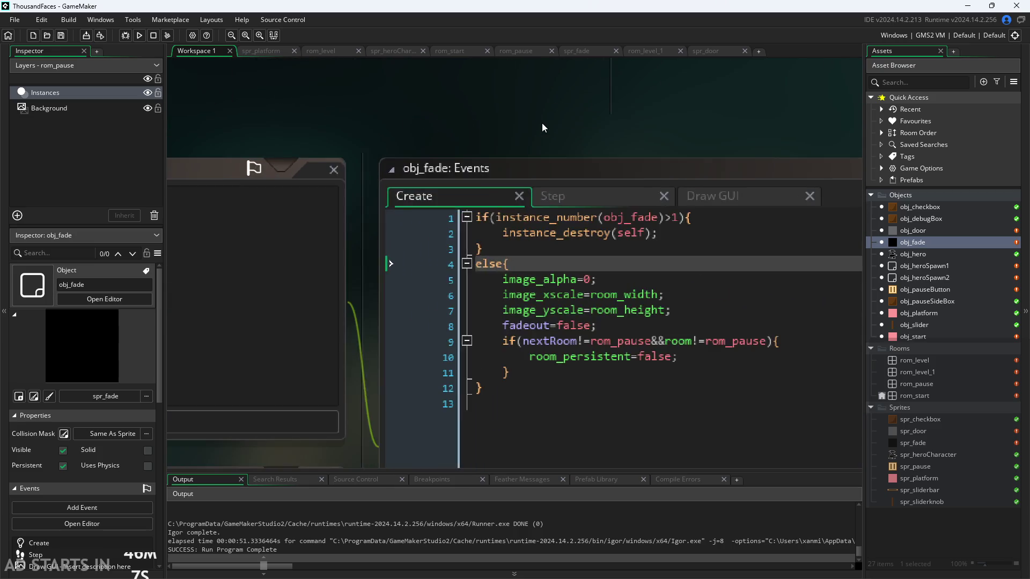
left_click_drag(542, 124, 362, 42)
scroll(423, 95, "up", 3)
left_click(423, 95)
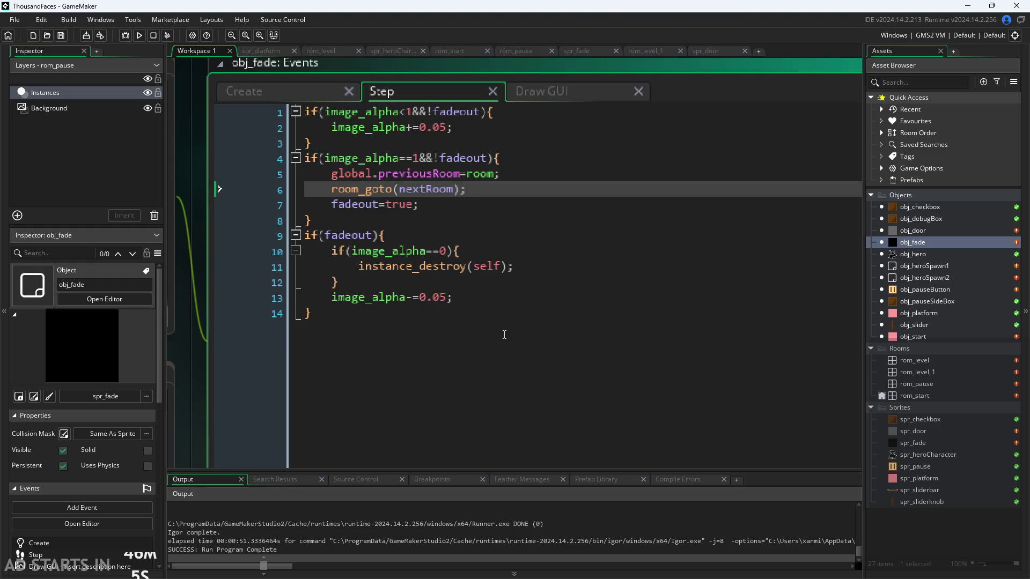
left_click(487, 158)
Review the Create event's destroy block, room_persistent line, fadeout and image_alpha resets, and else branch
left_click(304, 86)
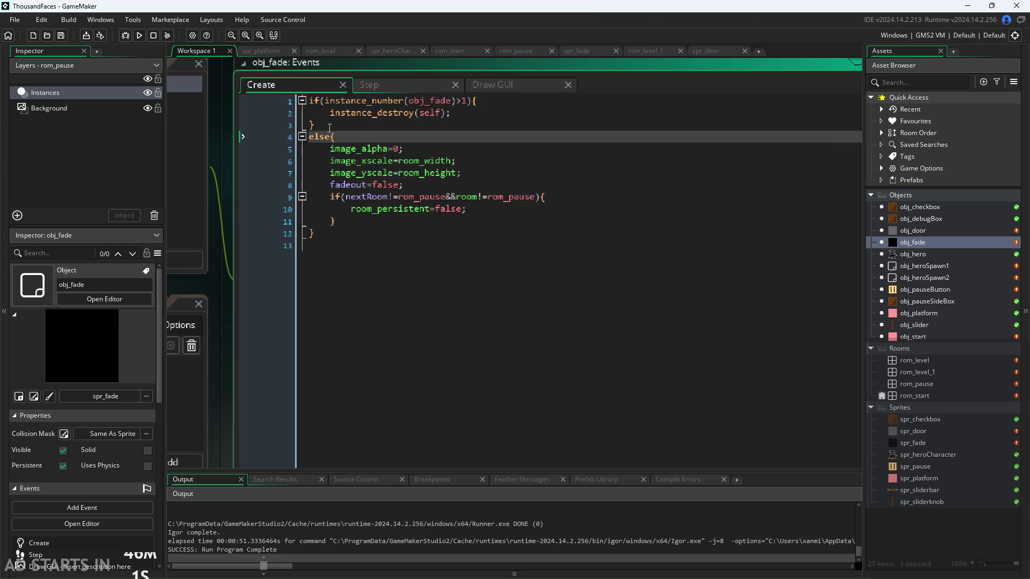
left_click(325, 103)
left_click(513, 125)
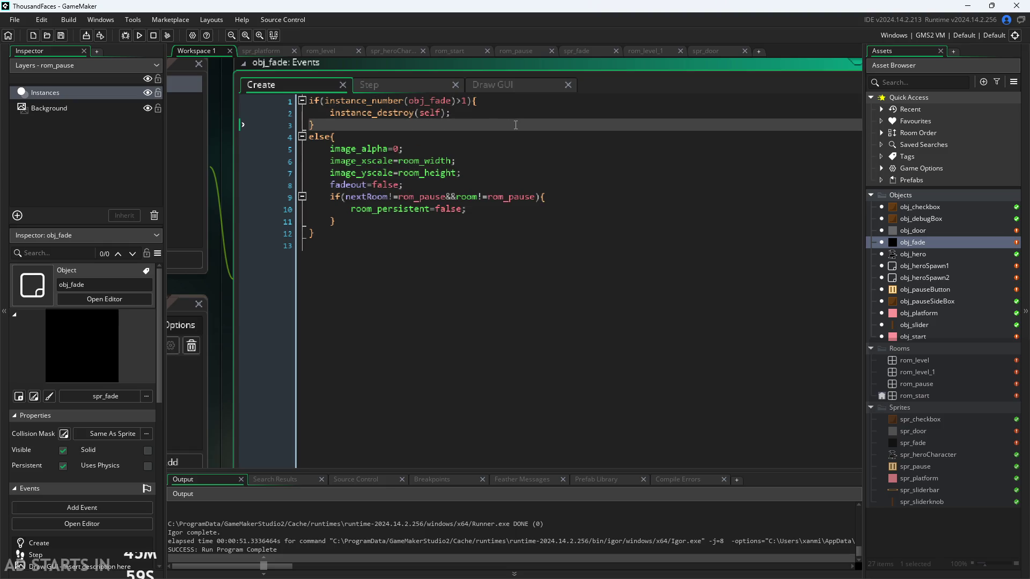
scroll(453, 268, "down", 2, "ctrl")
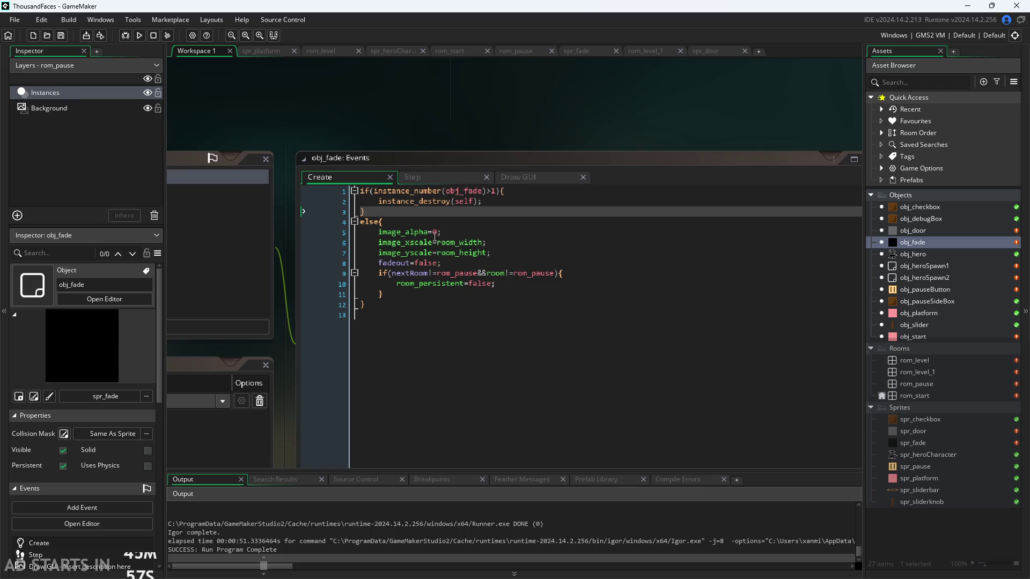
left_click(453, 284)
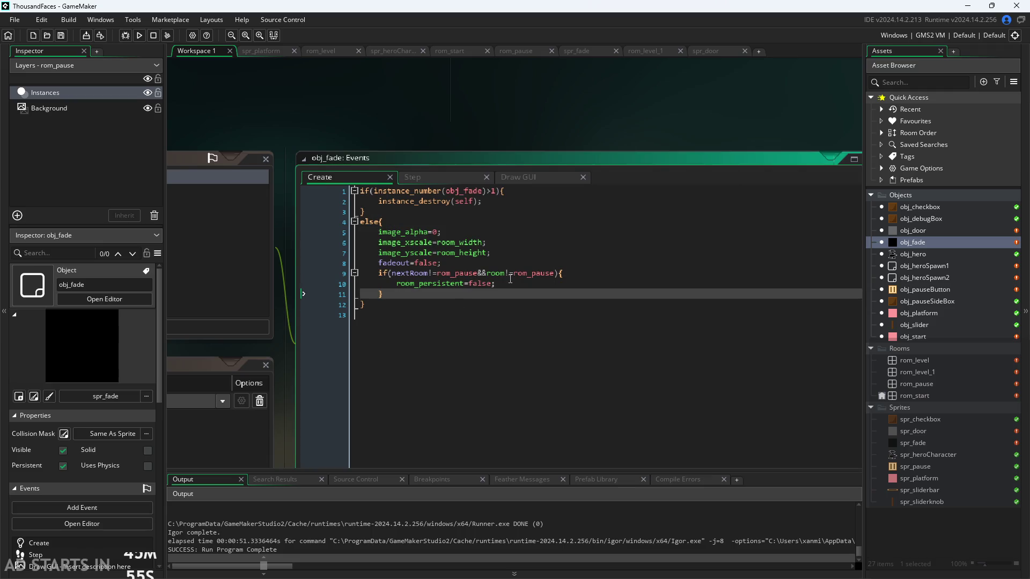
left_click(518, 263)
left_click(466, 228)
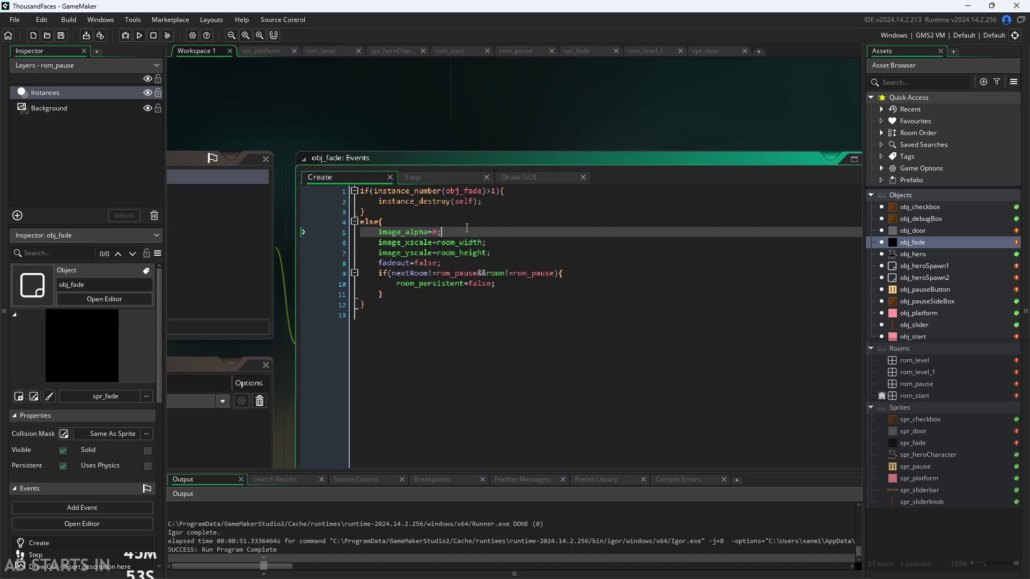
left_click(467, 222)
left_click(538, 125)
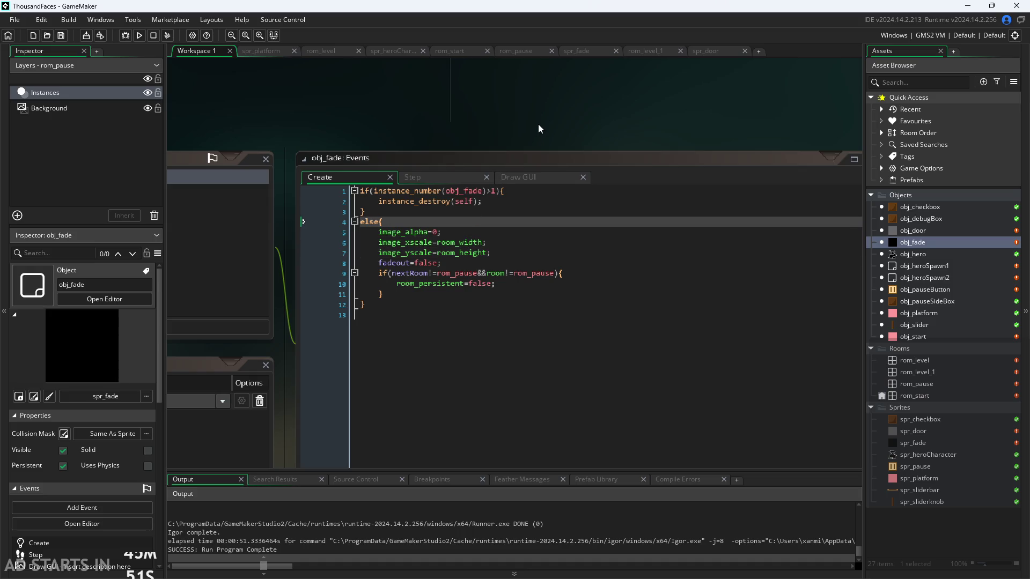
left_click_drag(539, 124, 581, 136)
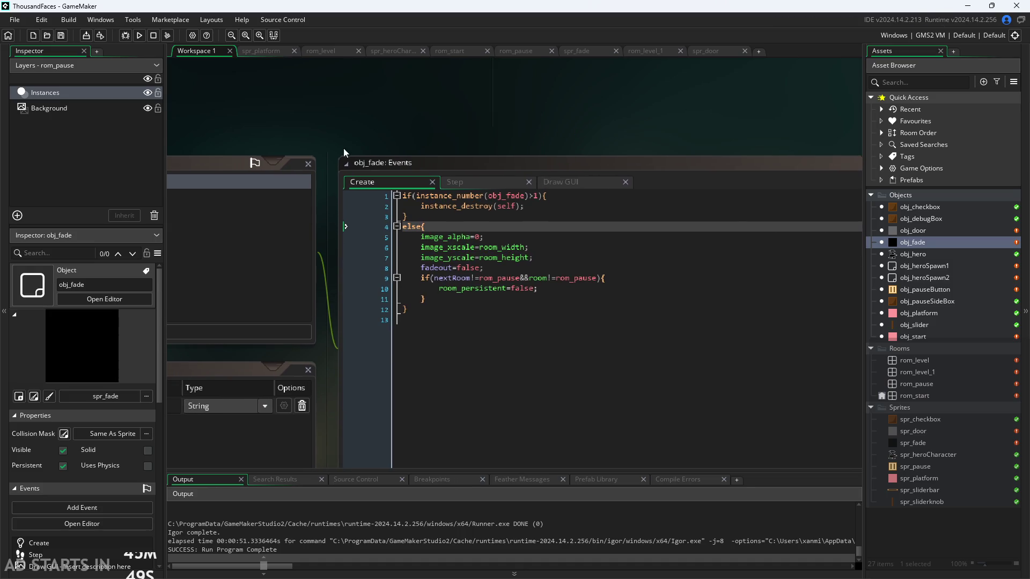
Switch to the Paint notes, try a black tick beside 'fade between rooms', then undo it
key("alt+Tab")
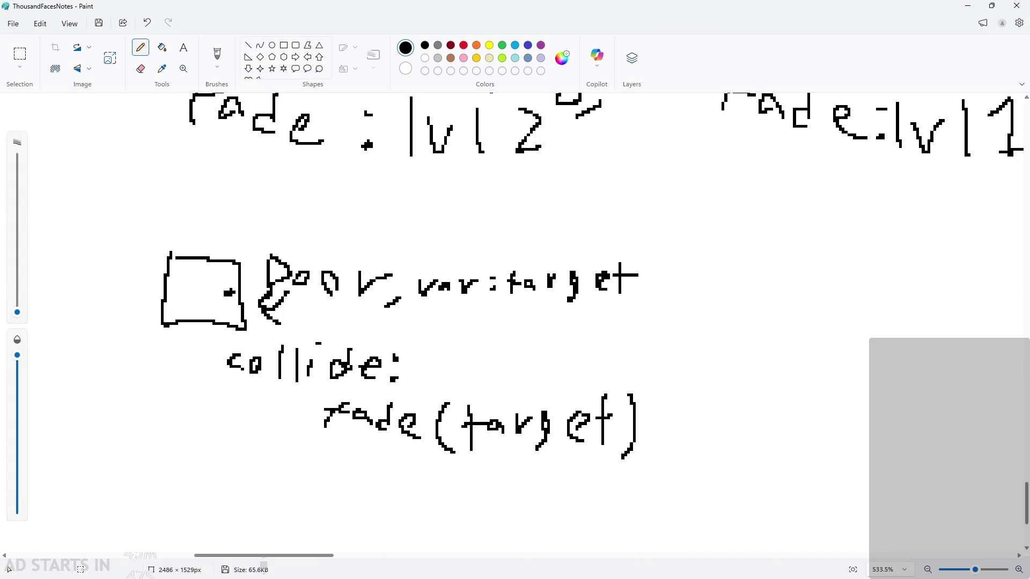
scroll(774, 450, "down", 5, "ctrl")
scroll(871, 374, "down", 5, "ctrl")
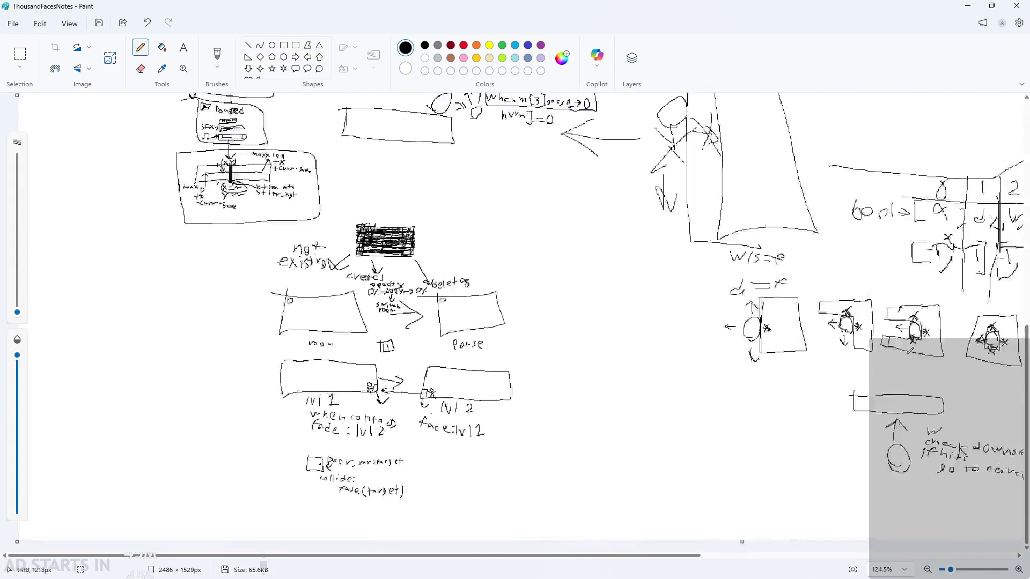
scroll(970, 177, "up", 3)
scroll(970, 177, "up", 2, "ctrl")
scroll(969, 177, "up", 6, "ctrl")
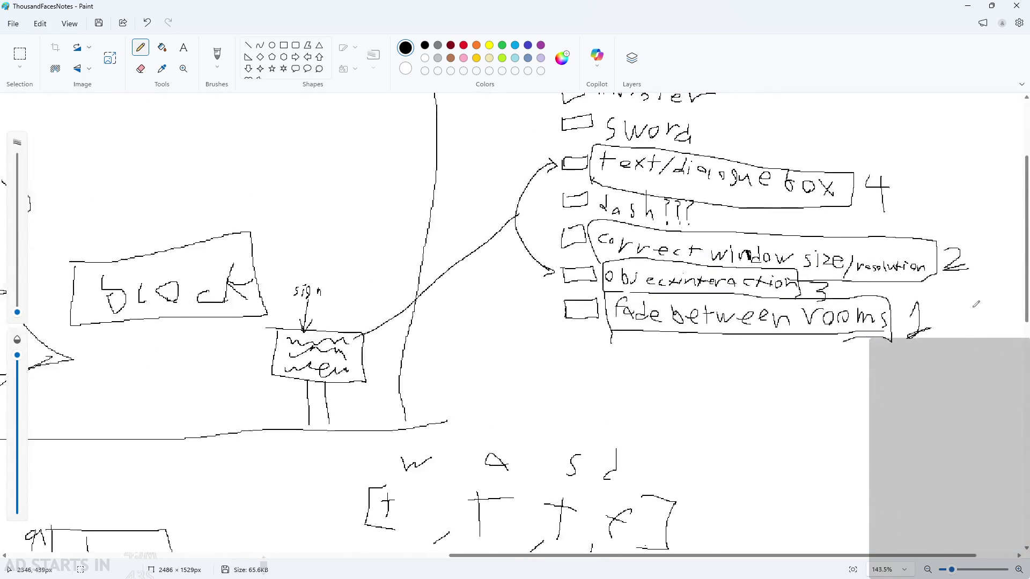
scroll(227, 349, "down", 2, "ctrl")
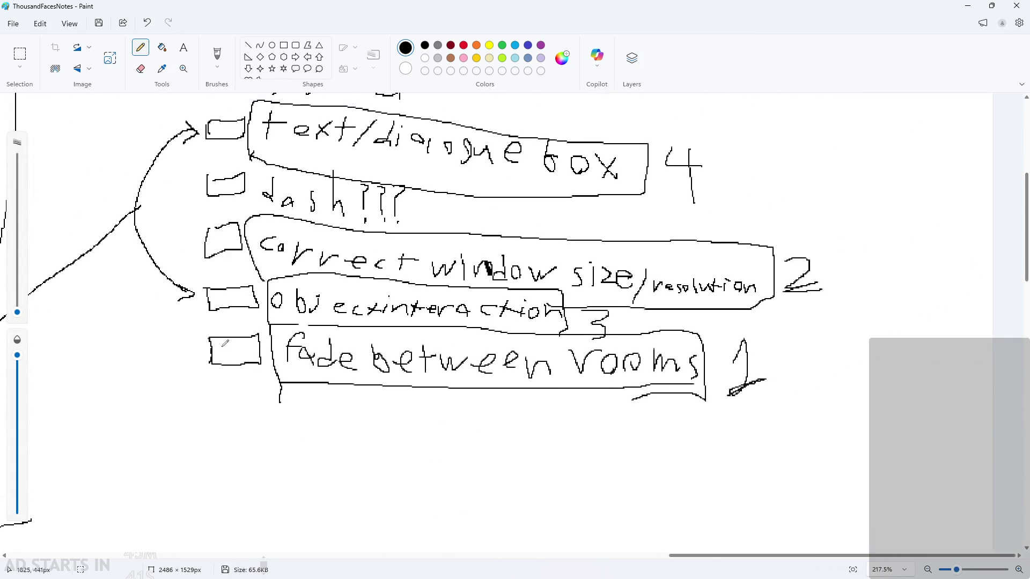
mouse_move(218, 339)
left_mouse_down()
mouse_move(252, 350)
mouse_move(271, 323)
left_mouse_up()
key("ctrl+z")
Draw a thicker green tick beside 'fade between rooms', then restore the thin black pencil
left_click(502, 45)
left_click_drag(17, 312, 17, 302)
left_click_drag(213, 347, 262, 331)
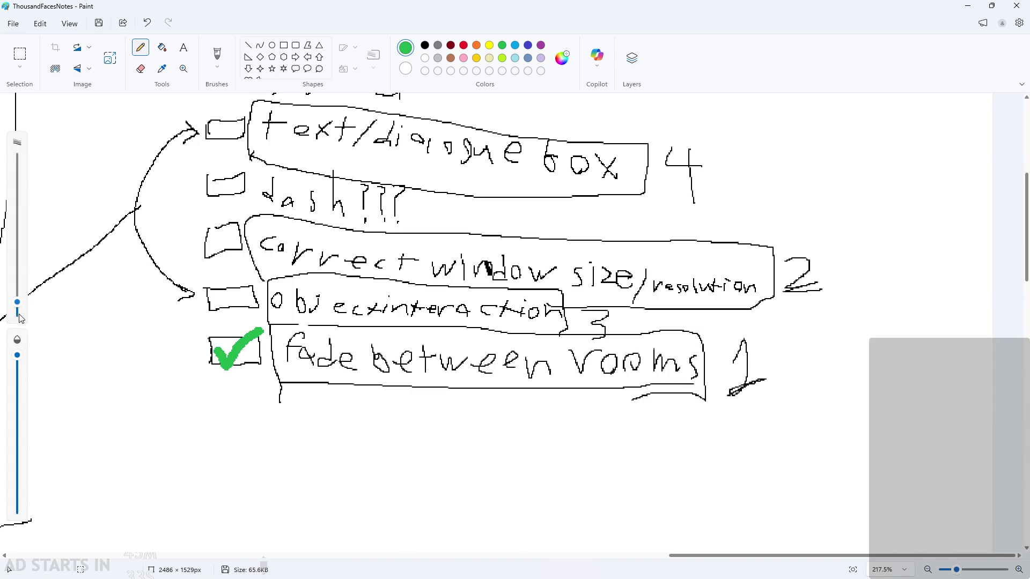
left_click_drag(17, 302, 17, 312)
left_click(424, 46)
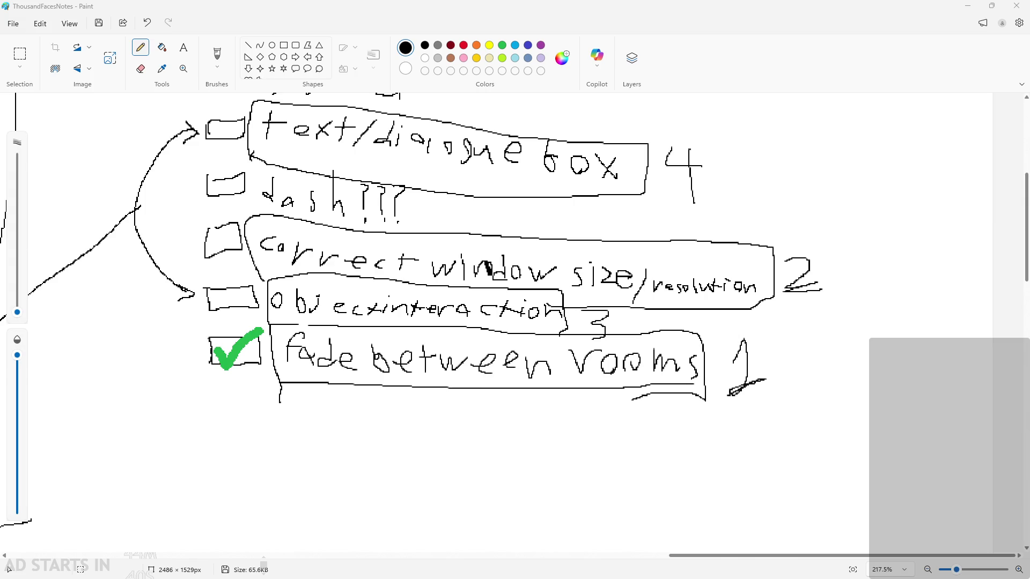
Alt+Tab back to GameMaker showing obj_fade's Create event code
key("alt+Tab")
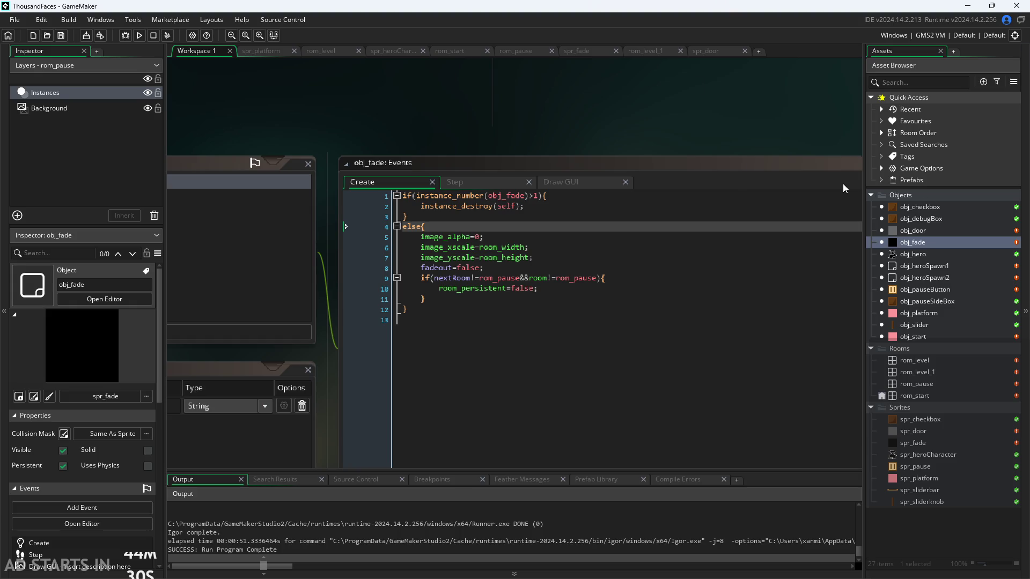
Scroll through the GameMaker view, then Alt+Tab over to the Paint to-do list
scroll(842, 184, "down", 2)
scroll(555, 128, "down", 3)
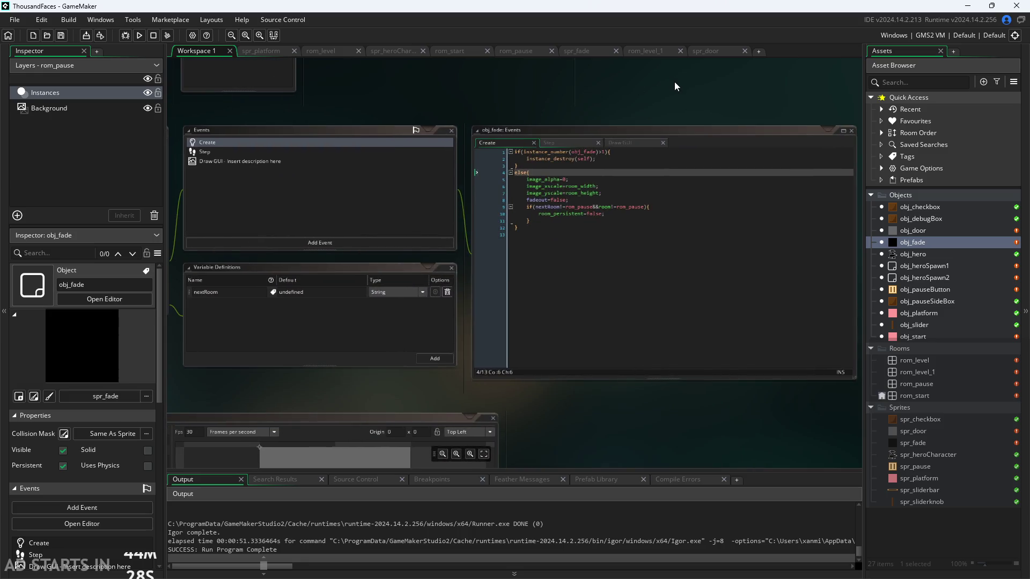
scroll(674, 81, "up", 4)
scroll(579, 82, "down", 1)
scroll(564, 70, "up", 1)
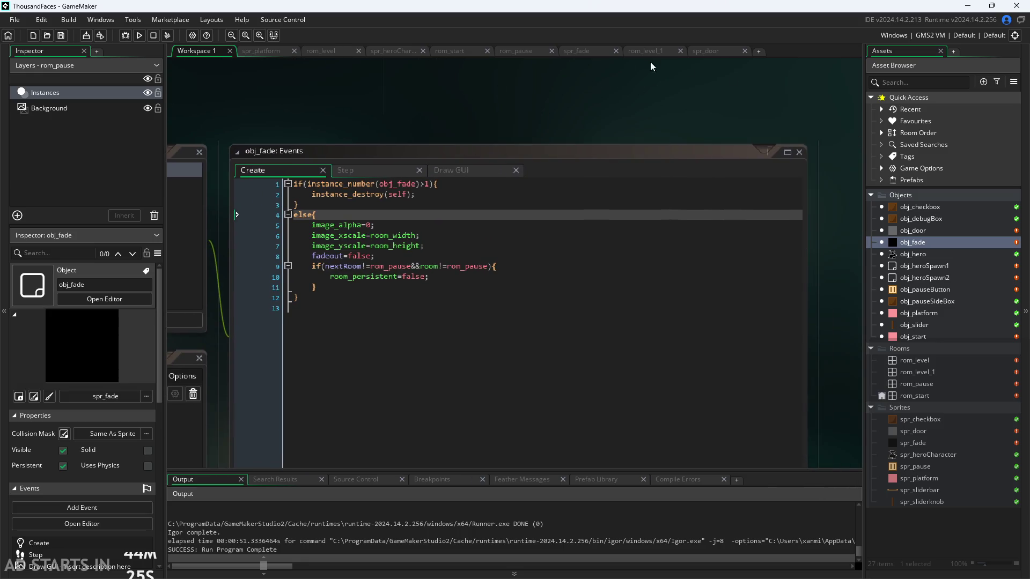
key("alt+Tab")
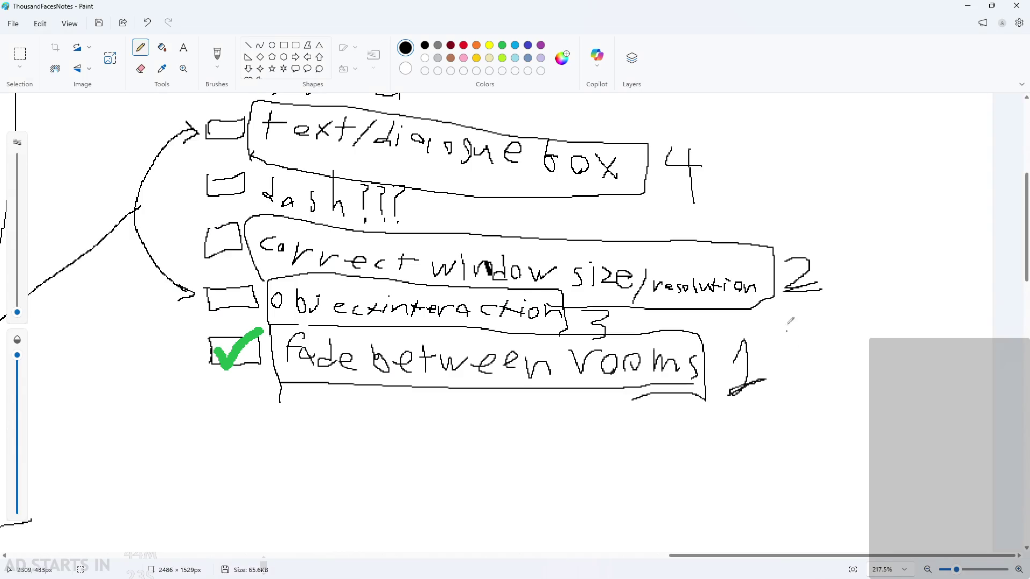
Box-select and delete the '3' beside 'object interaction' and the leftover stroke below it
left_click(140, 68)
scroll(606, 365, "up", 2)
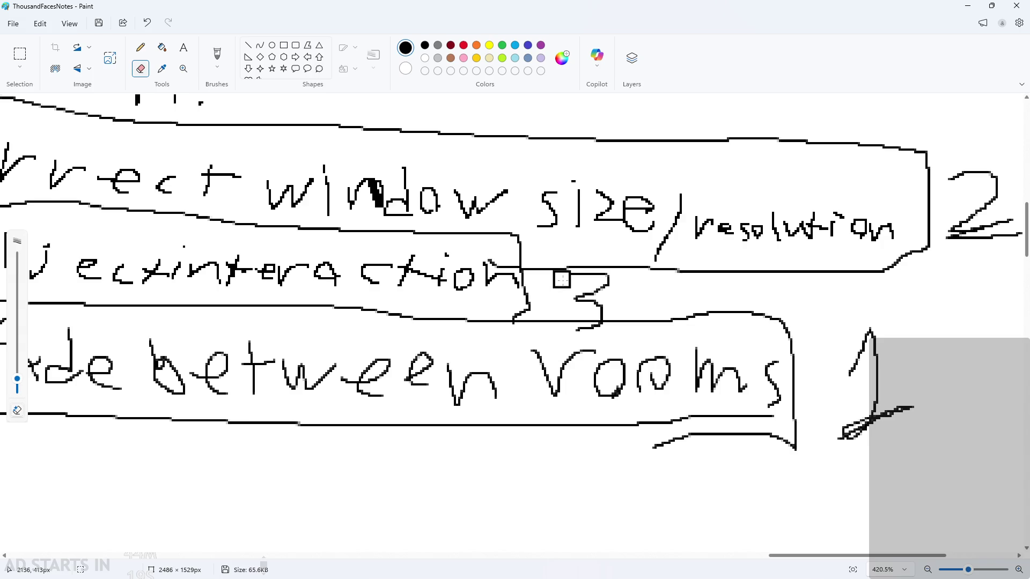
scroll(559, 281, "up", 2)
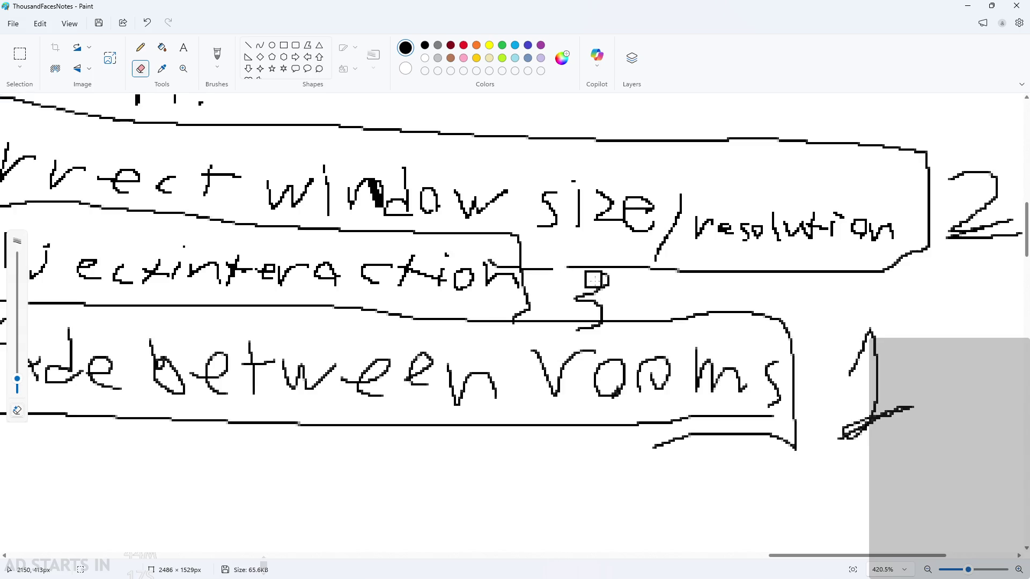
left_click(21, 54)
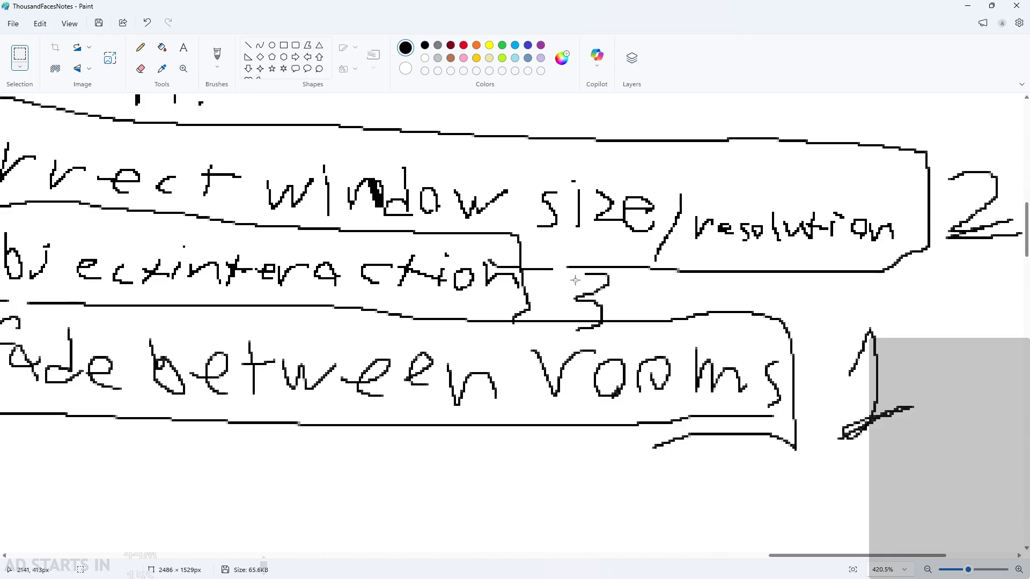
mouse_move(580, 268)
left_mouse_down()
mouse_move(608, 298)
mouse_move(606, 319)
mouse_move(609, 298)
mouse_move(573, 304)
mouse_move(533, 282)
mouse_move(543, 272)
left_mouse_up()
key("Delete")
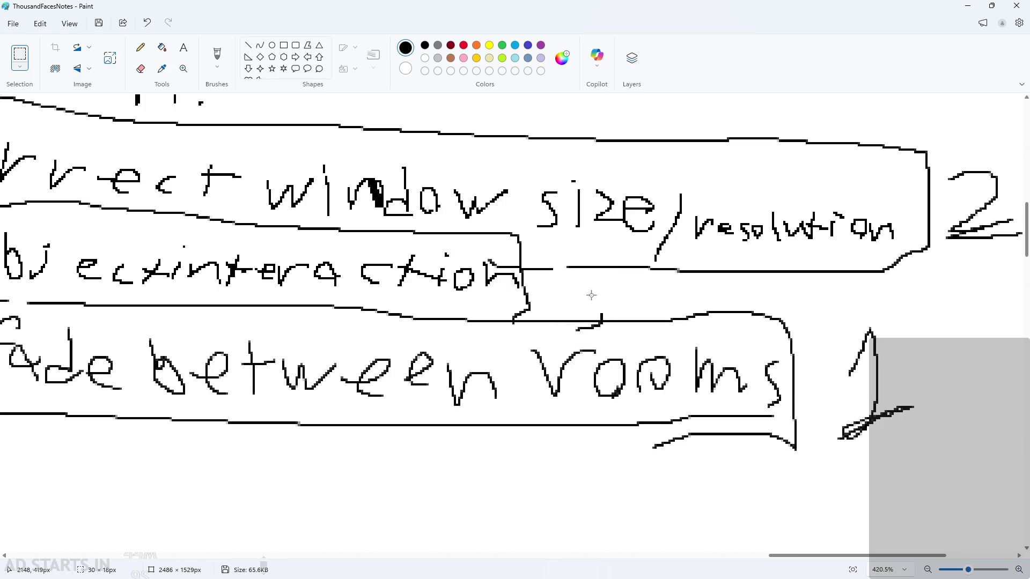
left_click_drag(591, 307, 624, 324)
key("Delete")
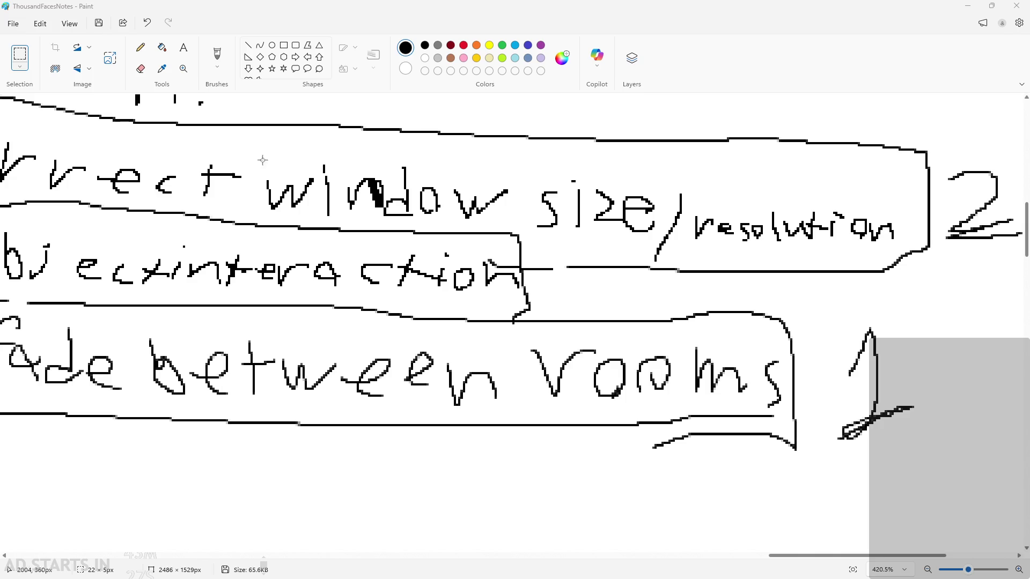
Erase the stray marks around and along the 'object interaction' line with the Eraser
scroll(319, 156, "down", 1)
left_click(140, 68)
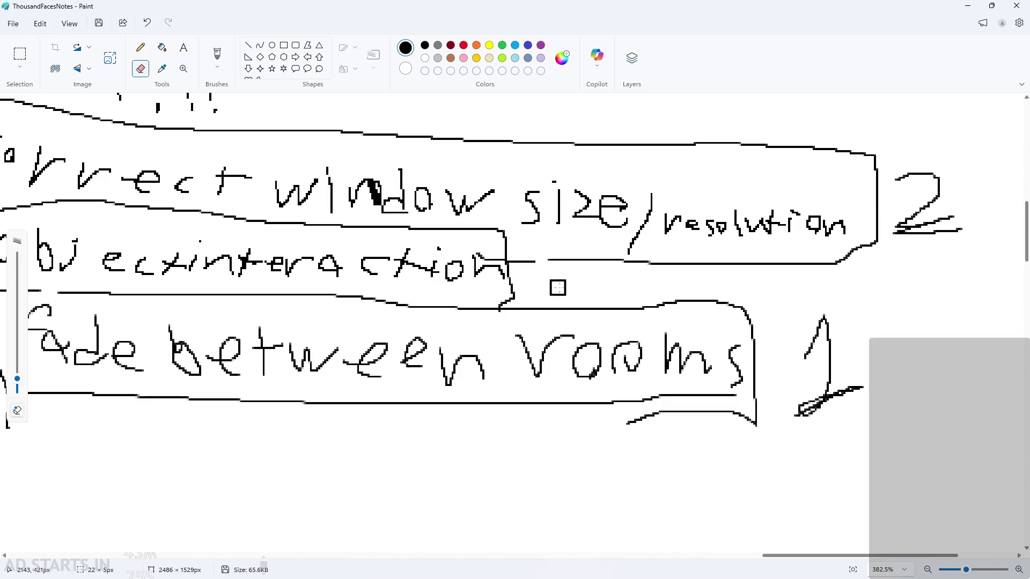
scroll(558, 286, "down", 4)
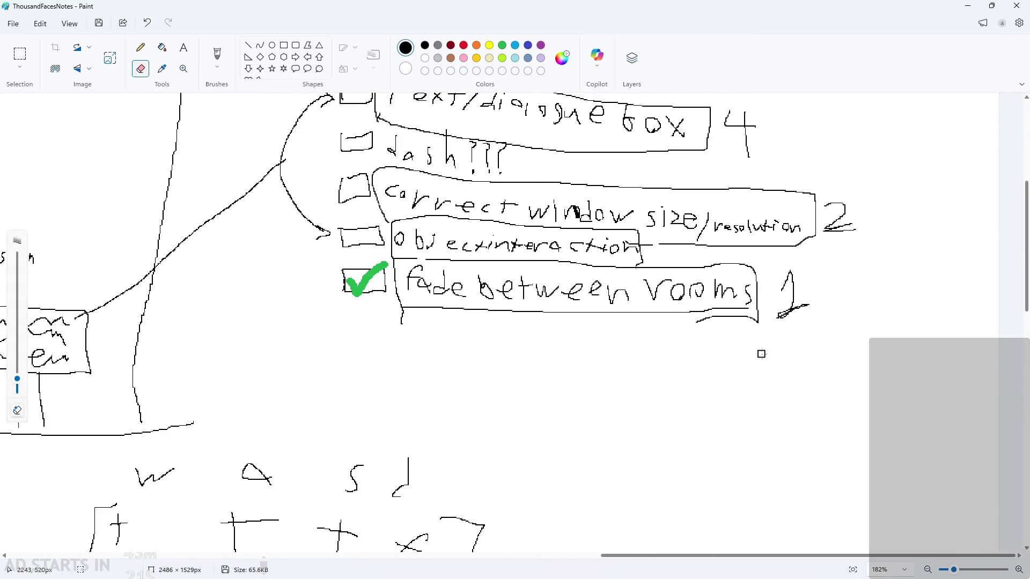
key("ctrl+a")
key("Delete")
scroll(735, 339, "up", 5)
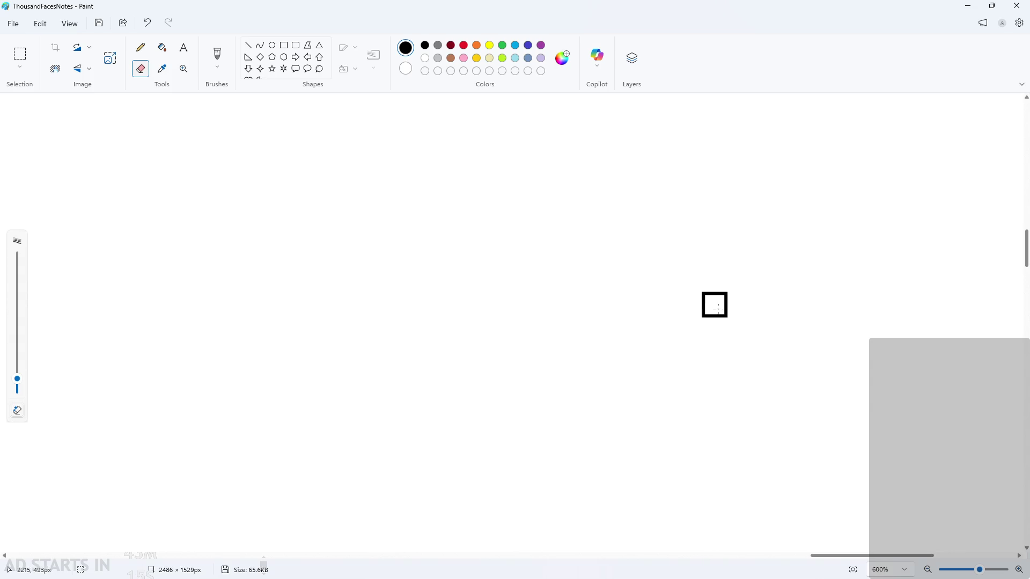
left_click_drag(713, 304, 792, 334)
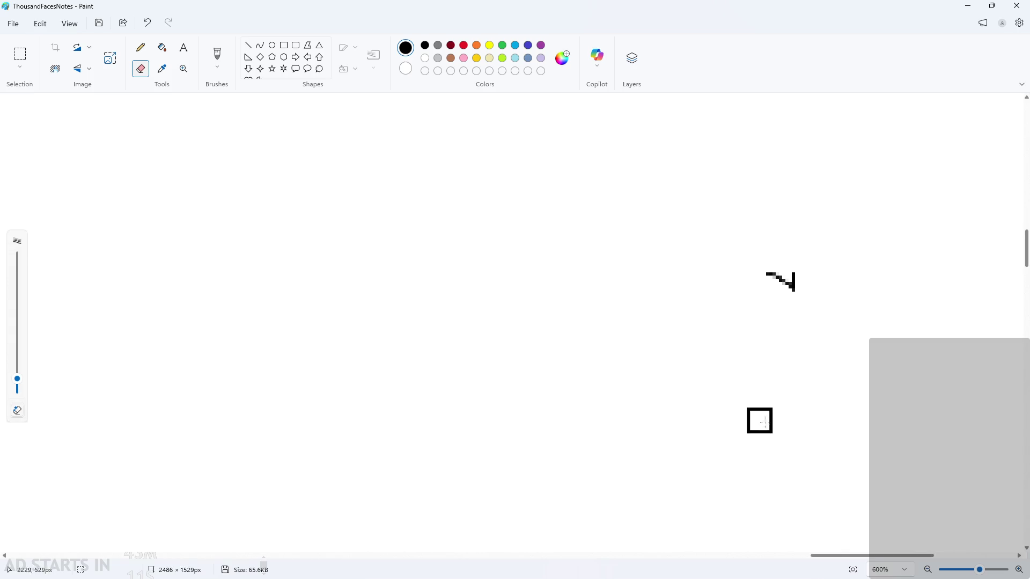
left_click_drag(759, 418, 894, 412)
mouse_move(666, 417)
left_mouse_down()
mouse_move(482, 404)
mouse_move(479, 270)
left_mouse_up()
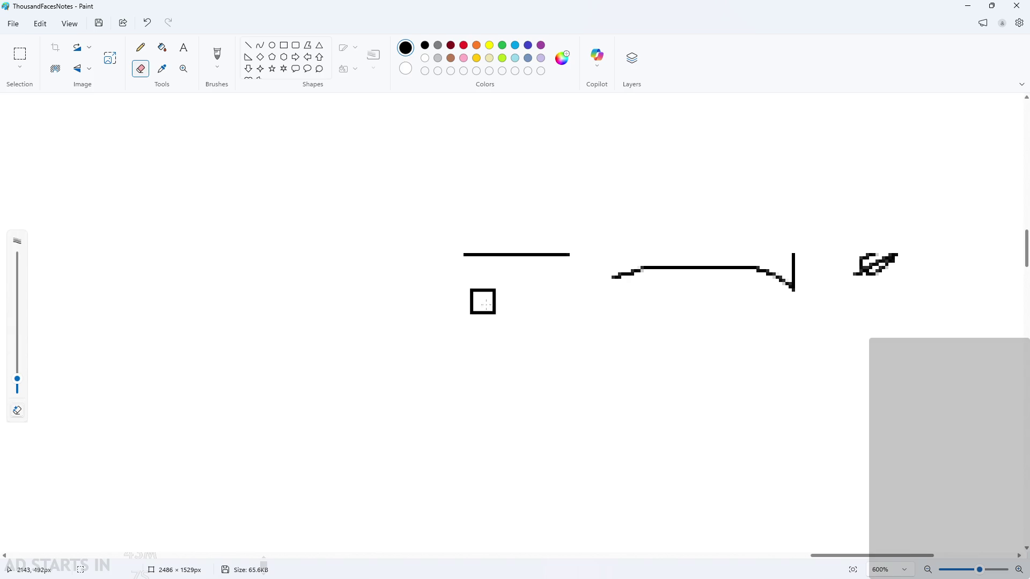
scroll(527, 342, "down", 5)
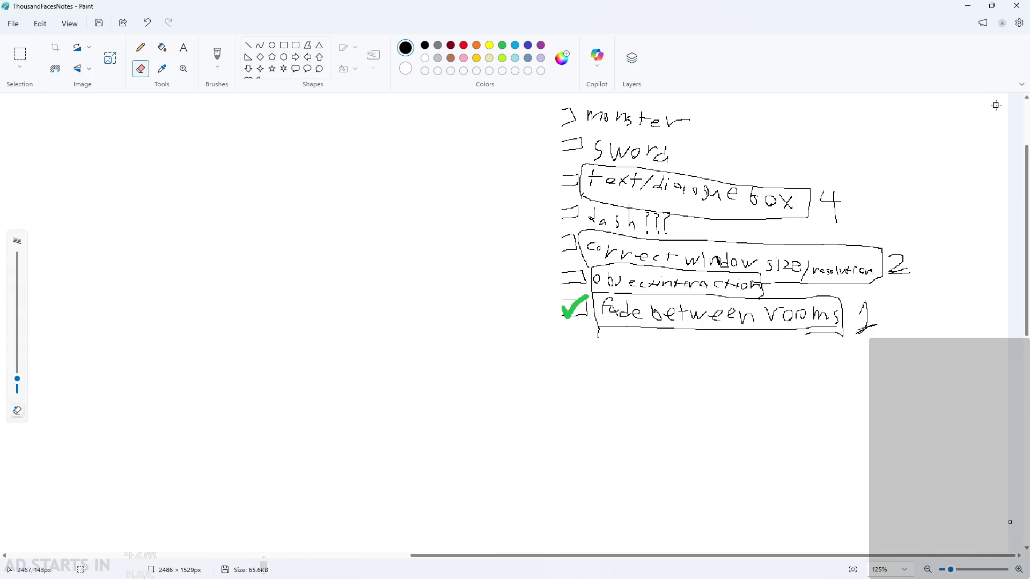
scroll(880, 161, "down", 3, "ctrl")
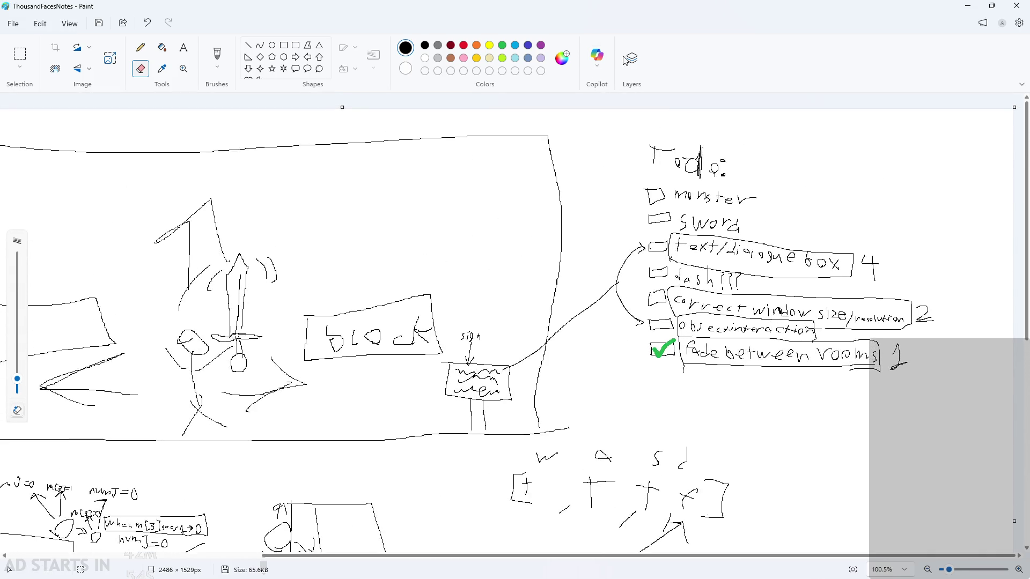
left_click(628, 59)
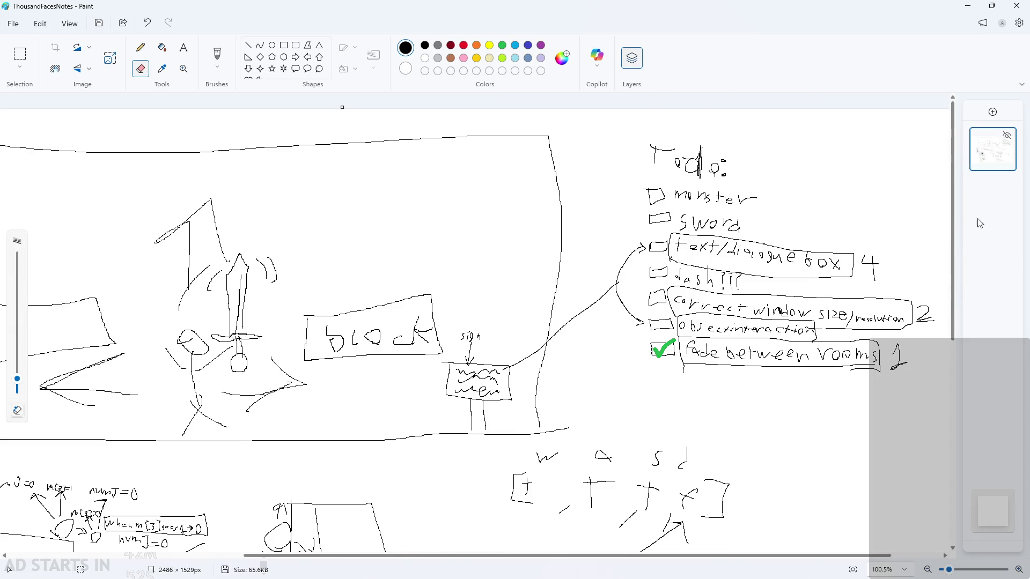
left_click(1008, 136)
left_click(1007, 137)
left_click(1022, 85)
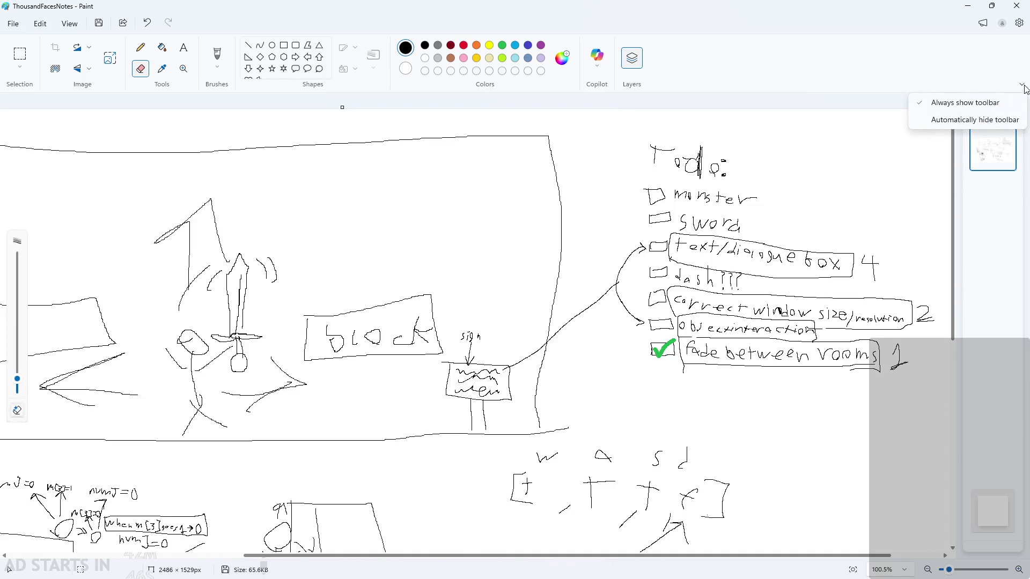
left_click(1021, 85)
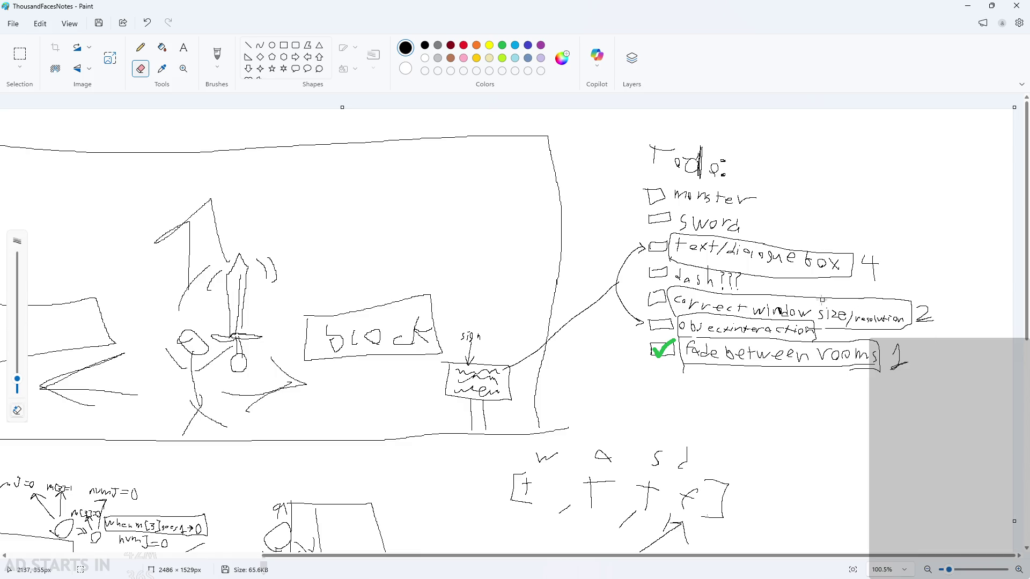
scroll(815, 297, "down", 4, "ctrl")
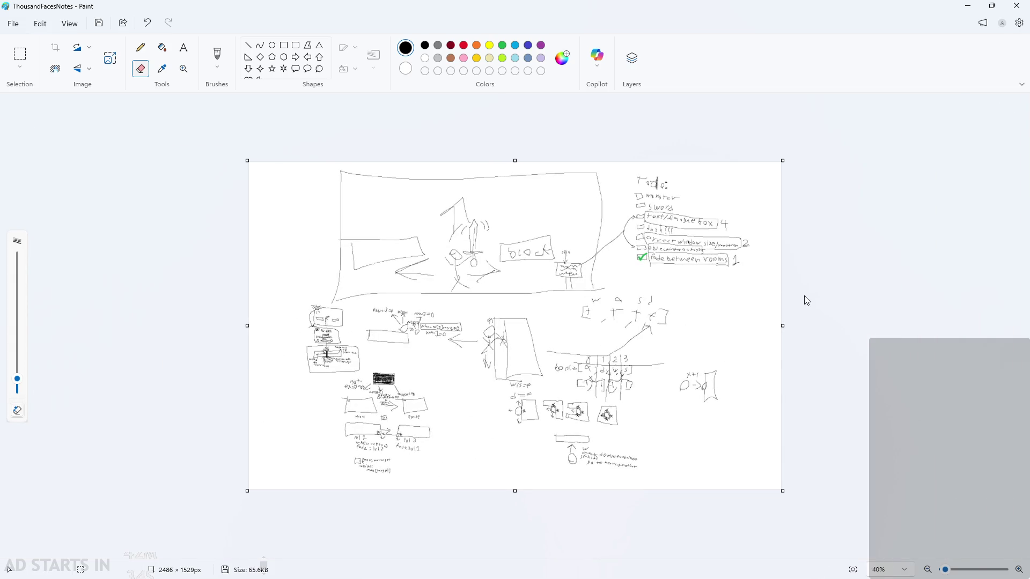
scroll(809, 295, "down", 1, "ctrl")
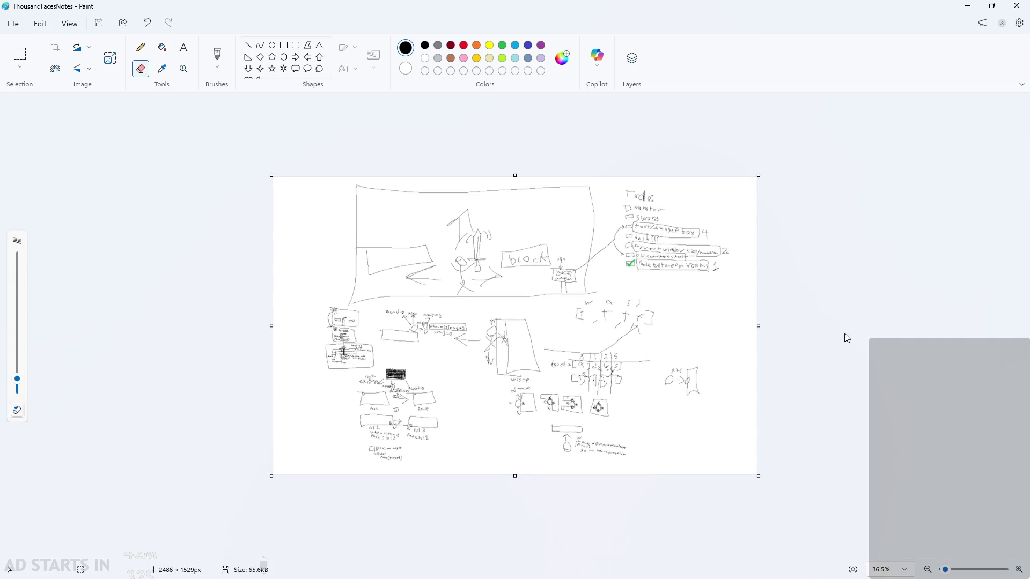
scroll(852, 335, "up", 4, "ctrl")
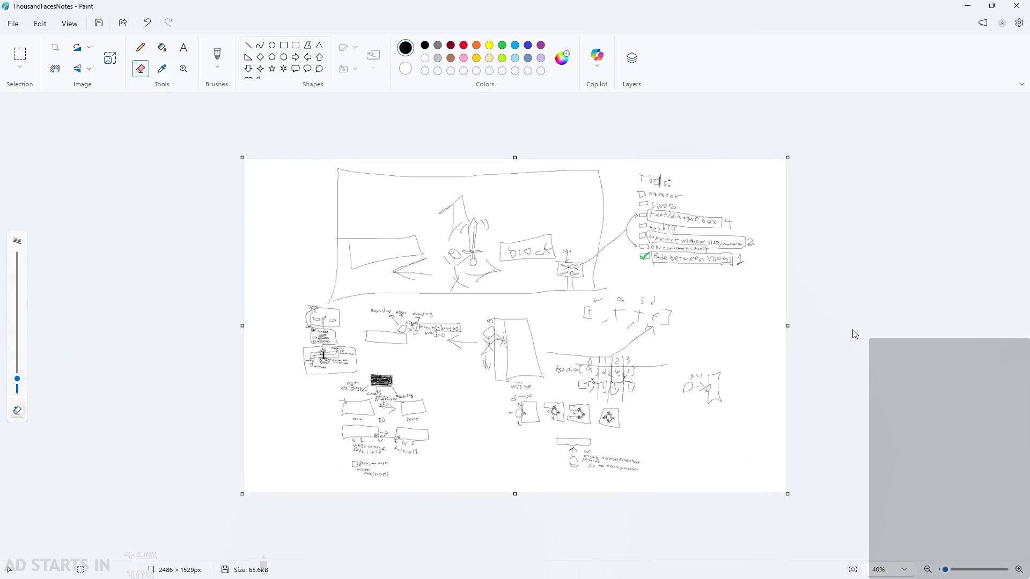
scroll(952, 320, "up", 2, "ctrl")
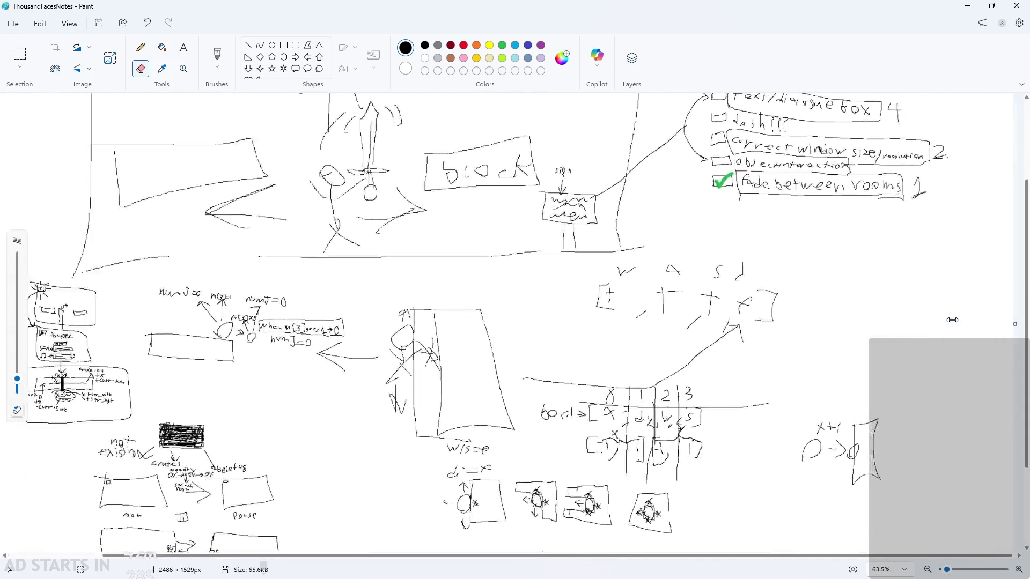
scroll(952, 320, "down", 3, "ctrl")
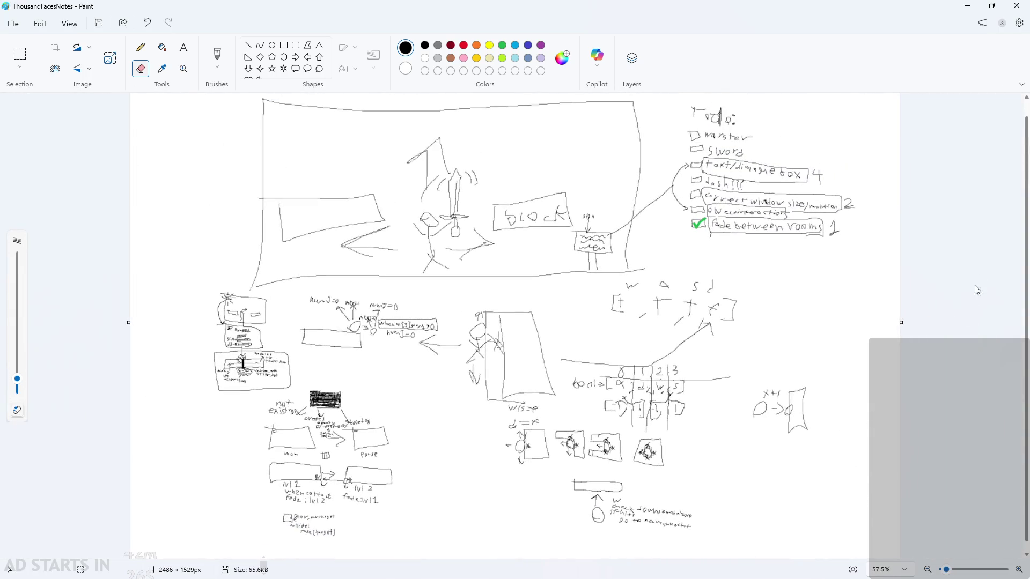
scroll(992, 212, "up", 3, "ctrl")
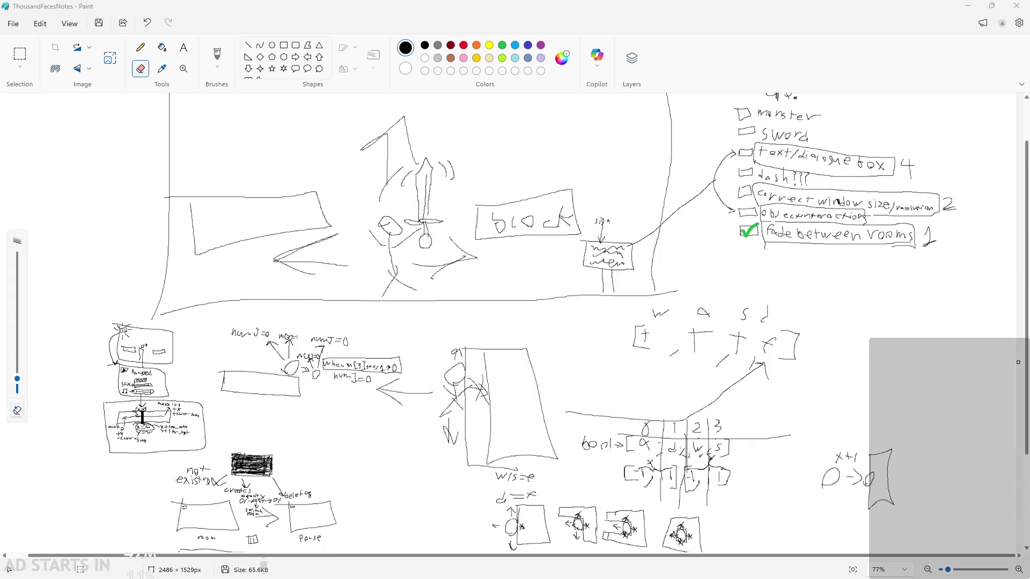
Look over the to-do sketch, make and clear a test selection, then minimize Paint to reveal GameMaker
scroll(938, 262, "up", 5, "ctrl")
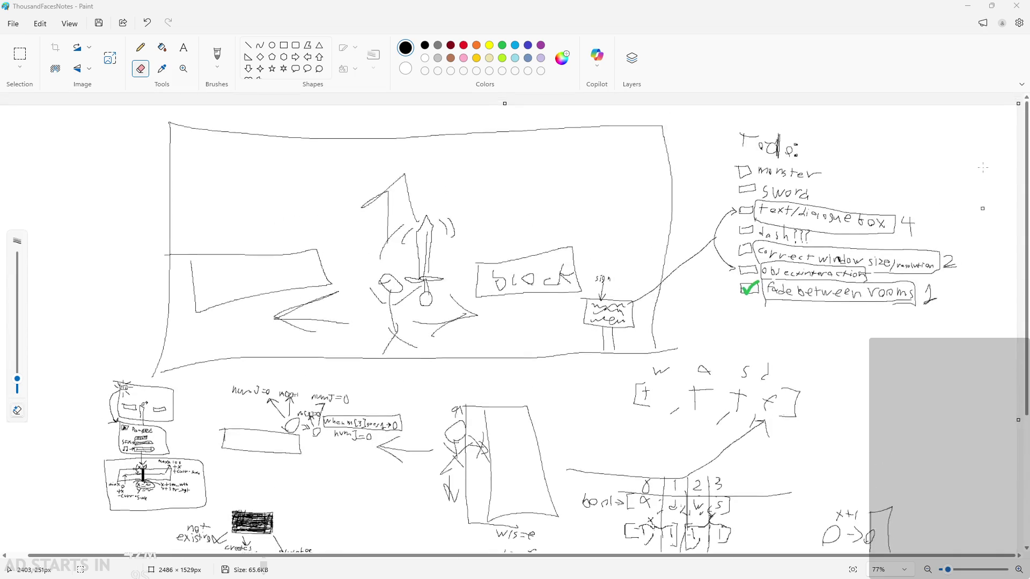
scroll(911, 193, "down", 3, "ctrl")
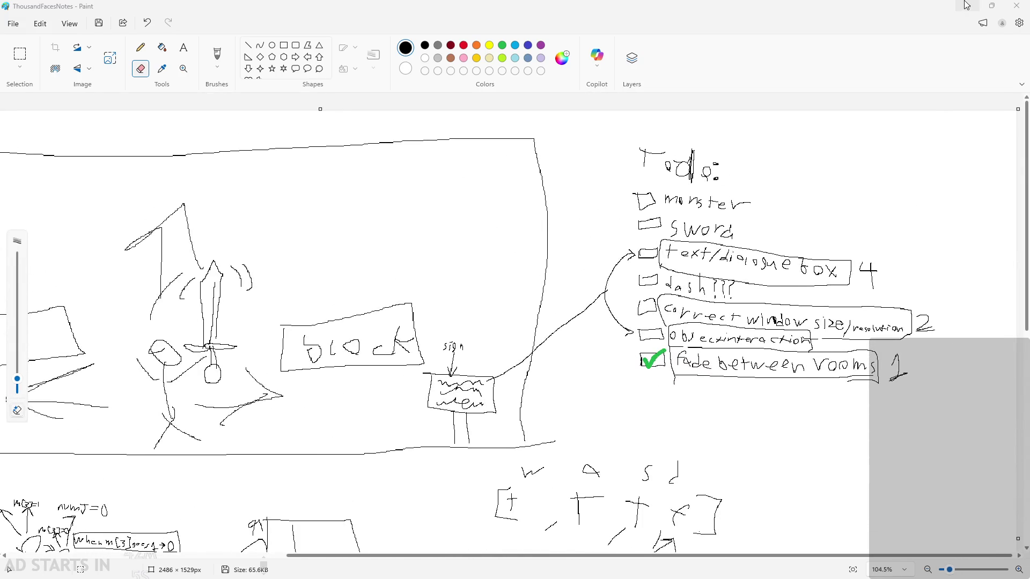
left_click(20, 54)
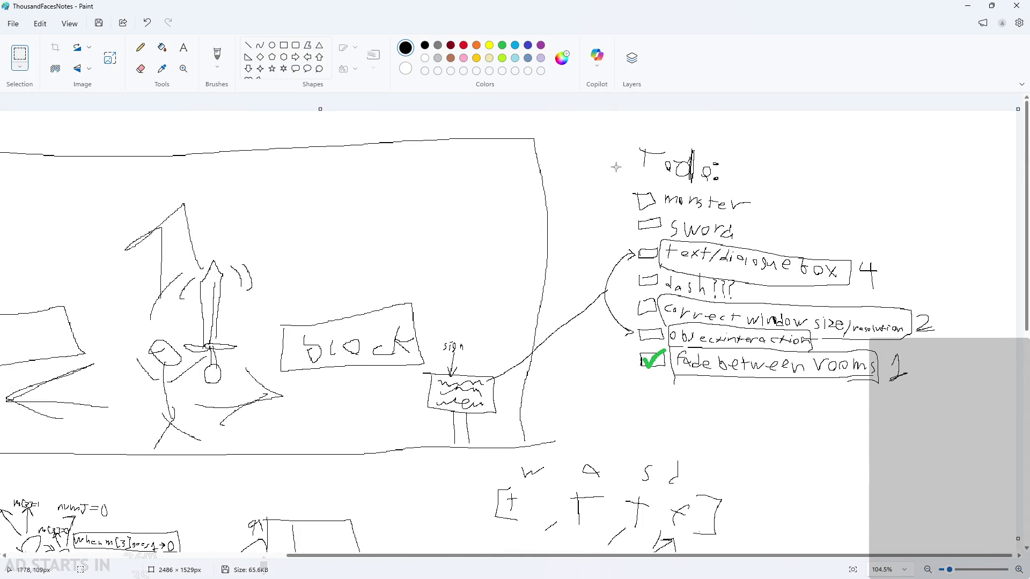
left_click_drag(614, 153, 593, 221)
left_click(792, 141)
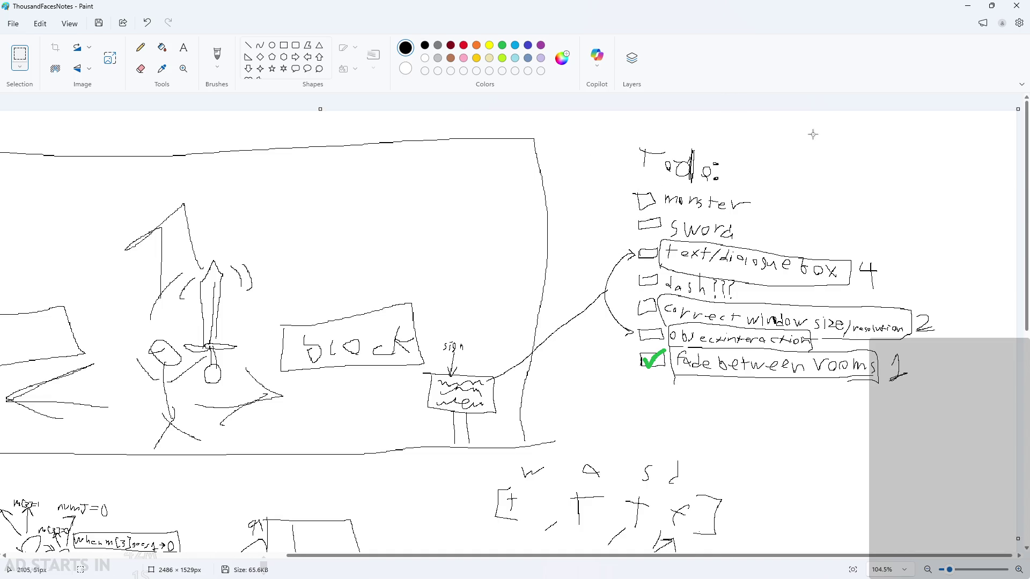
left_click(974, 7)
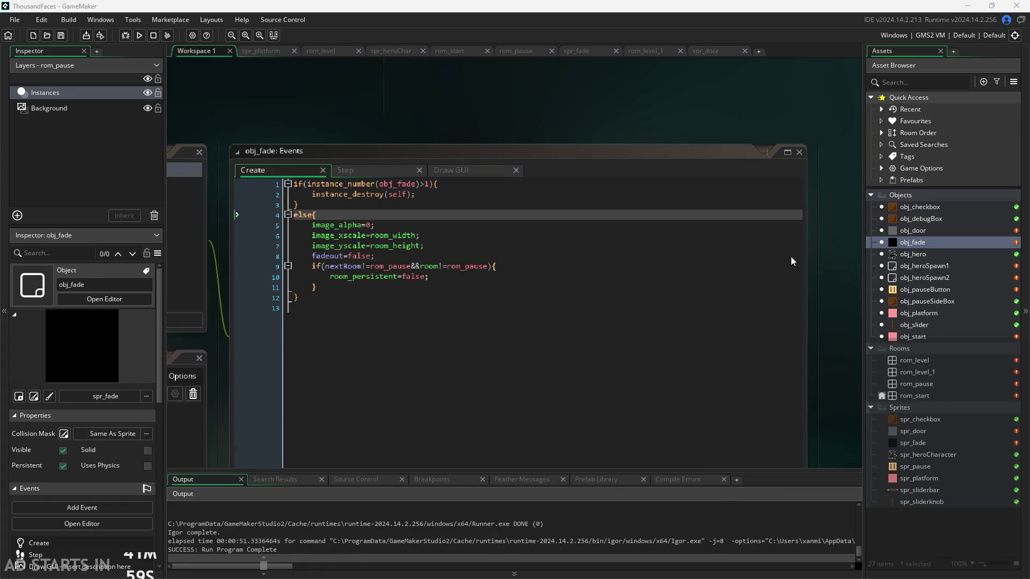
Step through obj_fade's Create event code from the fadeout=false line up through the else block
left_click(520, 285)
left_click(520, 277)
left_click(520, 267)
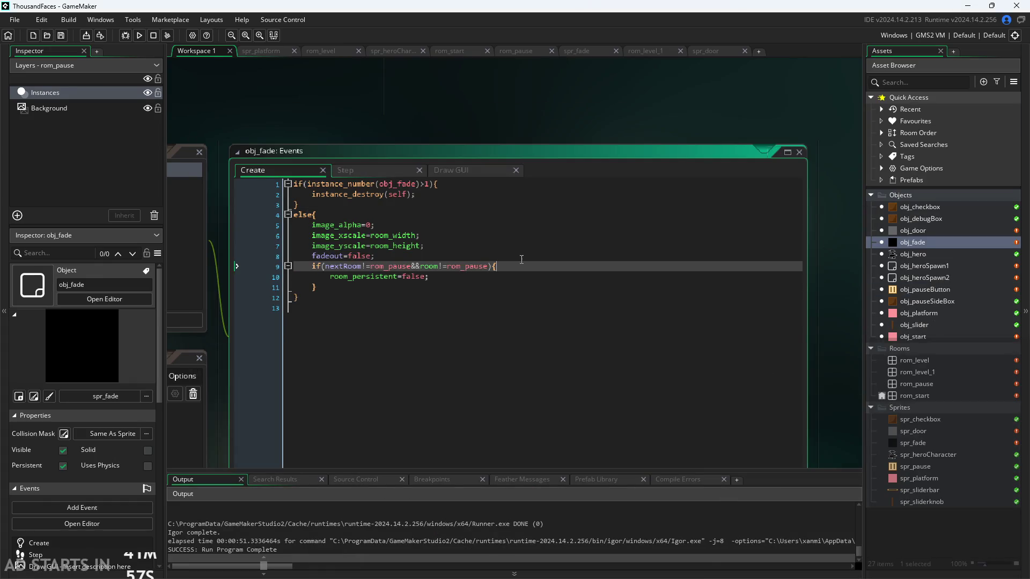
left_click(521, 255)
left_click(524, 245)
left_click(525, 235)
left_click(528, 224)
left_click(531, 206)
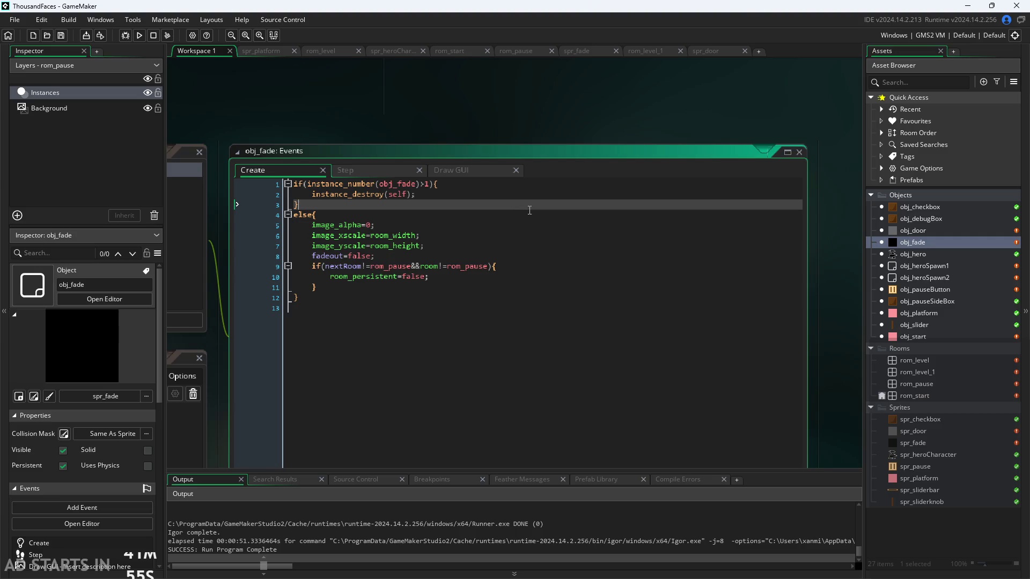
Review the image_alpha, instance_number check, instance_destroy and else lines, then return to the Paint notes
left_click(538, 222)
left_click(544, 205)
left_click(553, 184)
left_click(557, 194)
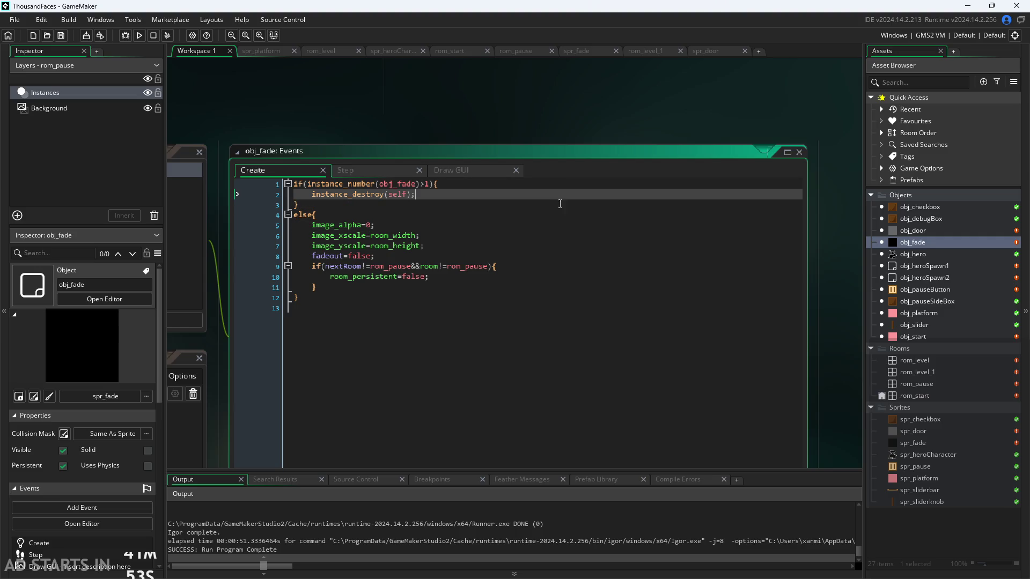
left_click(569, 214)
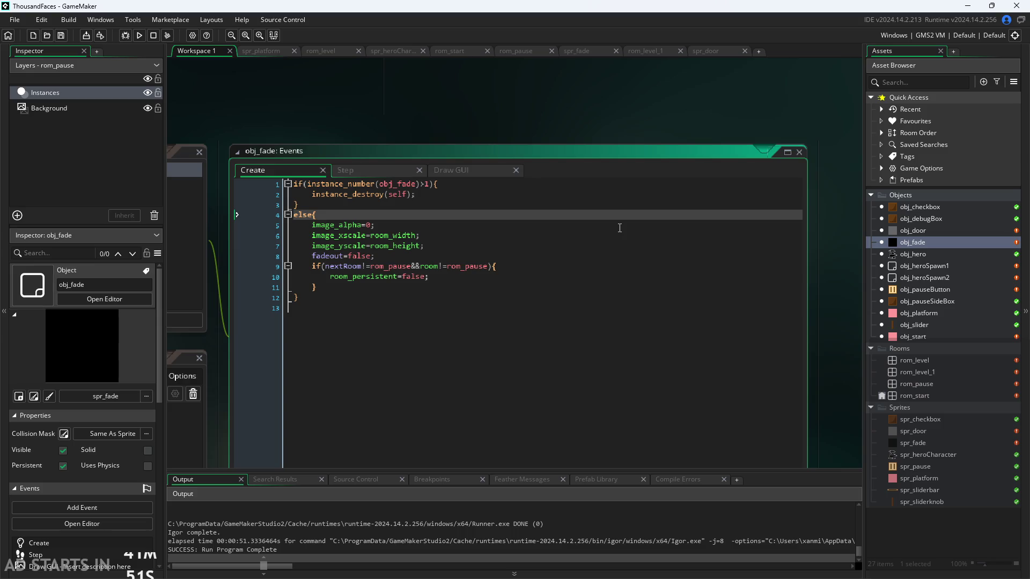
left_click(585, 338)
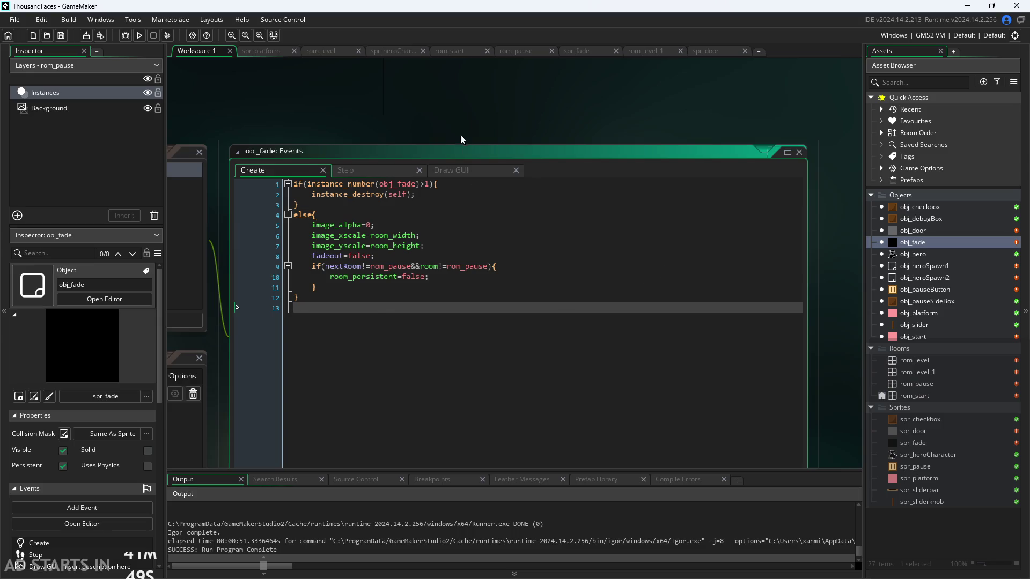
scroll(460, 134, "down", 3, "ctrl")
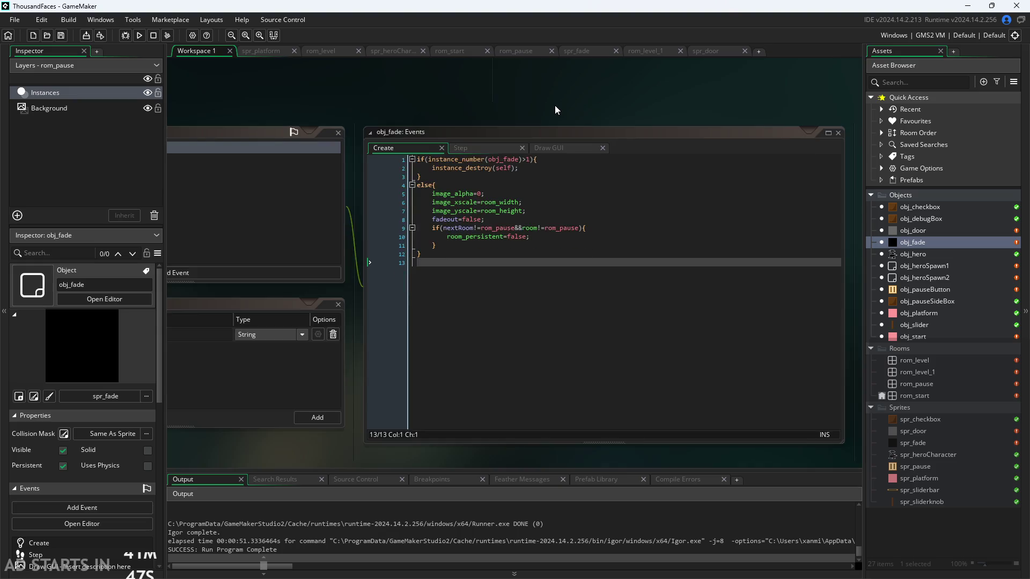
scroll(555, 107, "up", 3)
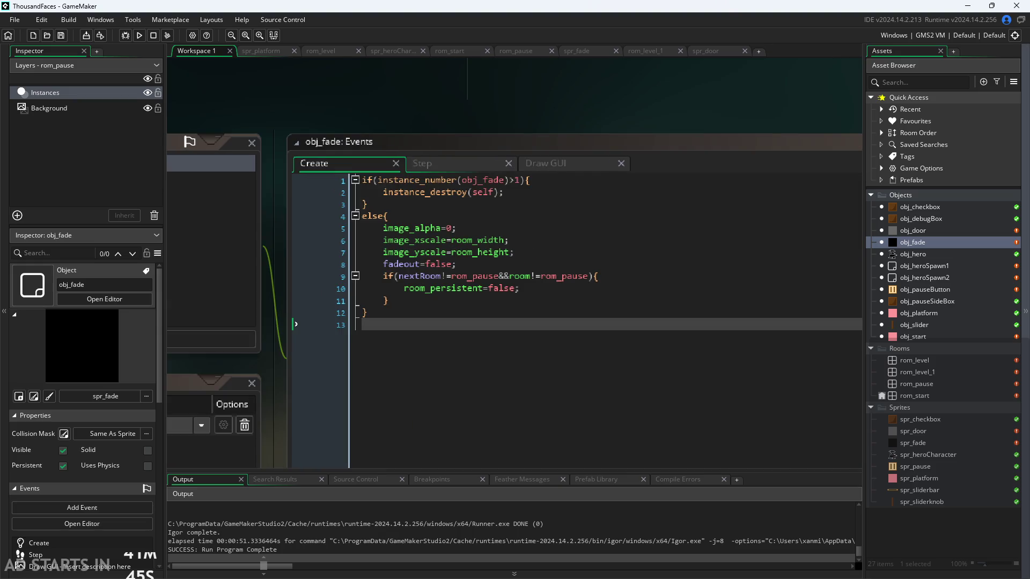
key("alt+Tab")
scroll(982, 390, "down", 3)
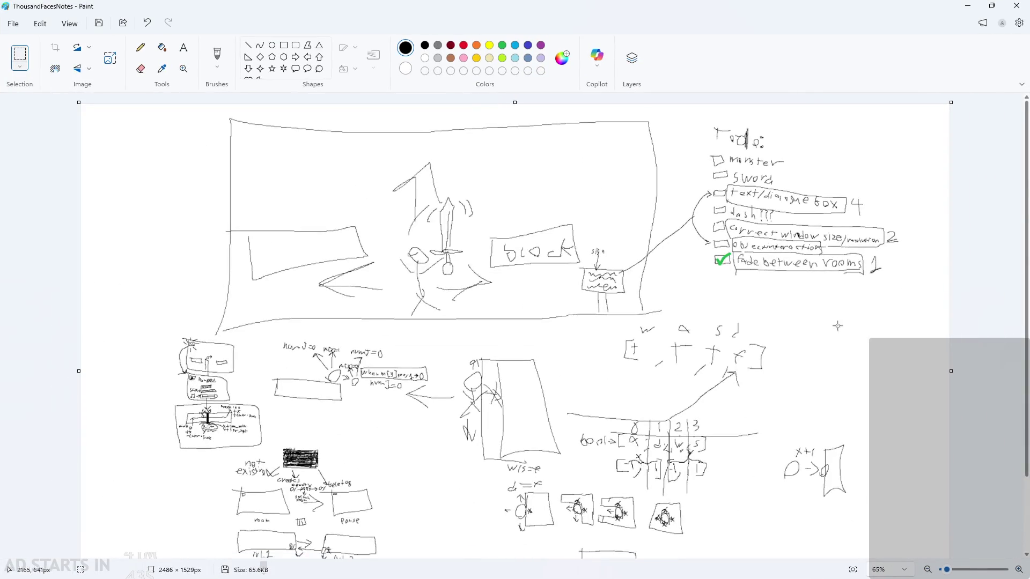
Zoom around the to-do list with the Eraser selected
scroll(929, 240, "up", 5, "ctrl")
scroll(783, 182, "up", 2)
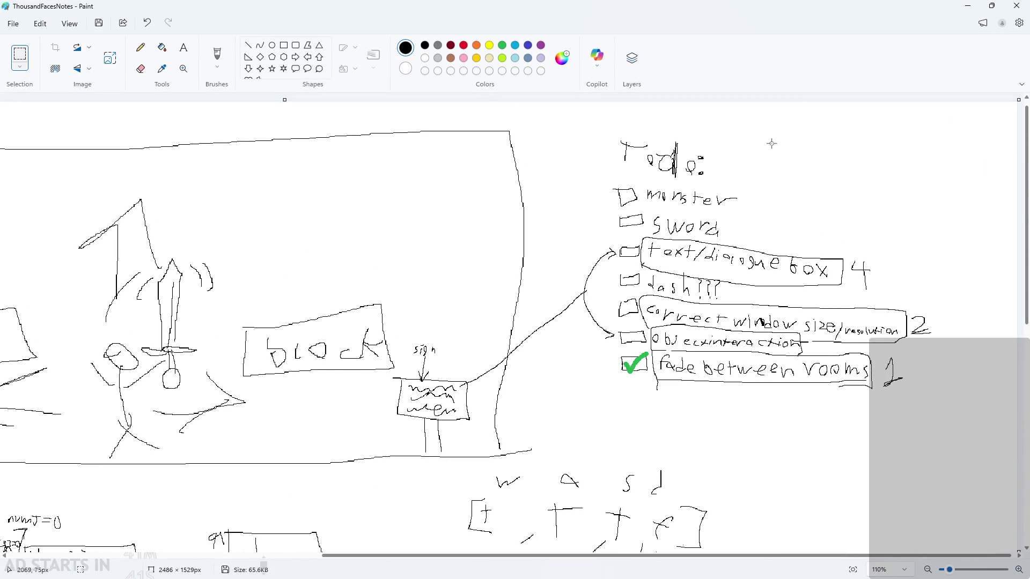
left_click(141, 69)
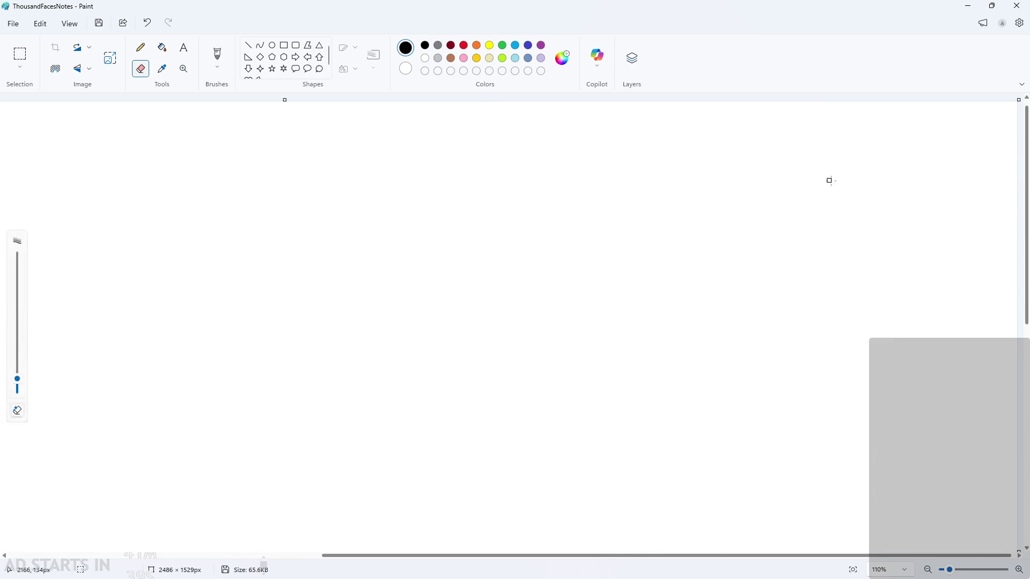
scroll(922, 229, "down", 5, "ctrl")
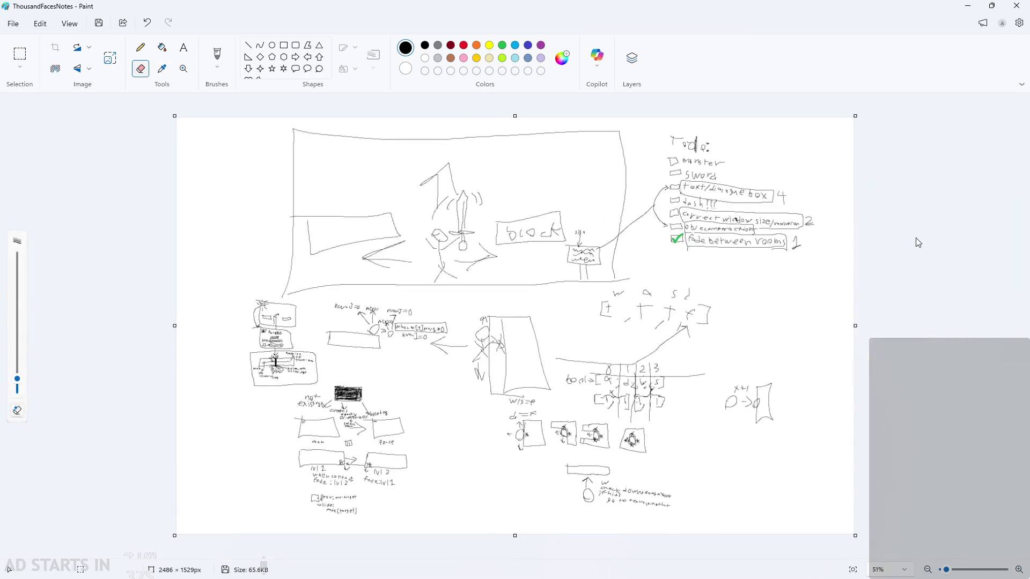
scroll(933, 220, "up", 8, "ctrl")
scroll(933, 210, "up", 3)
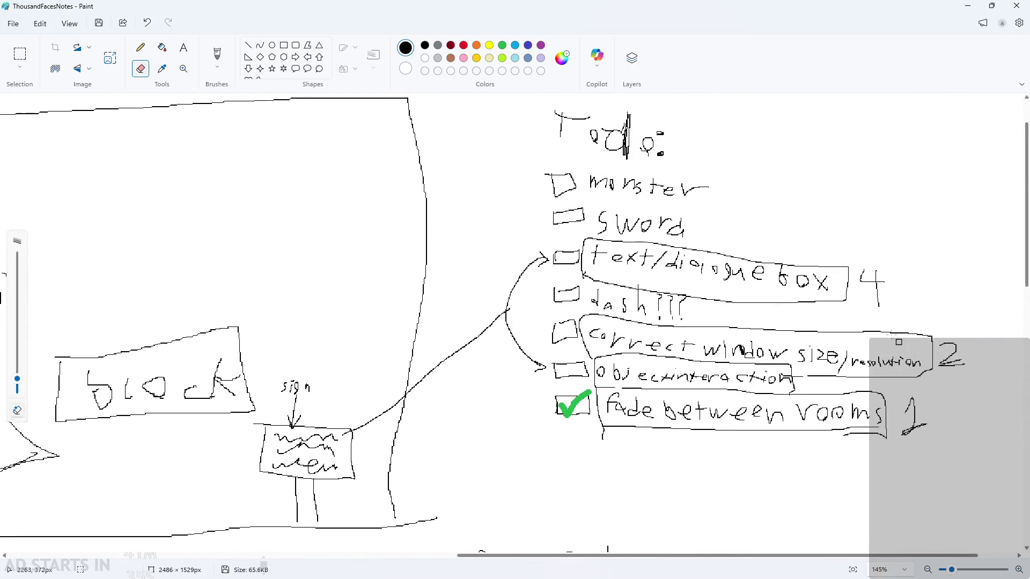
scroll(773, 176, "up", 2, "ctrl")
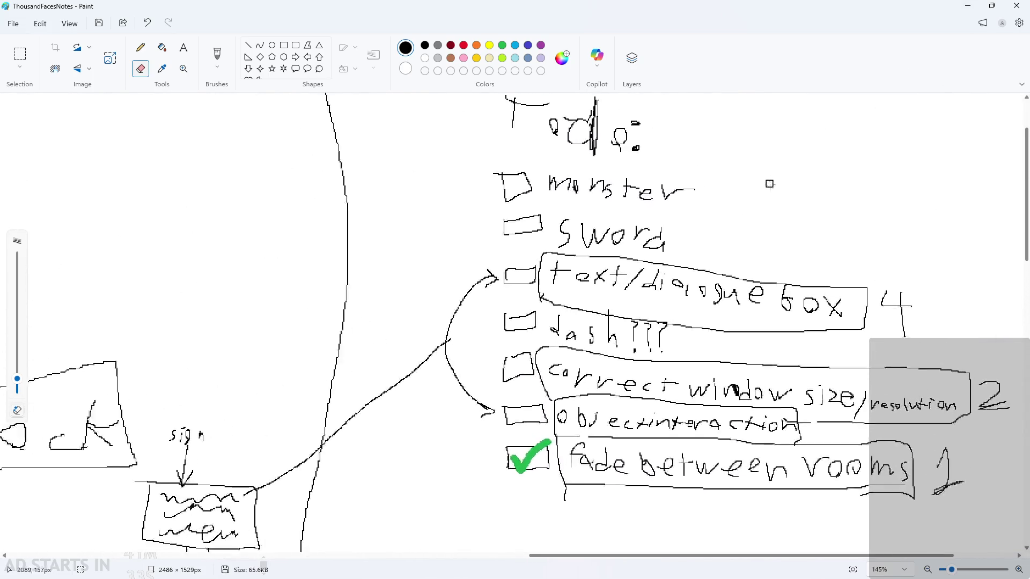
scroll(718, 267, "down", 2)
scroll(718, 267, "down", 1)
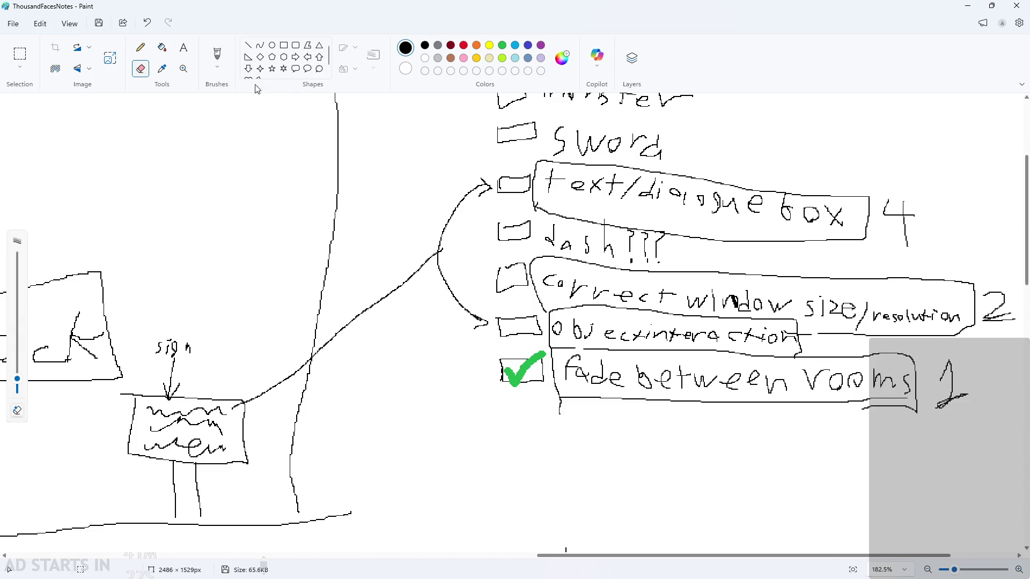
Write priority 2 after 'objectinteraction' with the Pencil
left_click(141, 47)
scroll(688, 183, "up", 1)
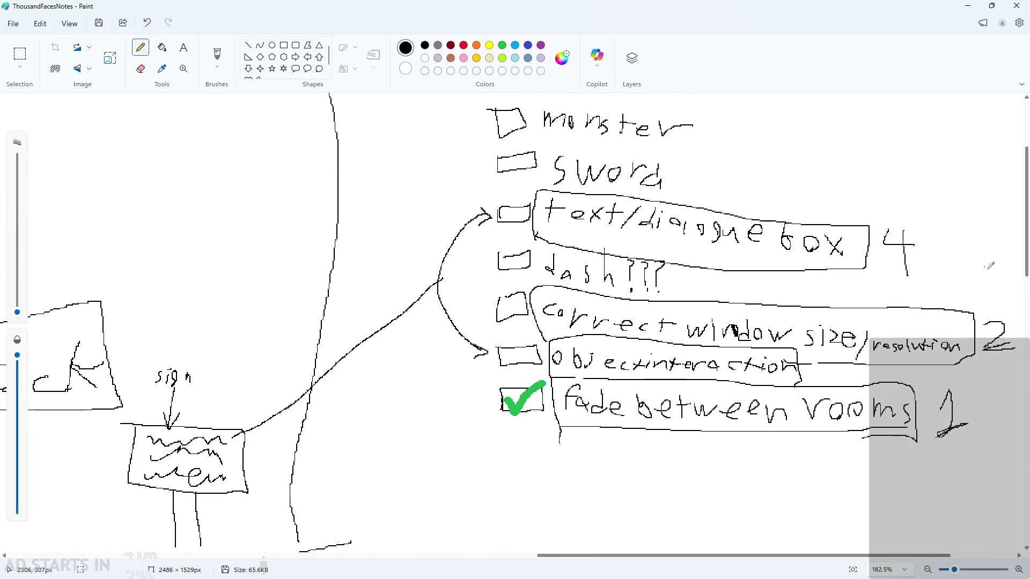
scroll(1012, 368, "up", 3, "ctrl")
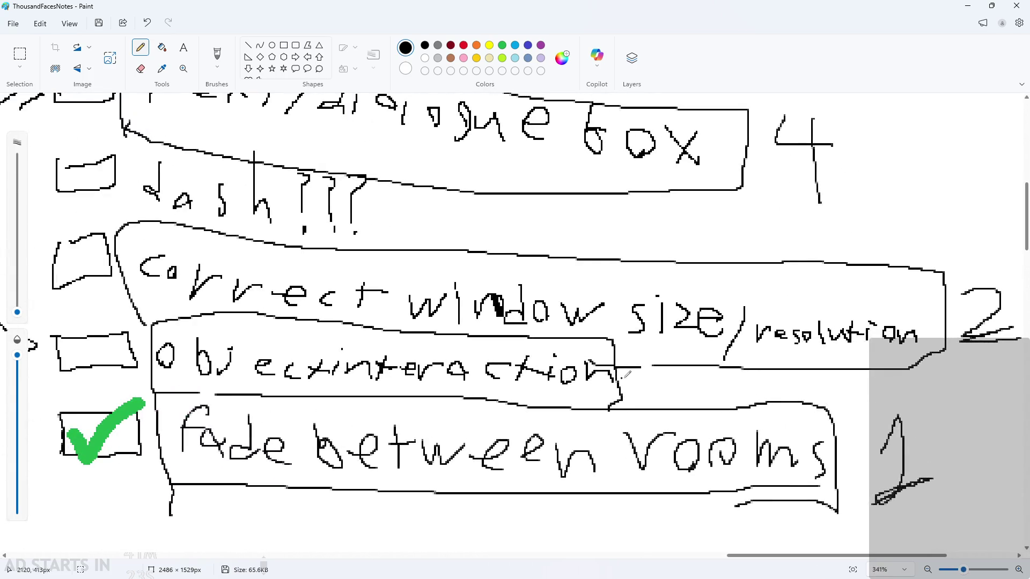
left_click_drag(631, 372, 689, 397)
scroll(751, 359, "down", 2, "ctrl")
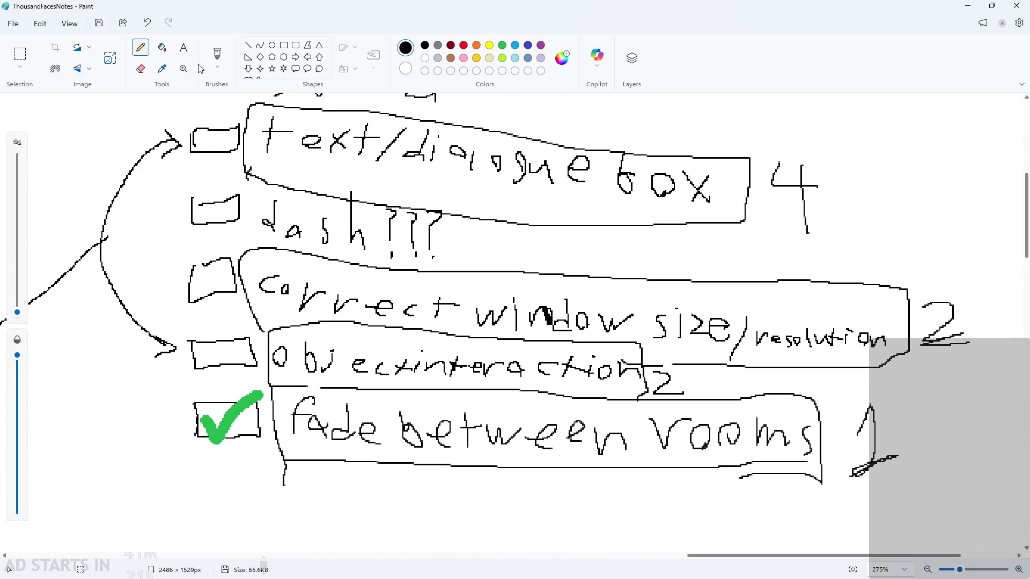
Replace the 4 beside 'text/dialogue box' with a 3 using a rectangular selection
left_click(20, 66)
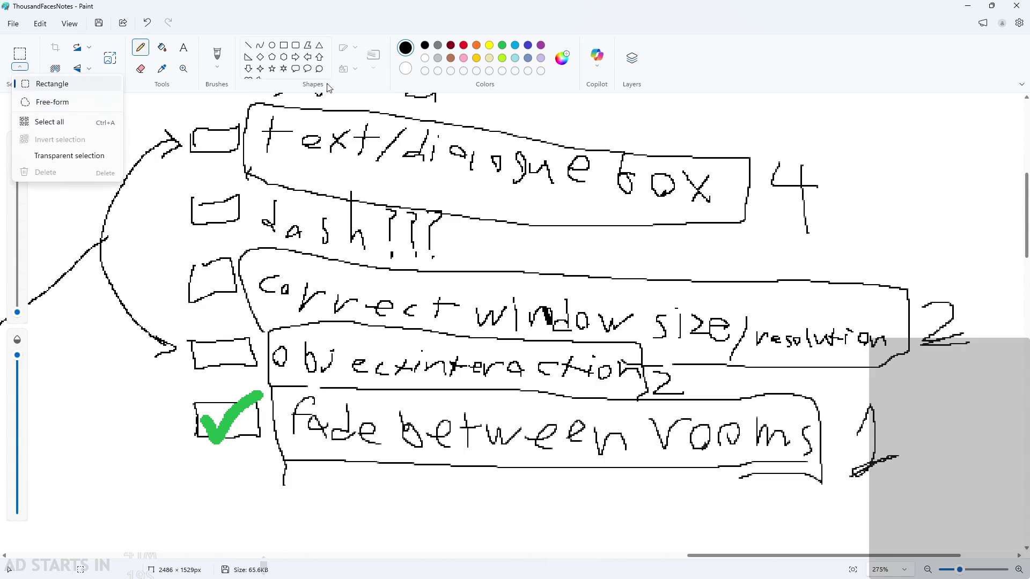
left_click(22, 53)
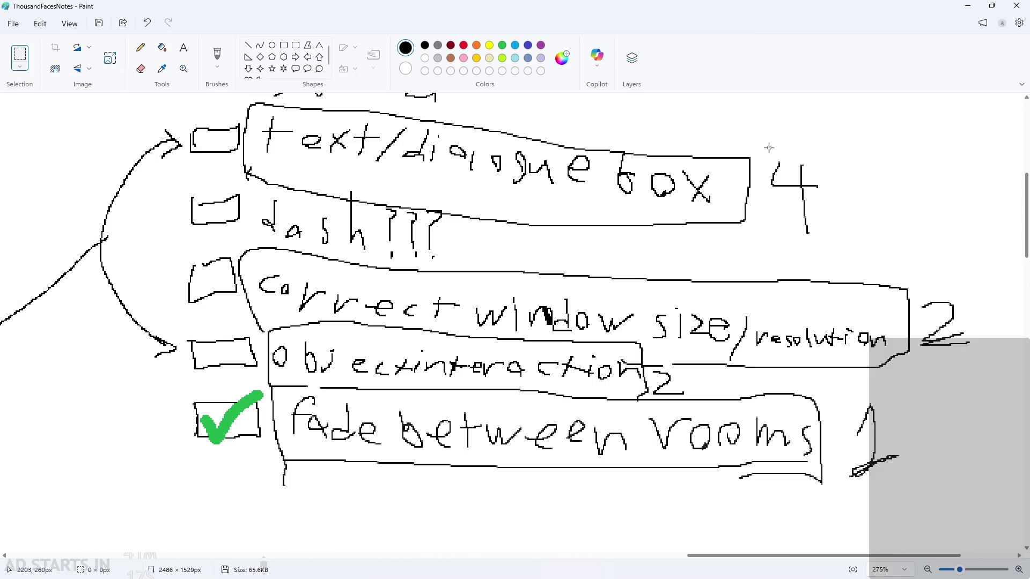
left_click_drag(768, 147, 835, 241)
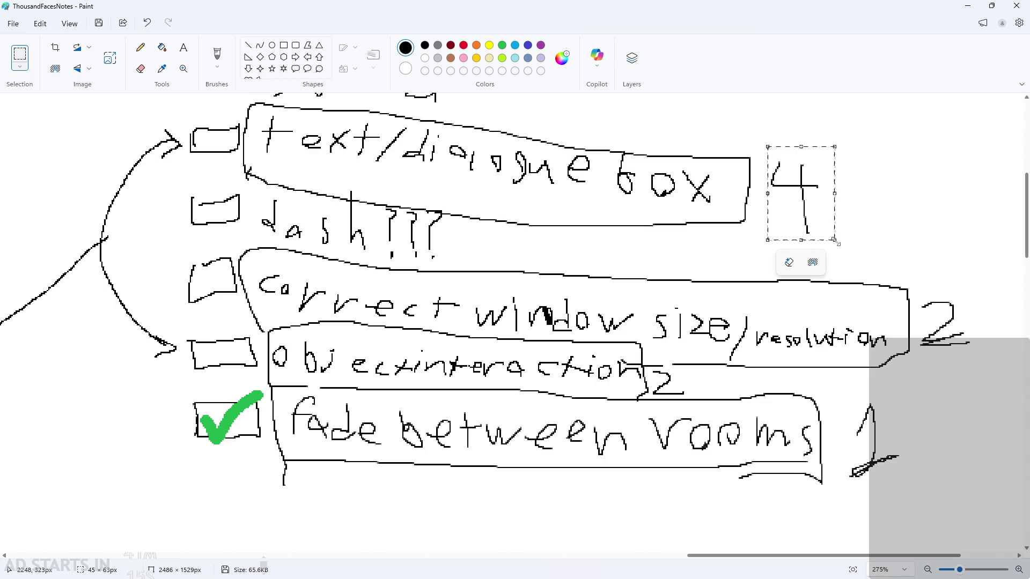
key("Delete")
left_click(138, 53)
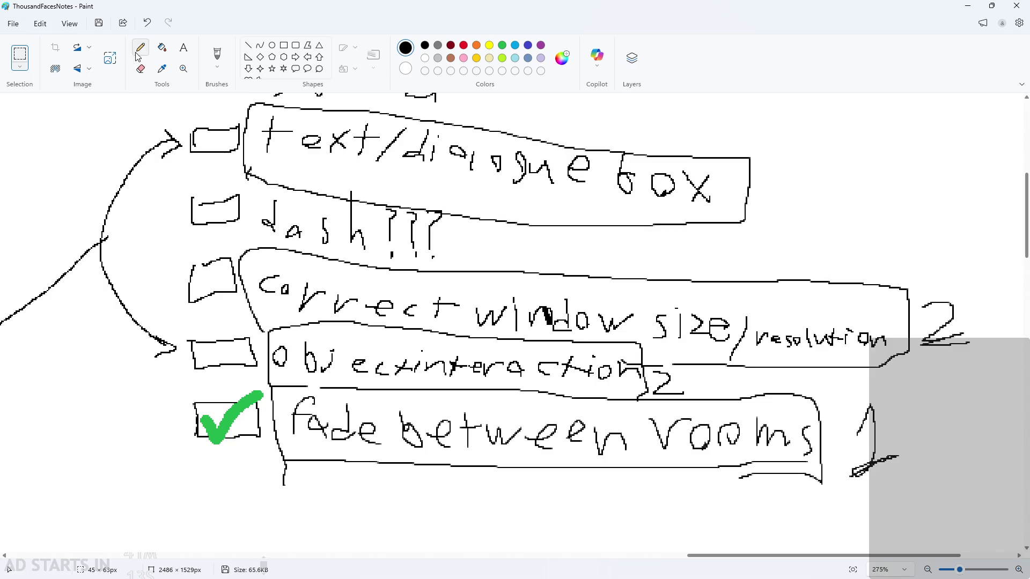
left_click(138, 53)
mouse_move(768, 163)
left_mouse_down()
mouse_move(779, 184)
mouse_move(768, 215)
left_mouse_up()
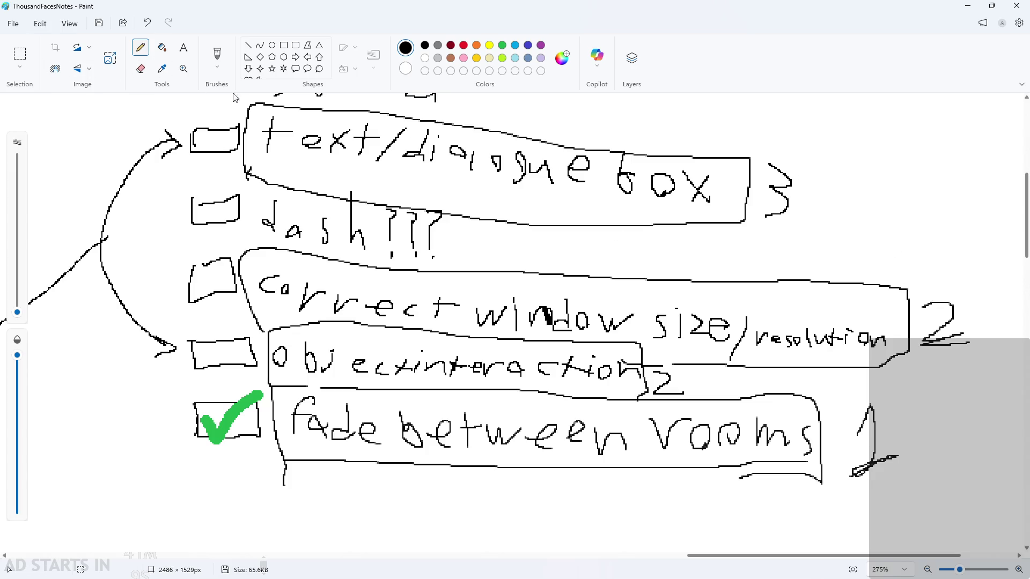
Cross out the 2 beside 'window size/resolution' and write 4
left_click_drag(921, 291, 966, 354)
left_click_drag(959, 294, 929, 336)
mouse_move(993, 295)
left_mouse_down()
mouse_move(1006, 314)
mouse_move(987, 357)
left_mouse_up()
scroll(861, 330, "down", 3)
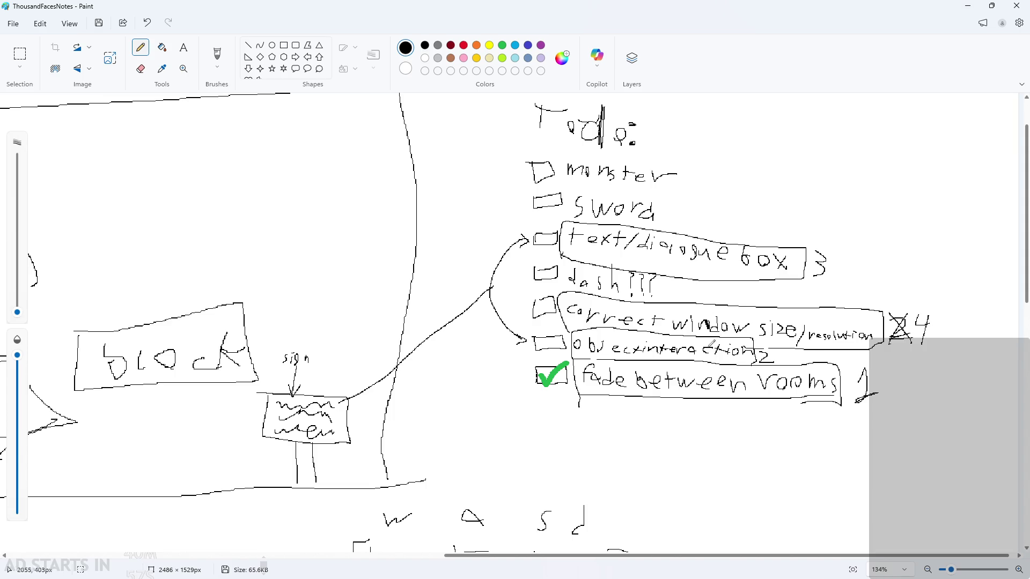
Add a new sprite to the Sprites folder and name it spr_sign
left_click(974, 7)
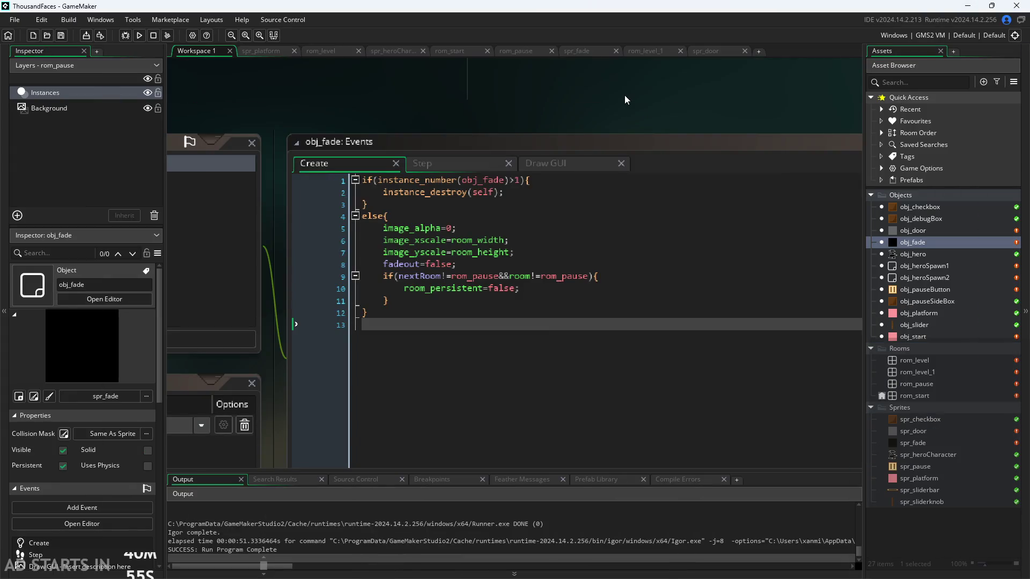
scroll(625, 99, "down", 3)
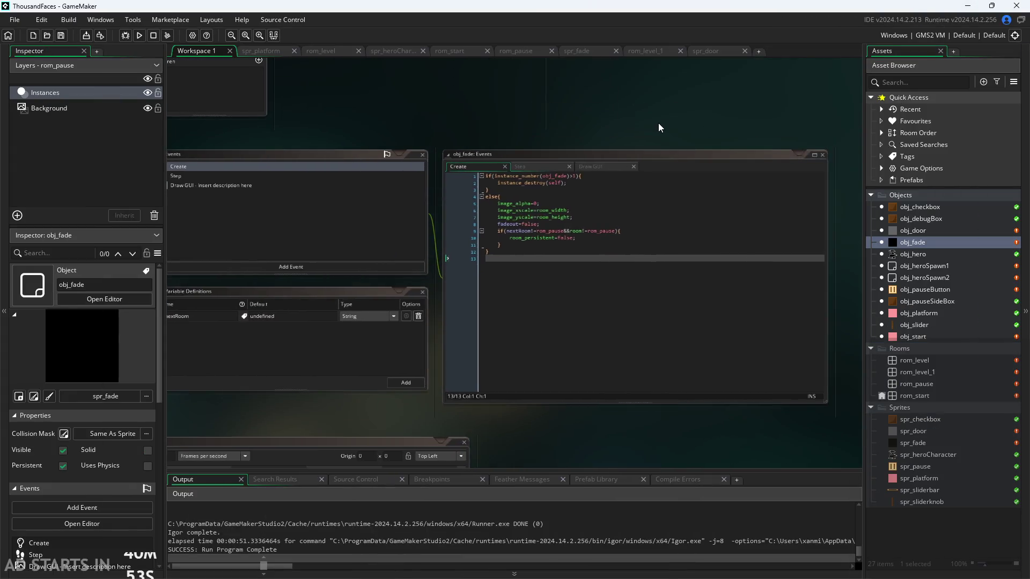
scroll(658, 123, "down", 3)
scroll(635, 117, "up", 4)
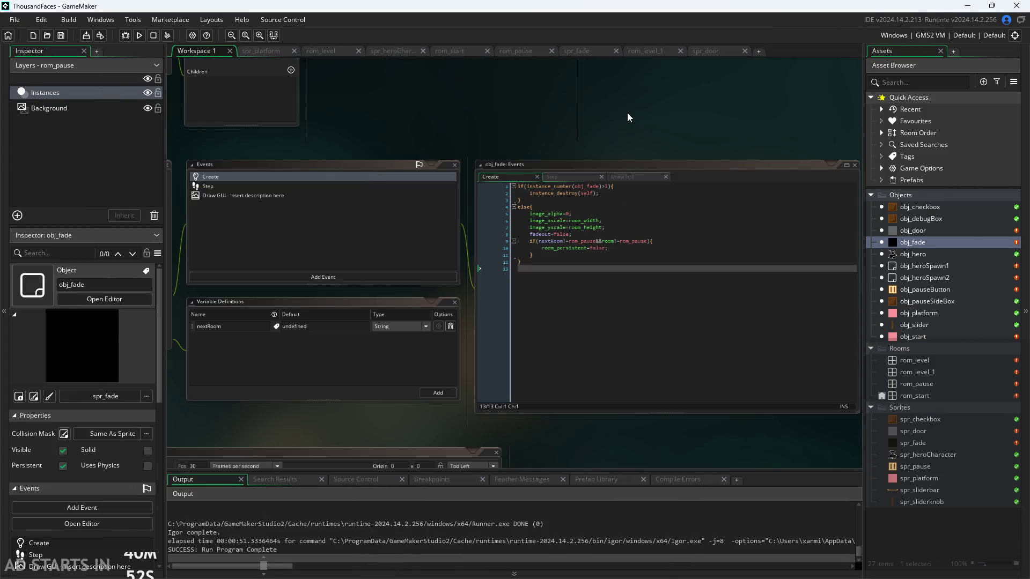
right_click(917, 408)
mouse_move(828, 237)
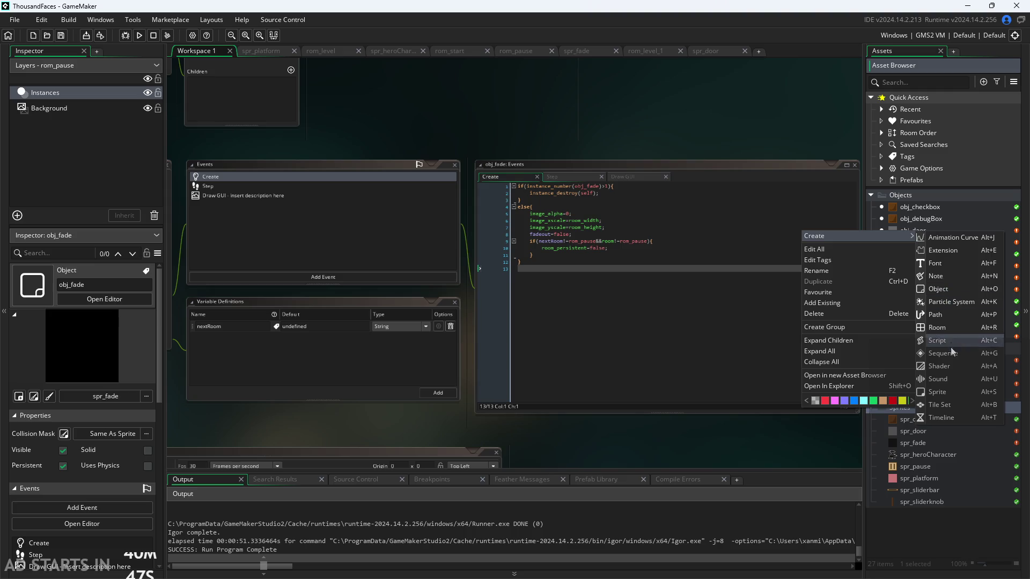
left_click(947, 395)
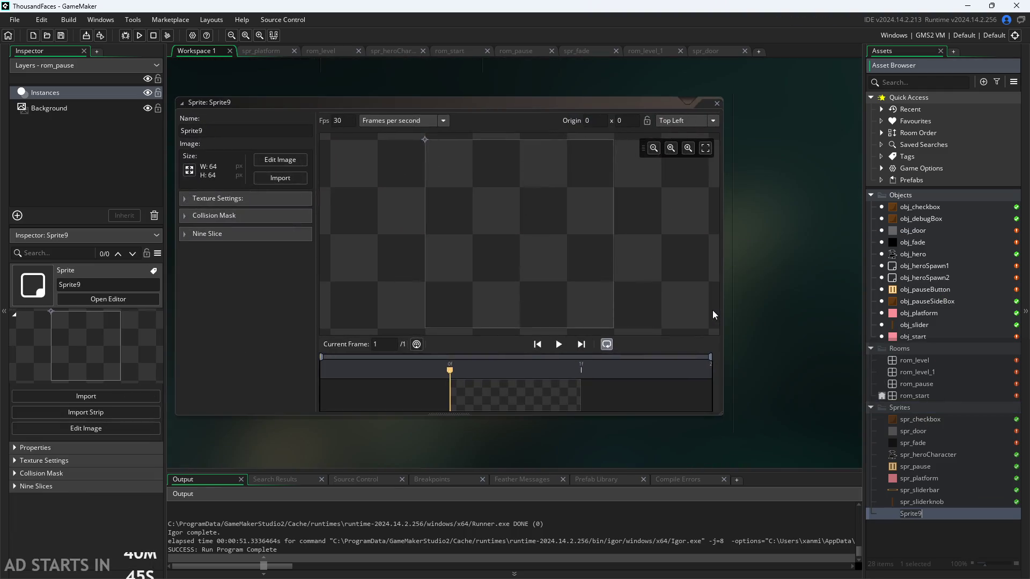
type("spr_sign")
key("Return")
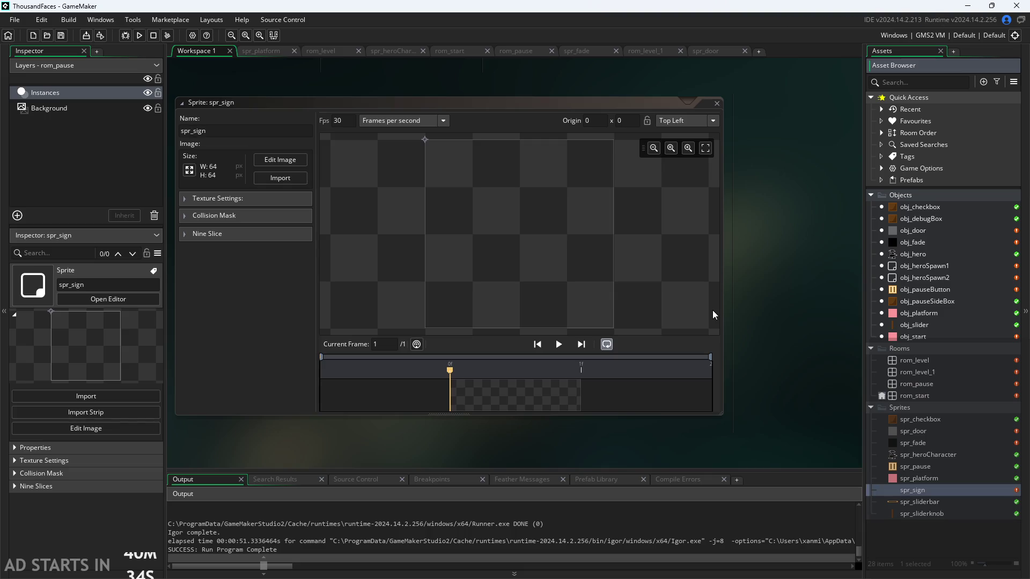
Resize spr_sign to 32×32 and open its image for editing
left_click(190, 170)
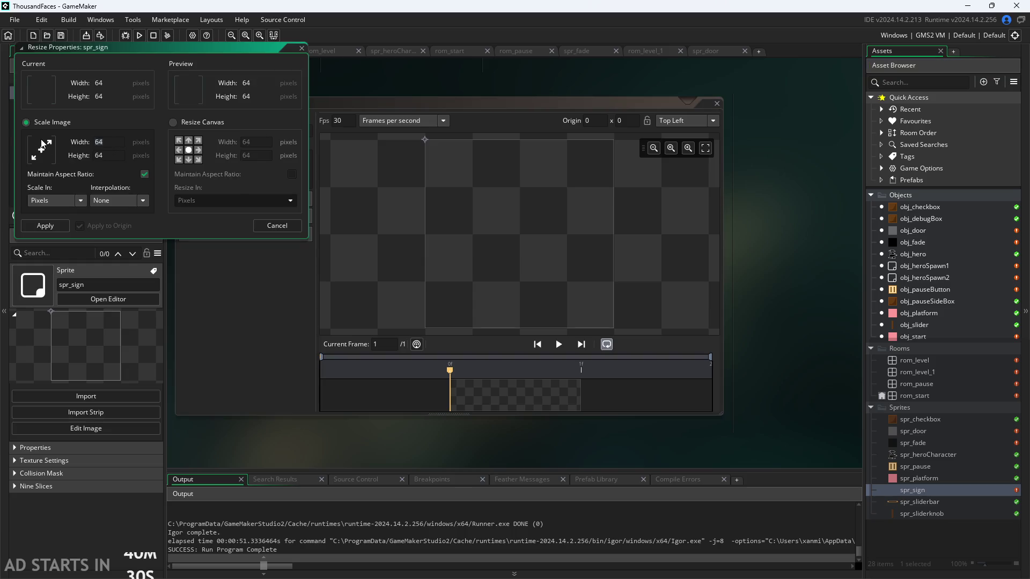
type("32")
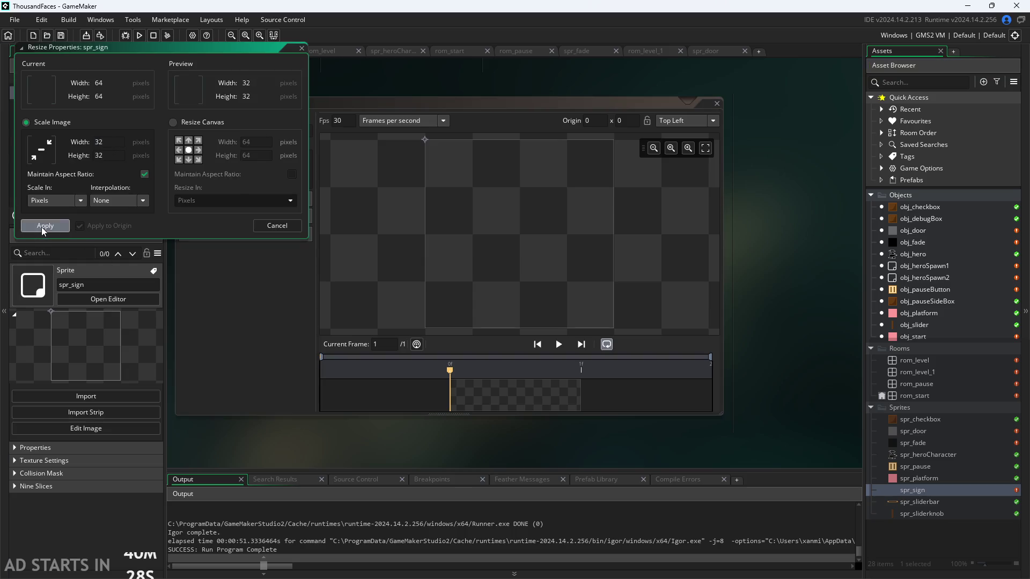
left_click(45, 225)
left_click(301, 160)
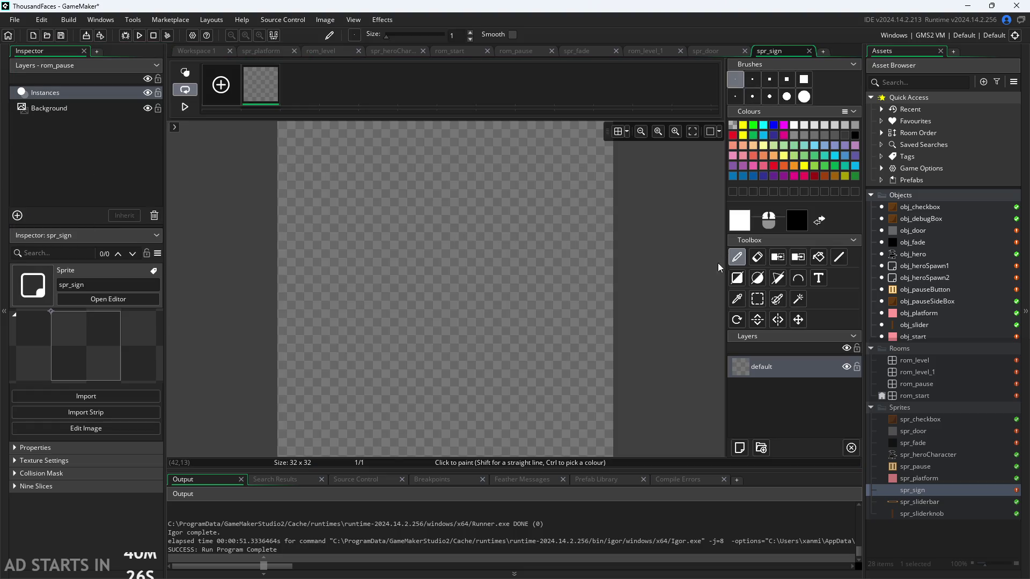
Set the painting colour to dark brown 603912 and undo a test stroke
left_click(825, 177)
left_click(833, 178)
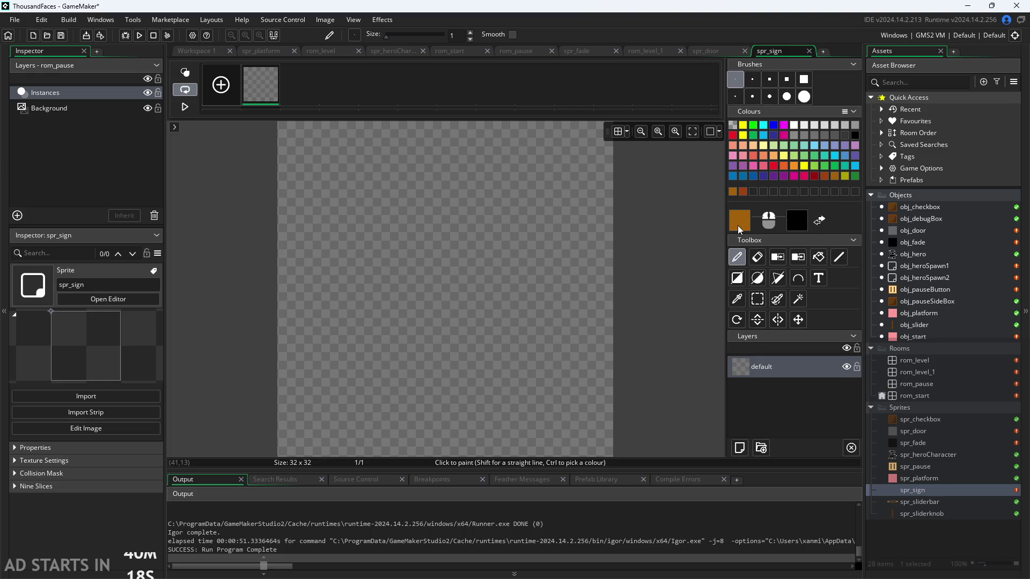
left_click(739, 227)
left_click(291, 252)
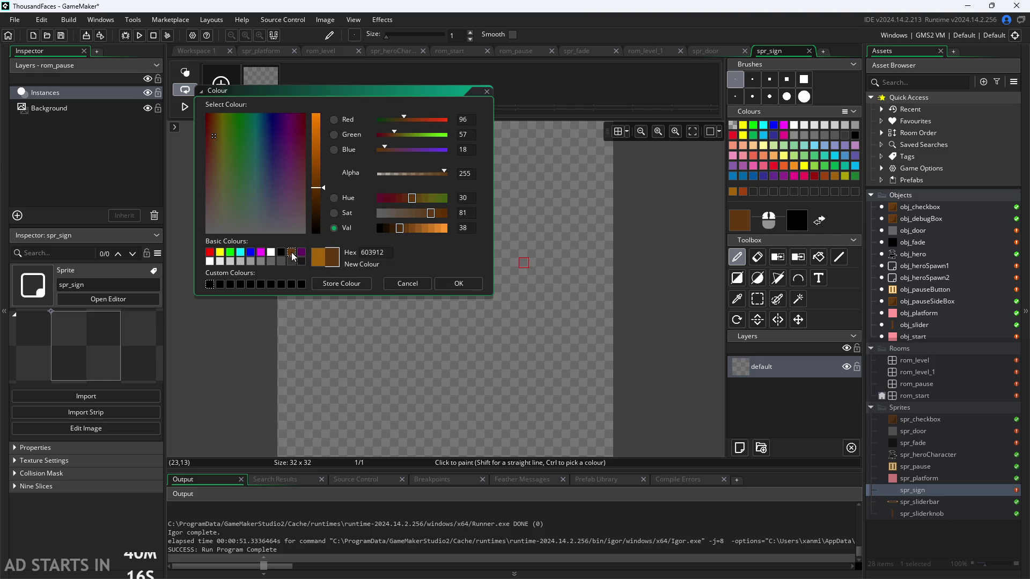
left_click(443, 287)
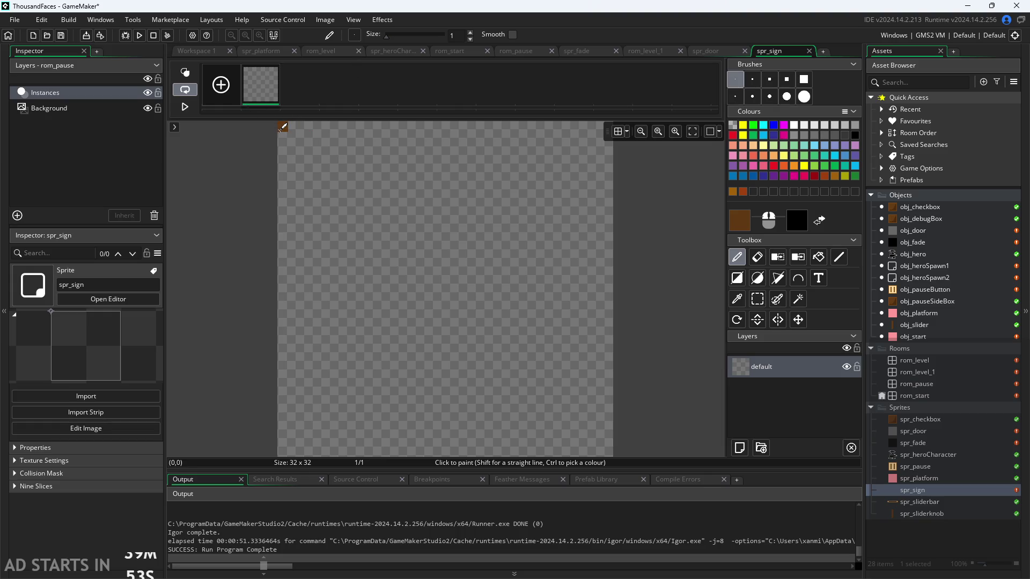
mouse_move(280, 129)
left_mouse_down()
mouse_move(283, 265)
mouse_move(301, 287)
mouse_move(504, 305)
left_mouse_up()
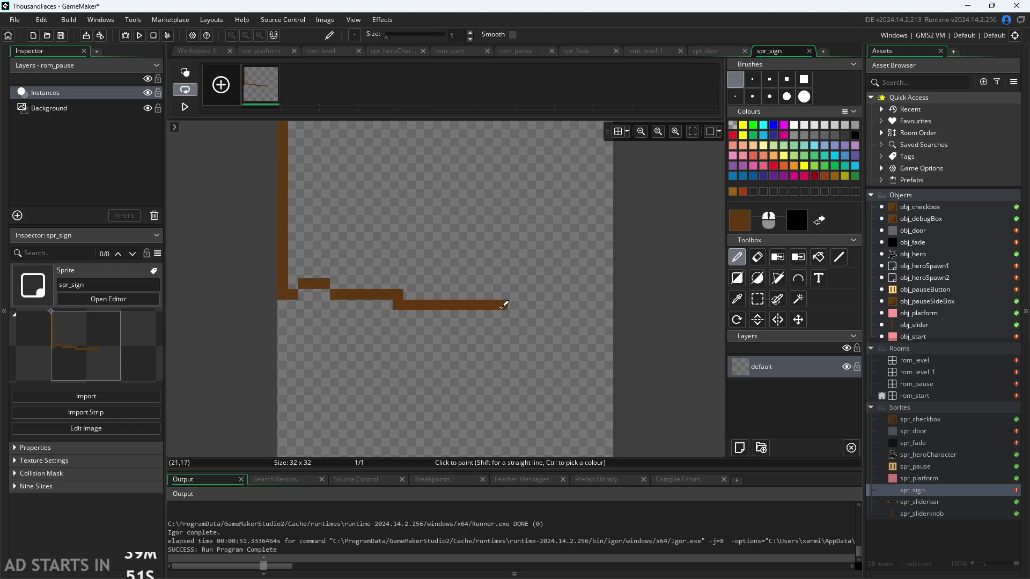
key("Delete")
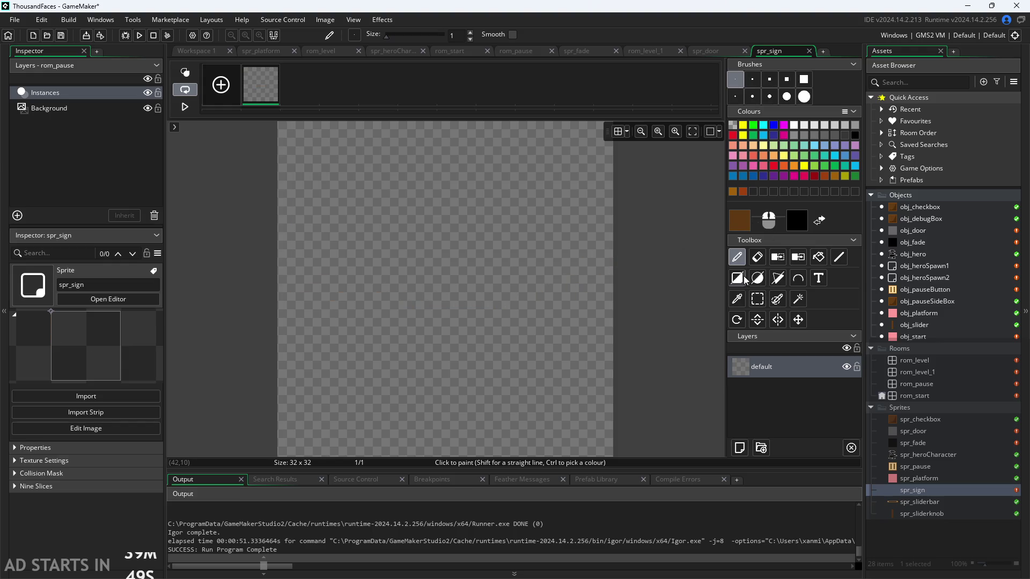
Draw a brown rectangle outline across the canvas top, then swap primary and secondary colours
left_click(737, 278)
mouse_move(281, 125)
left_mouse_down()
mouse_move(601, 265)
mouse_move(610, 312)
left_mouse_up()
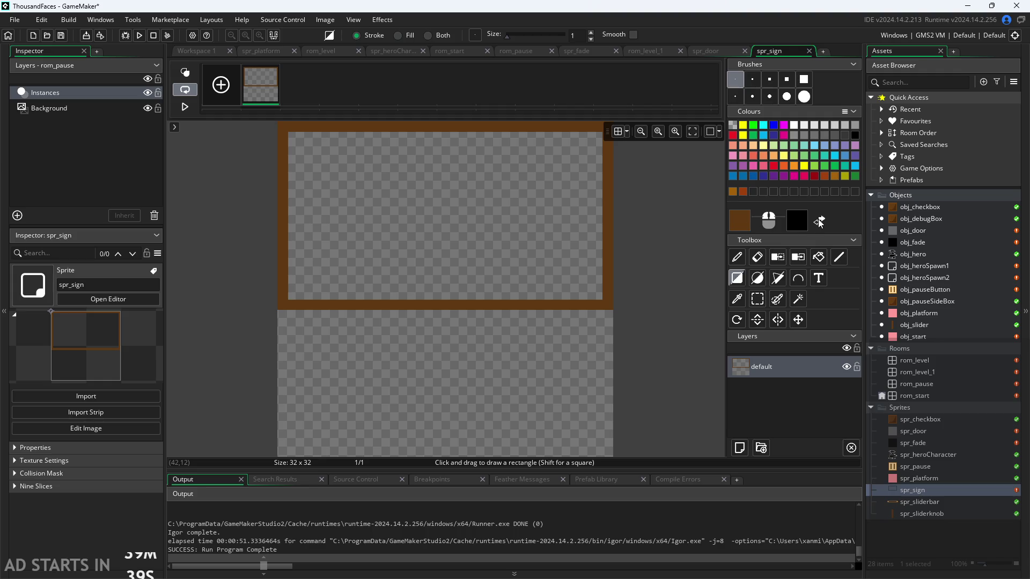
left_click(742, 222)
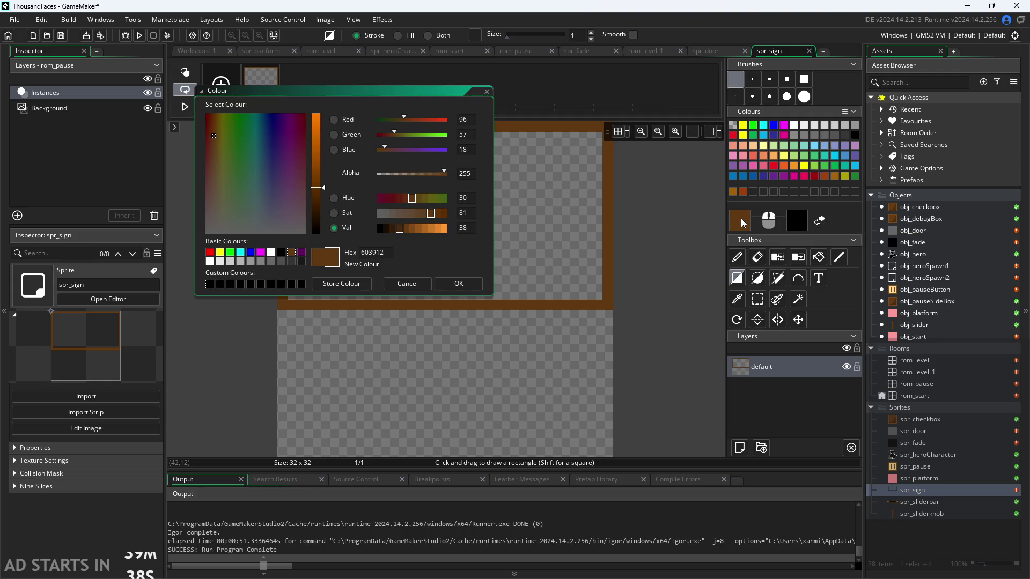
left_click(458, 283)
left_click(819, 221)
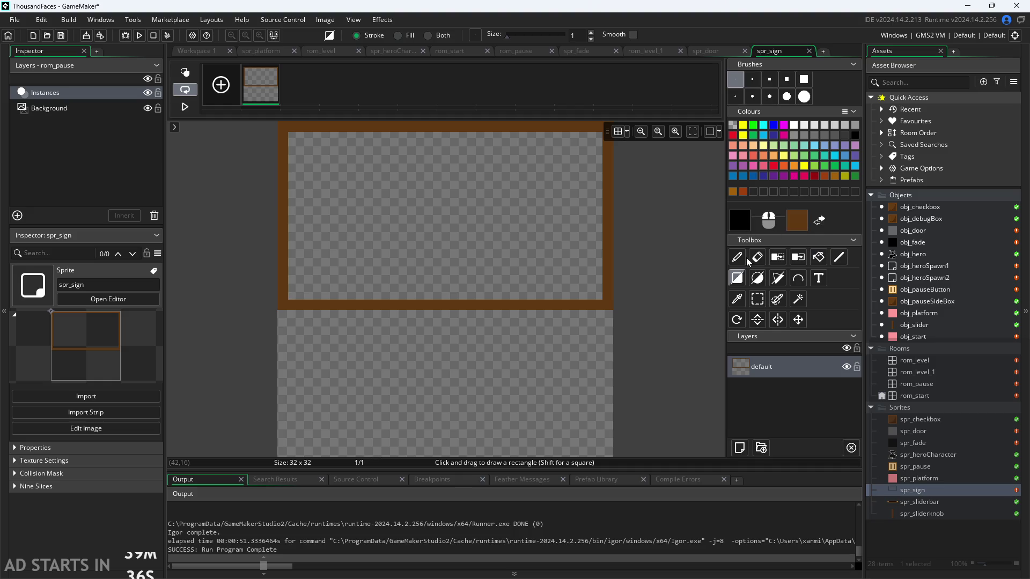
Sample the border brown, lighten it to brightness 40, and flood-fill the board's interior
left_click(736, 299)
left_click(609, 277)
left_click(751, 221)
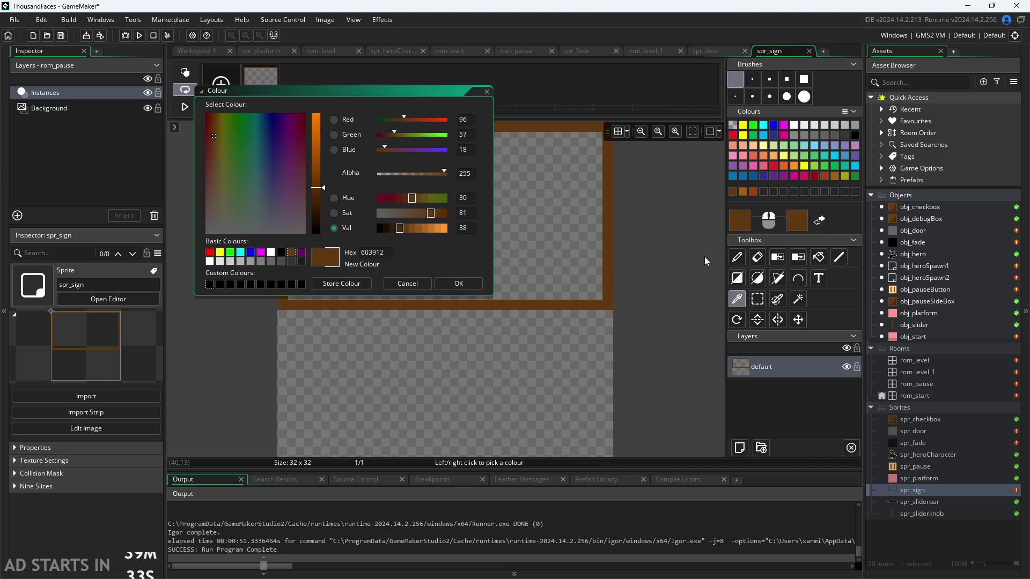
left_click_drag(422, 228, 405, 229)
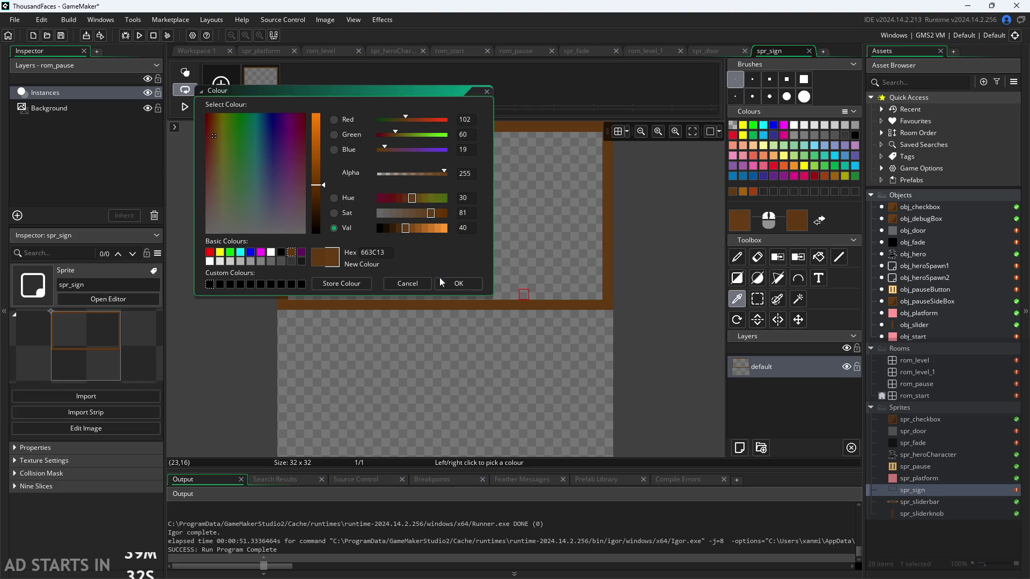
left_click(421, 229)
left_click(456, 283)
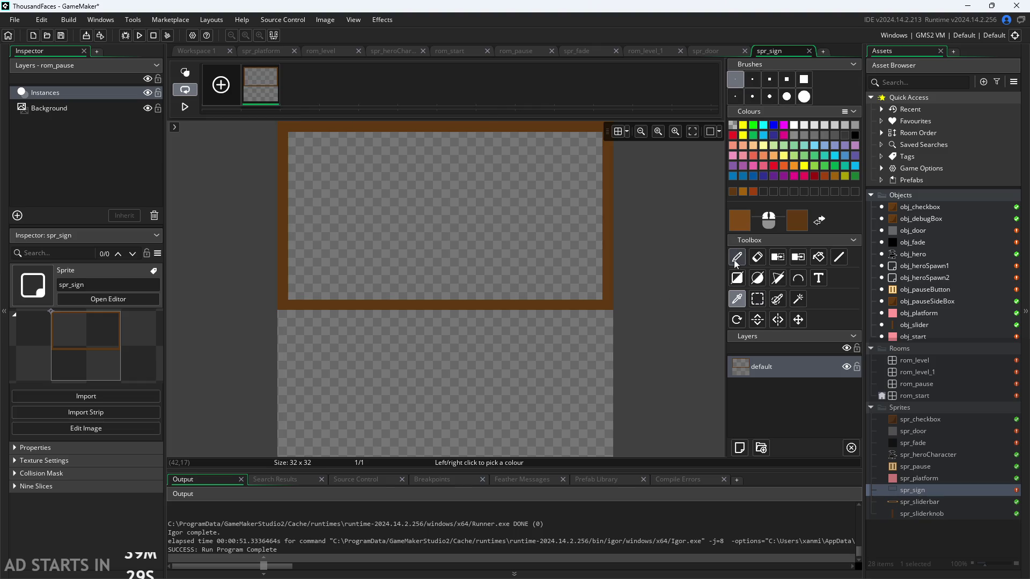
left_click(818, 257)
left_click(486, 237)
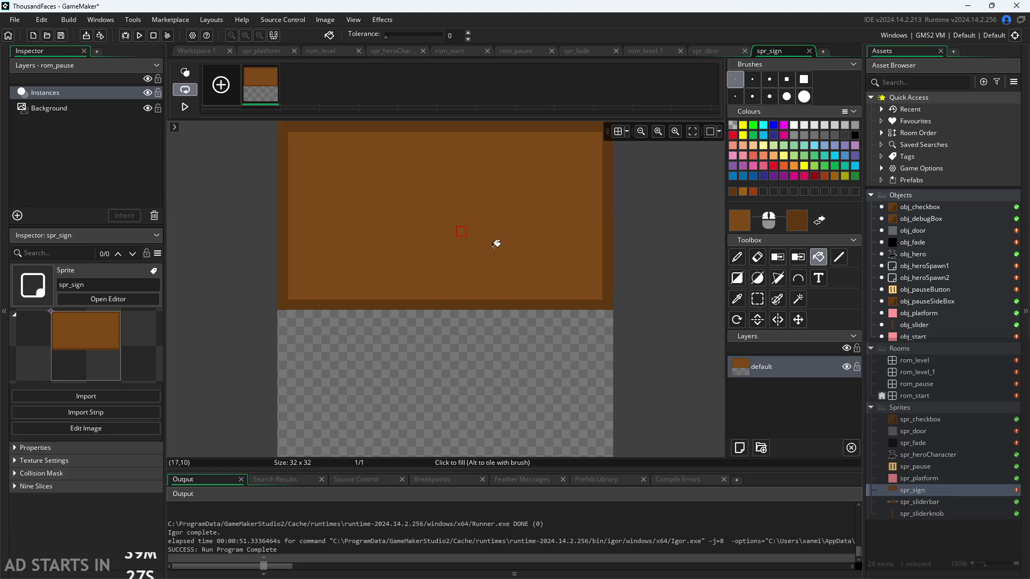
Draw a solid brown post beneath the board and pencil-darken the board's bottom edge
left_click(737, 256)
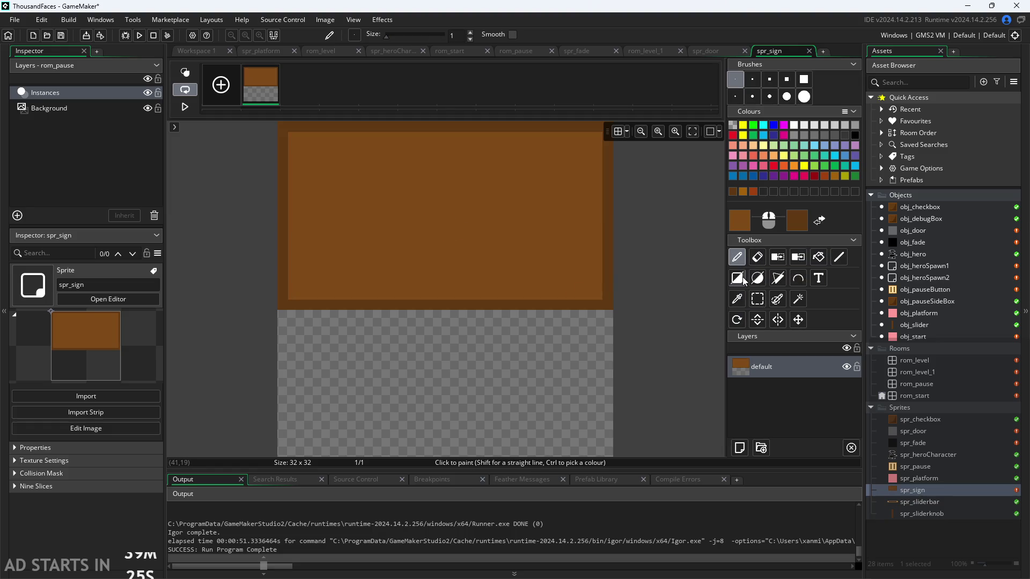
left_click(737, 278)
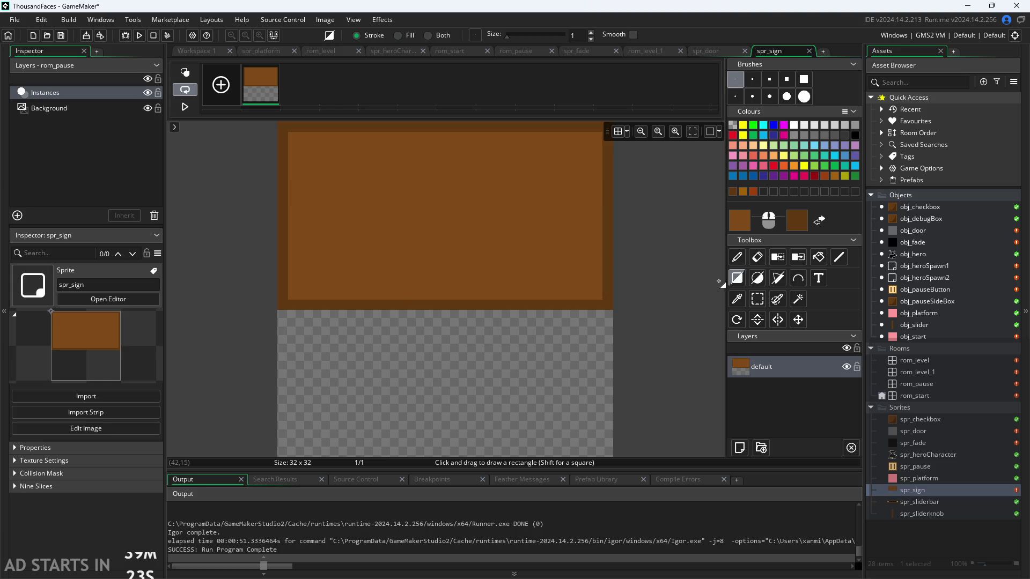
left_click(737, 278)
mouse_move(427, 319)
left_mouse_down()
mouse_move(425, 455)
mouse_move(466, 455)
mouse_move(460, 462)
left_mouse_up()
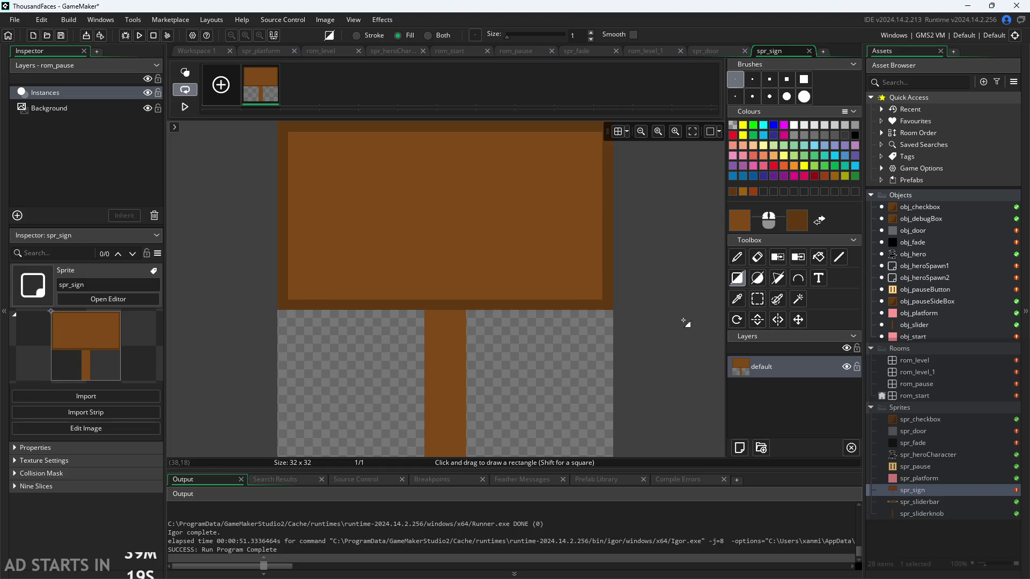
left_click(736, 257)
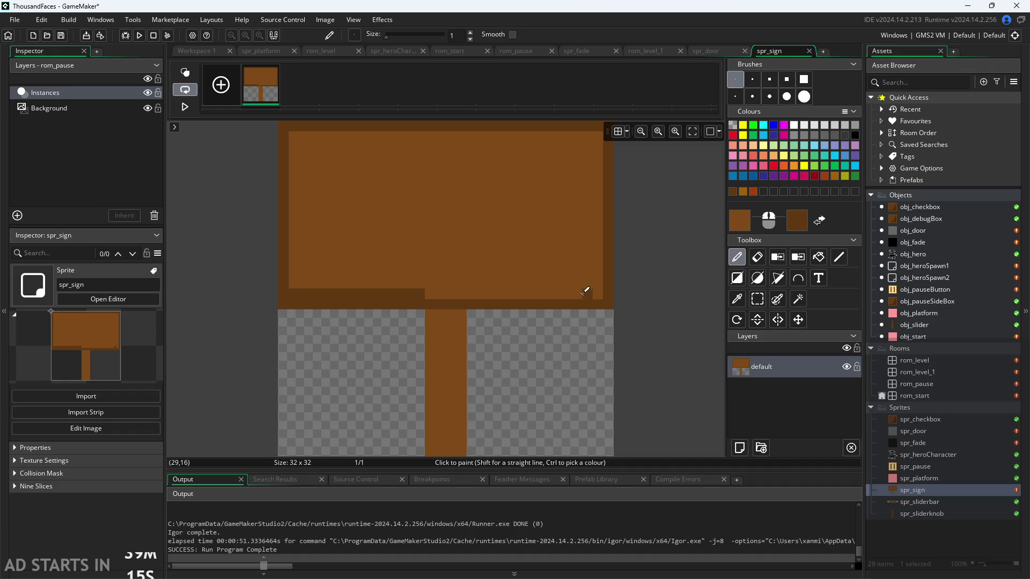
mouse_move(595, 290)
left_mouse_down()
mouse_move(426, 291)
mouse_move(429, 446)
mouse_move(467, 405)
mouse_move(480, 368)
mouse_move(466, 351)
left_mouse_up()
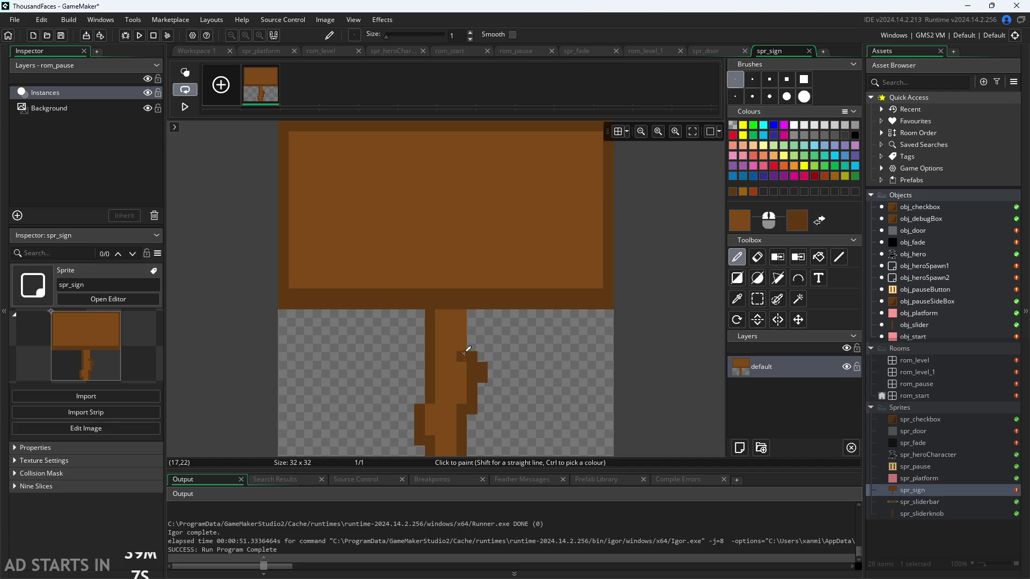
scroll(522, 346, "down", 1)
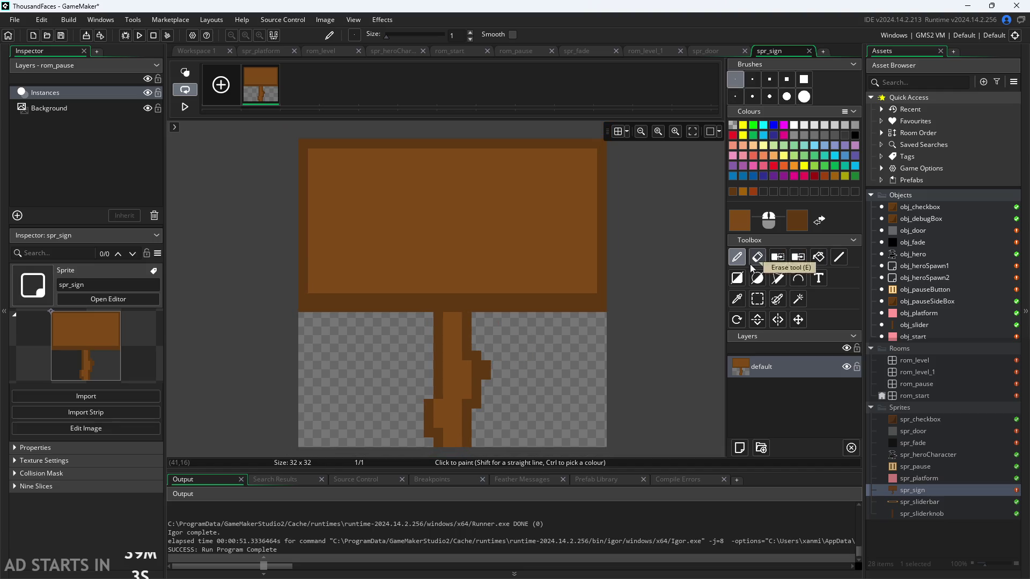
key("ctrl+z")
key("ctrl+z")
Try dark brown strokes along the post and board edges, undoing the inner-edge shading
left_click_drag(468, 442, 470, 316)
scroll(537, 343, "down", 3)
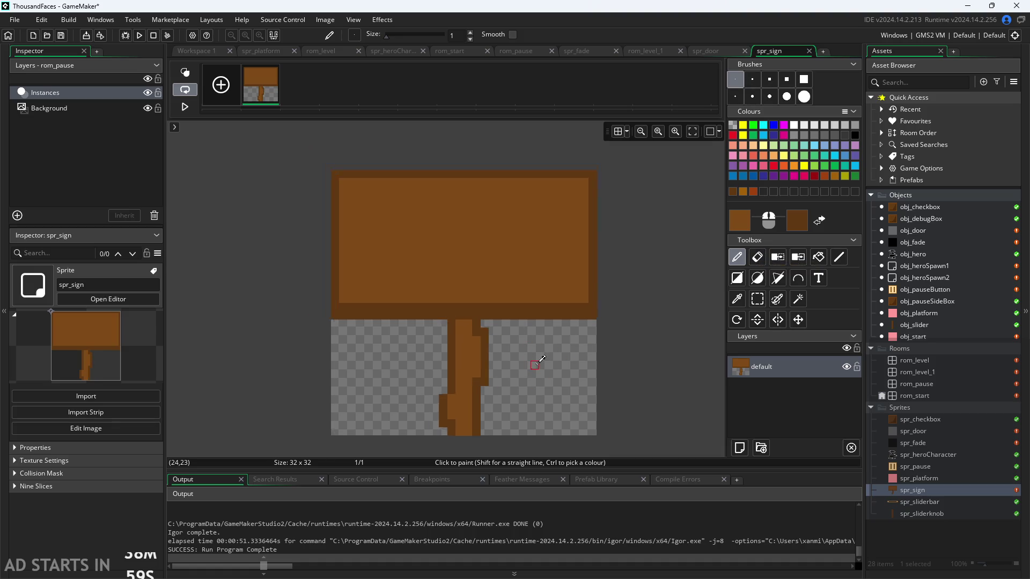
scroll(539, 397, "up", 3)
scroll(527, 357, "down", 2)
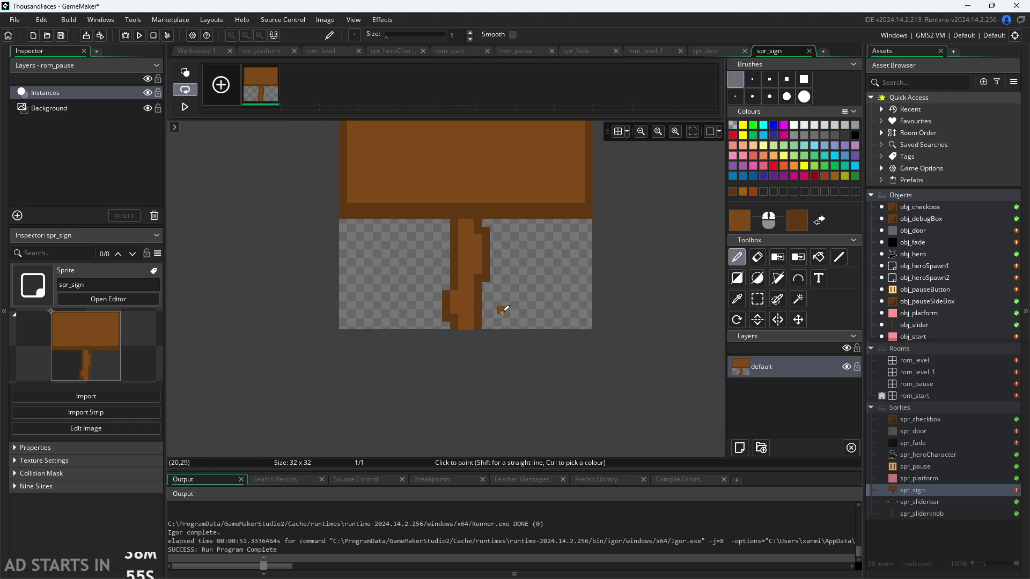
scroll(504, 309, "up", 3)
scroll(479, 360, "down", 2)
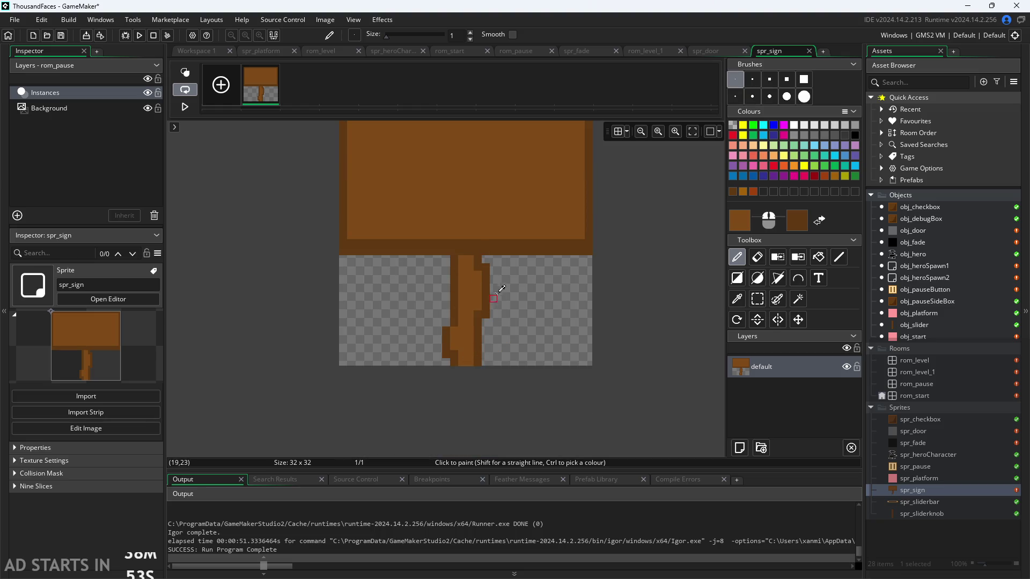
scroll(536, 301, "up", 5)
scroll(538, 406, "up", 1)
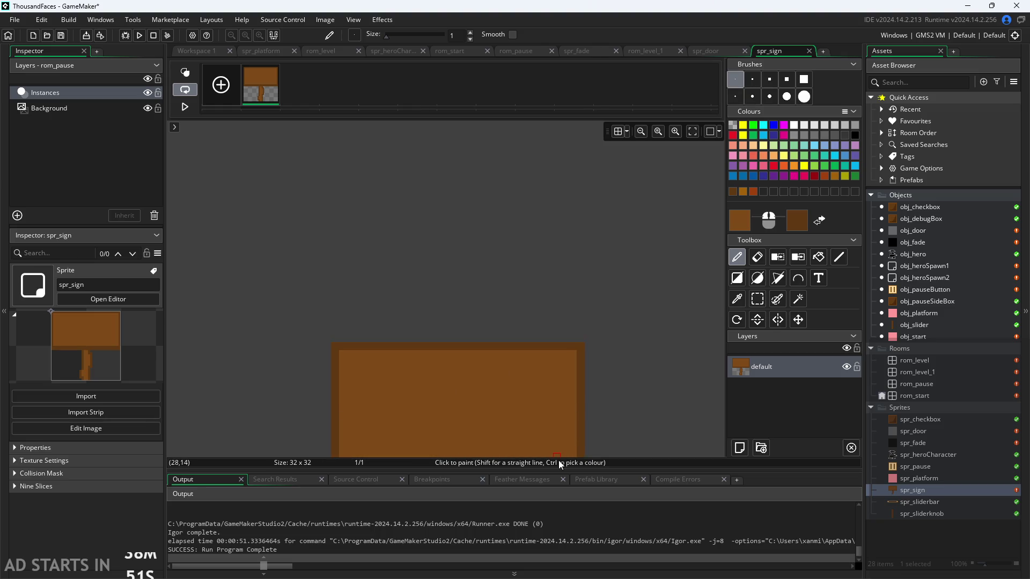
scroll(536, 407, "down", 1)
scroll(379, 356, "up", 1)
left_click_drag(275, 300, 279, 265)
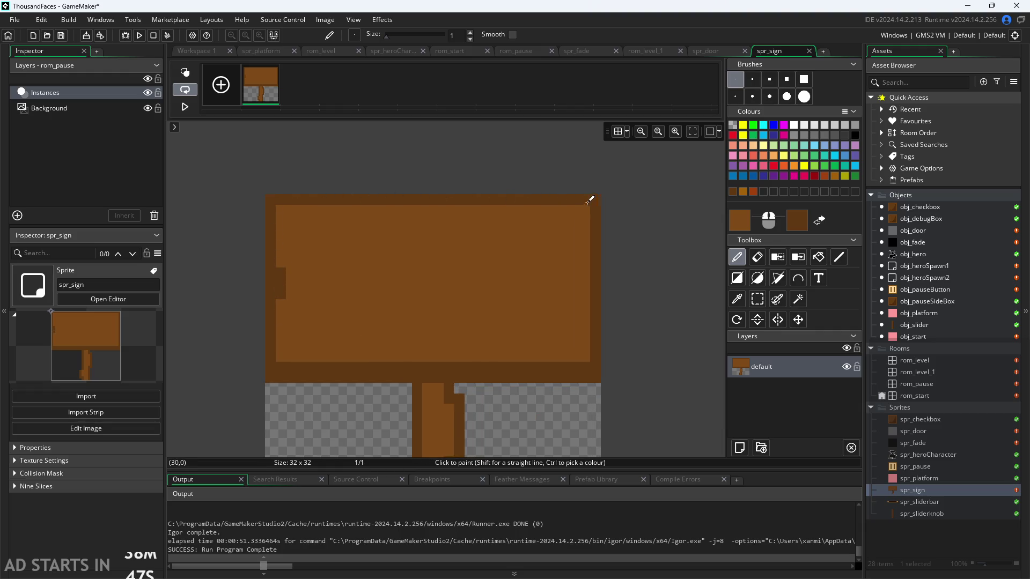
left_click_drag(589, 249, 583, 364)
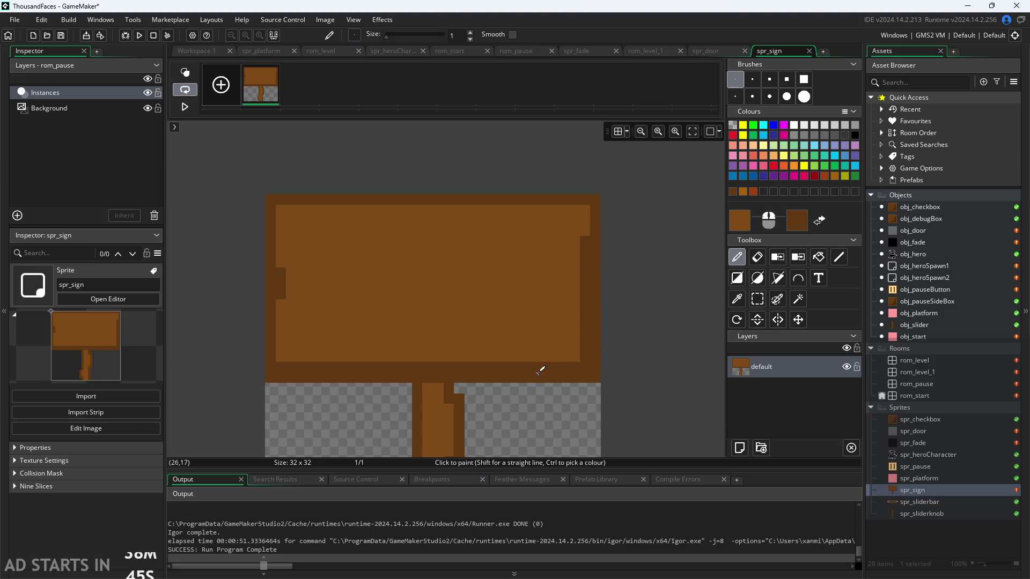
left_click_drag(435, 357, 355, 363)
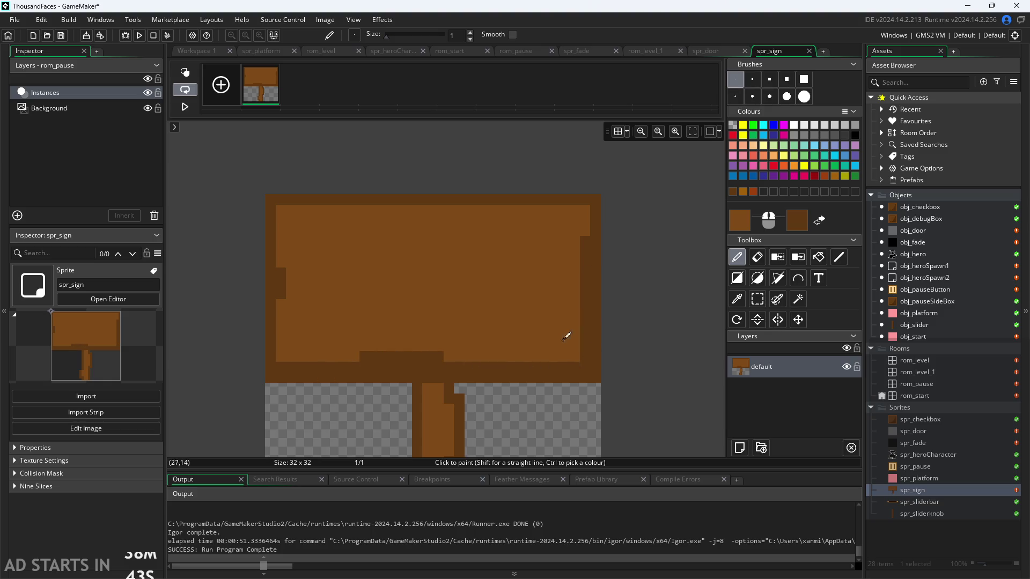
key("ctrl+z")
key("ctrl+z")
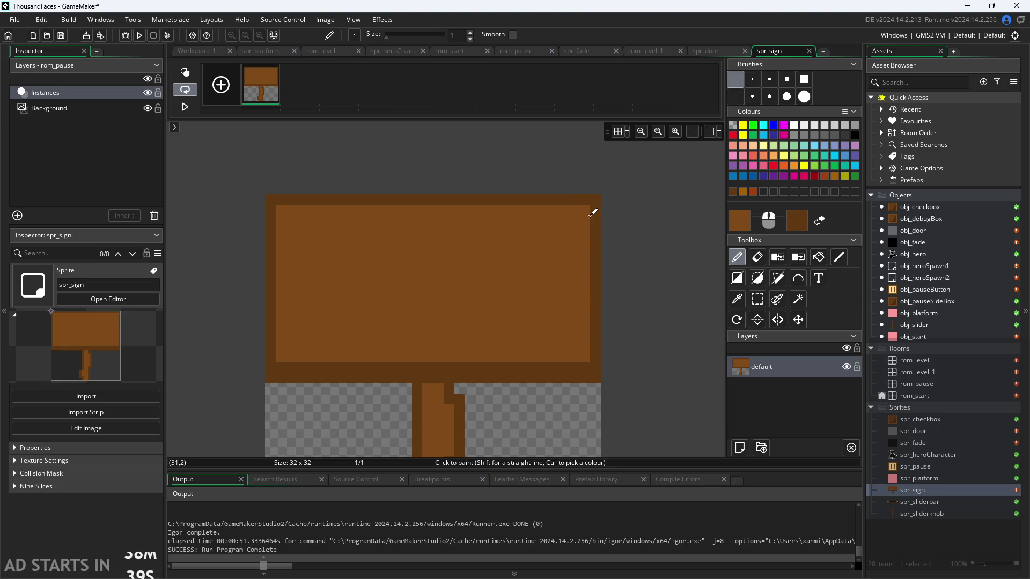
Paint a dark brown border along the board's right, left and bottom inner edges
left_click_drag(592, 211, 581, 323)
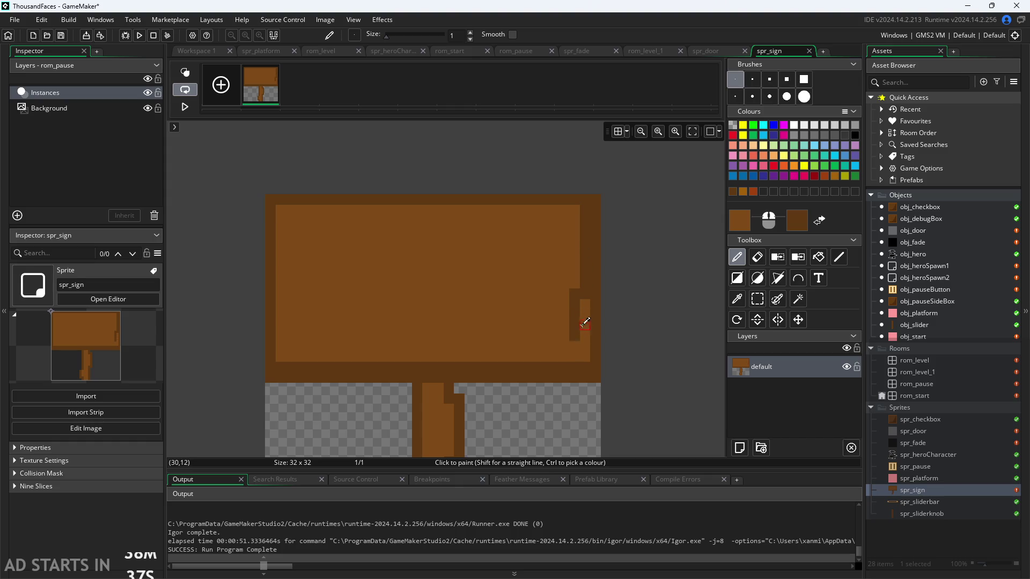
key("ctrl+z")
left_click_drag(582, 361, 594, 215)
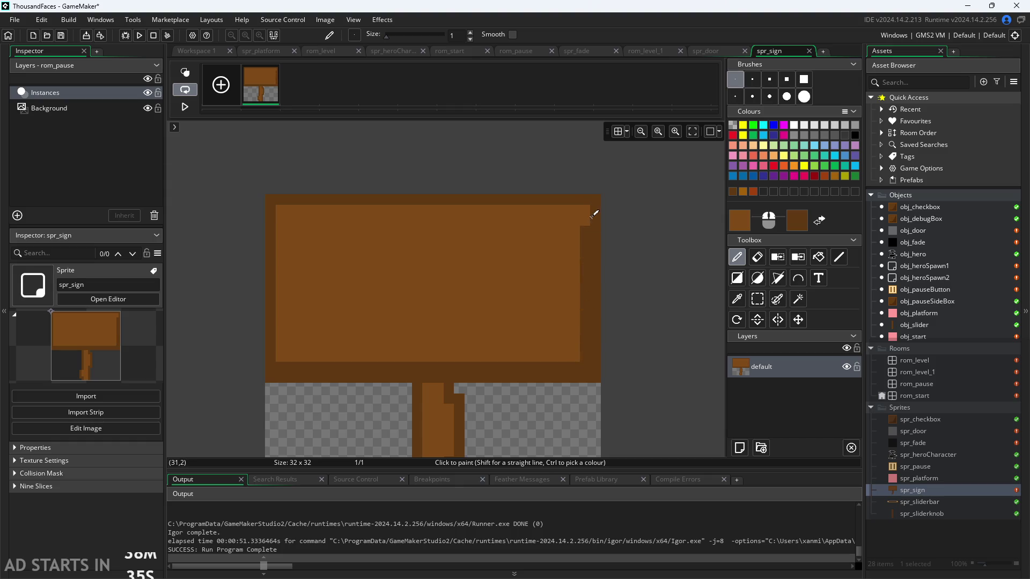
left_click_drag(279, 365, 278, 217)
left_click_drag(295, 353, 583, 357)
scroll(582, 358, "down", 1)
scroll(587, 349, "down", 2)
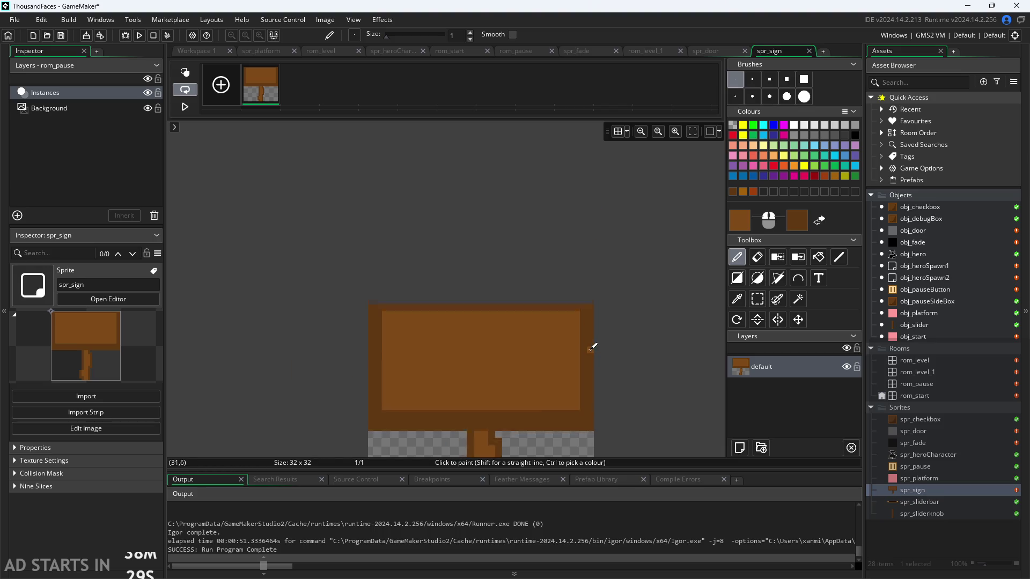
scroll(590, 381, "up", 3)
Set the drawing colour to black in the colour picker
left_click(730, 224)
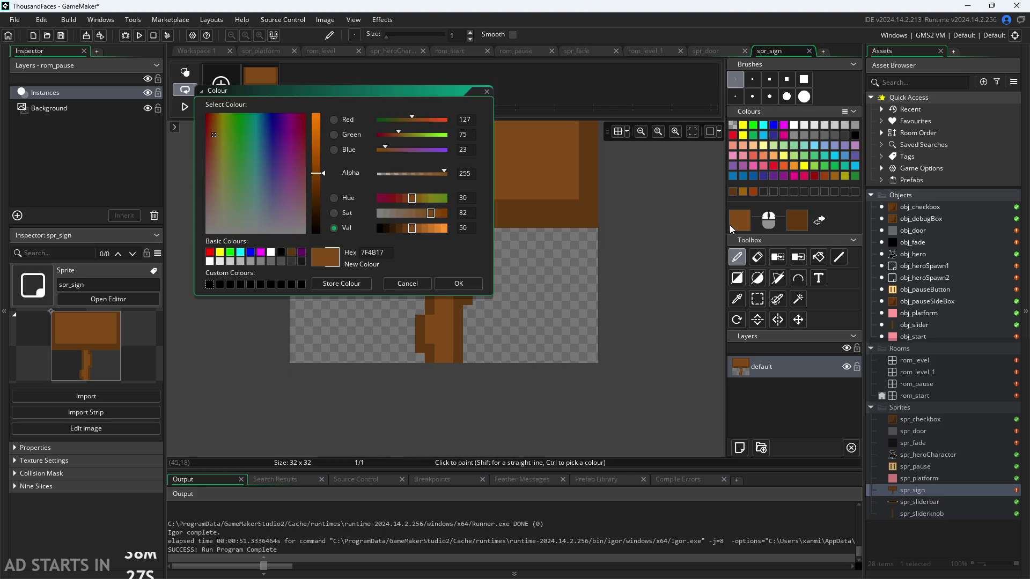
scroll(608, 276, "up", 3)
scroll(608, 276, "down", 2)
scroll(609, 277, "up", 2)
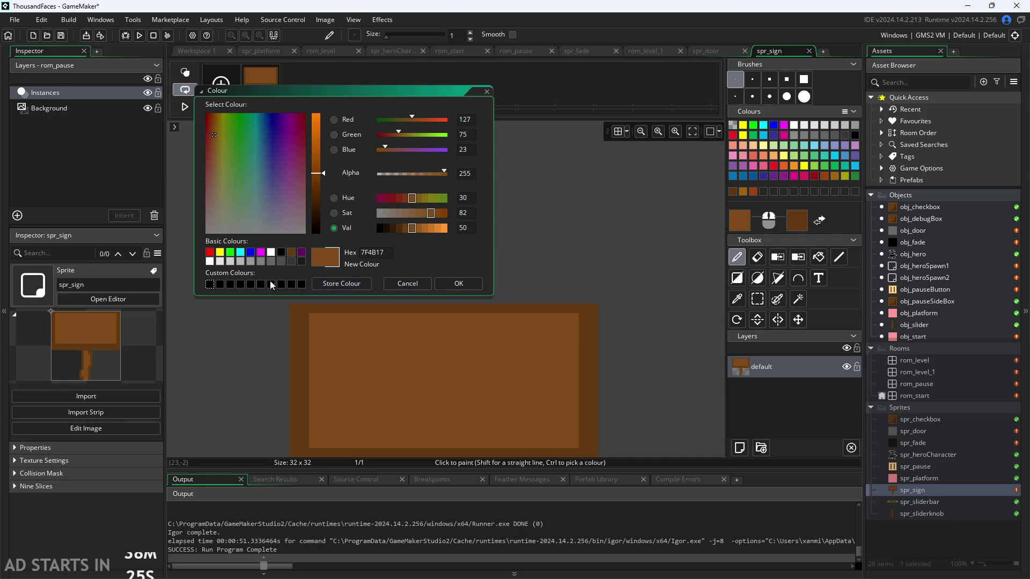
left_click(279, 252)
left_click(454, 285)
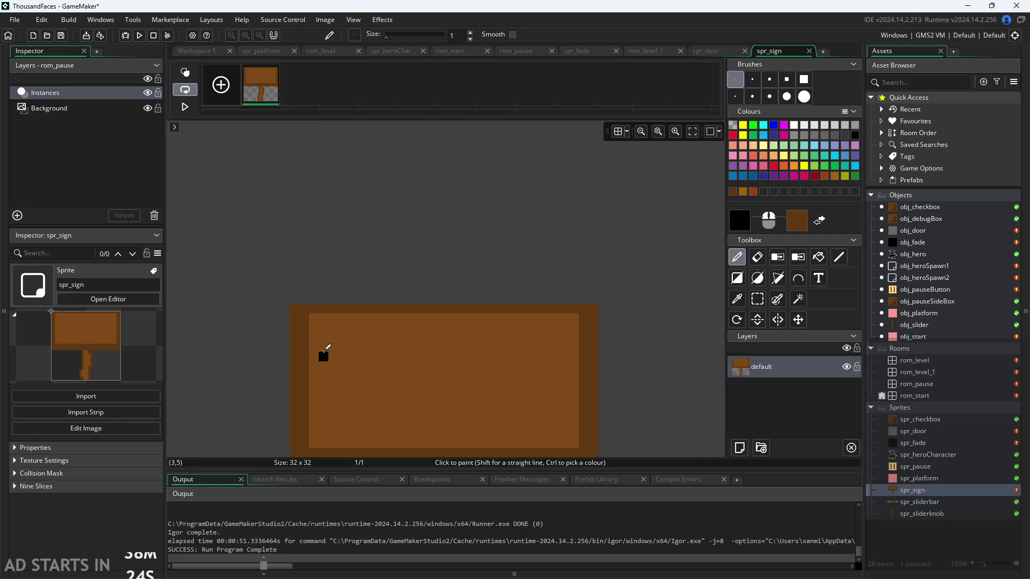
Draw two black mock-writing lines across the board, undoing stray strokes
left_click_drag(335, 345, 557, 343)
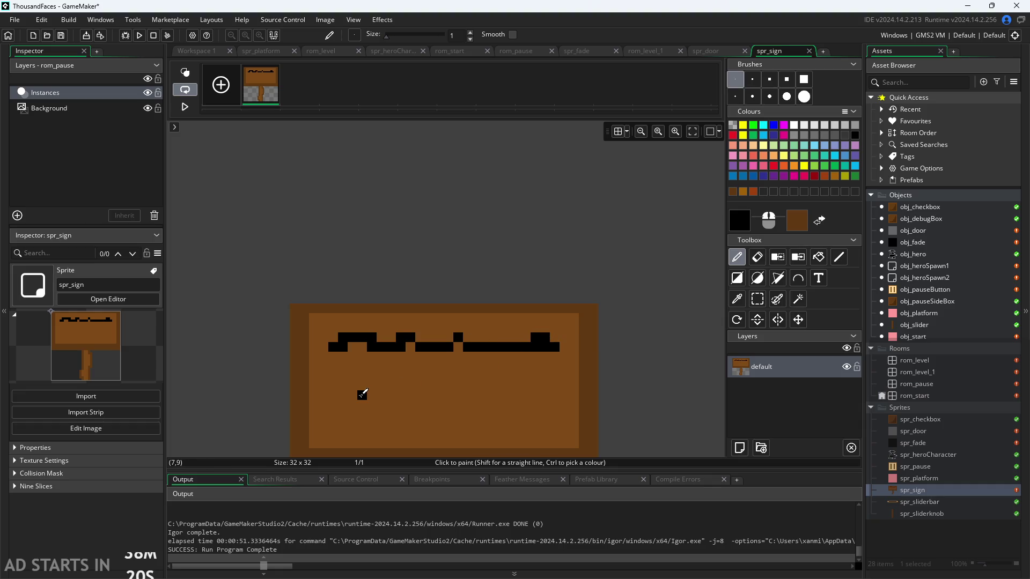
mouse_move(343, 385)
left_mouse_down()
mouse_move(336, 389)
mouse_move(524, 375)
left_mouse_up()
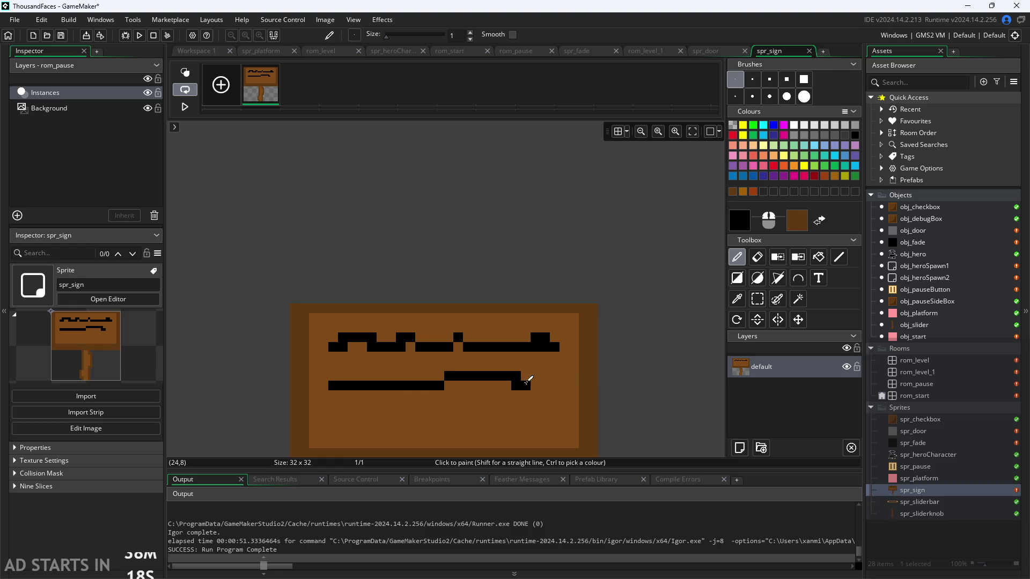
key("ctrl+z")
left_click(333, 385)
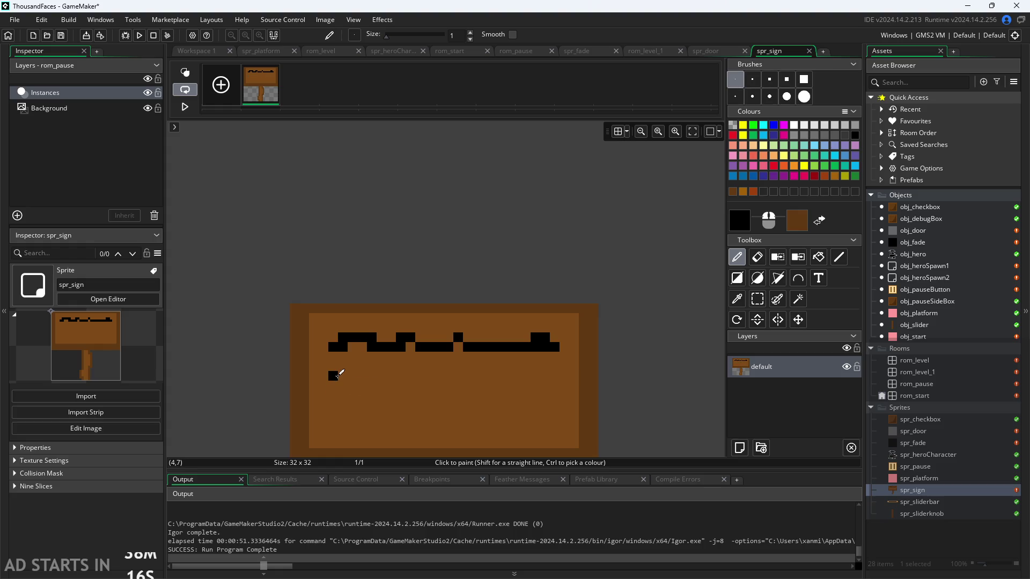
key("ctrl+z")
mouse_move(333, 347)
left_mouse_down()
mouse_move(465, 334)
mouse_move(525, 343)
left_mouse_up()
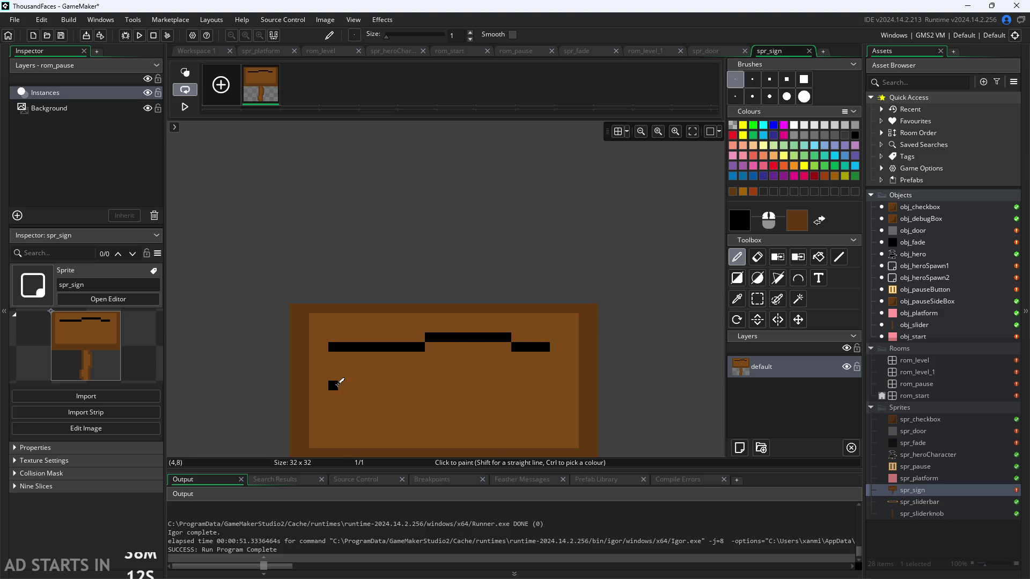
left_click_drag(332, 377, 550, 374)
Add a third black writing line near the board's top and fill a gap pixel
scroll(533, 384, "down", 3)
left_click(352, 327)
mouse_move(354, 326)
left_mouse_down()
mouse_move(334, 325)
mouse_move(404, 337)
mouse_move(538, 326)
left_mouse_up()
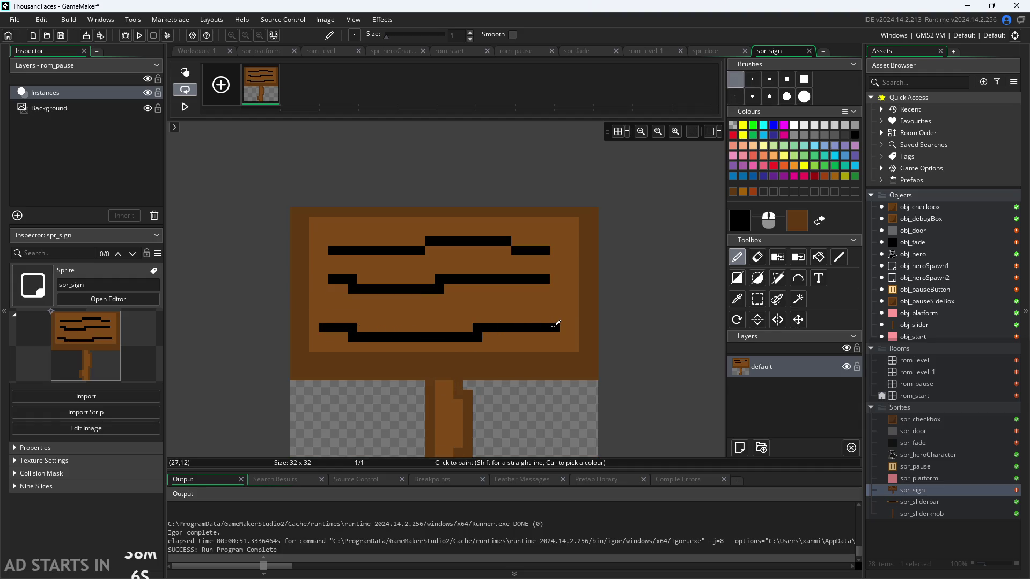
left_click(429, 250)
scroll(660, 323, "down", 2)
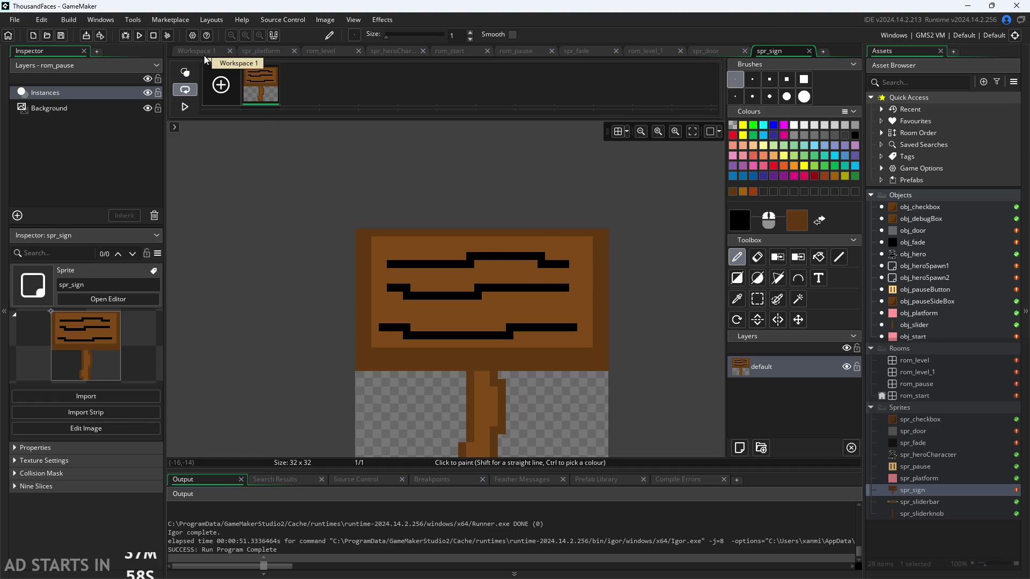
Create a new object in the Objects folder and name it obj_sign
left_click(189, 56)
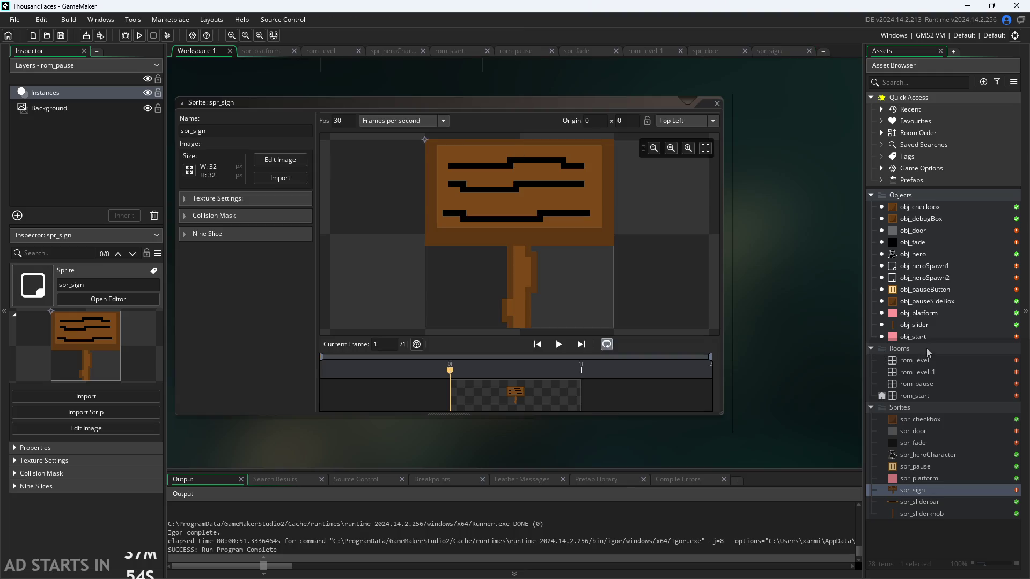
right_click(901, 196)
mouse_move(911, 200)
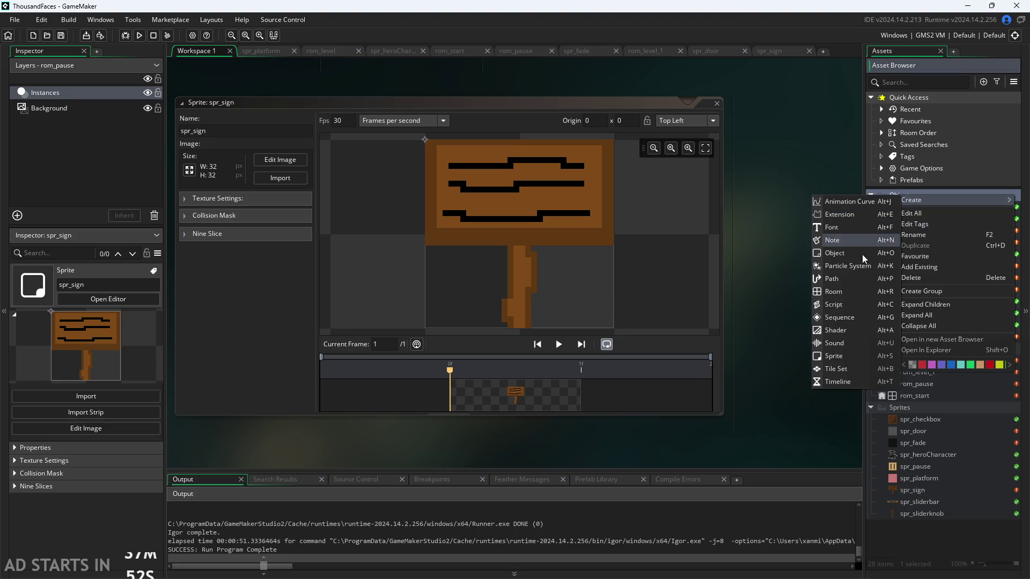
left_click(841, 252)
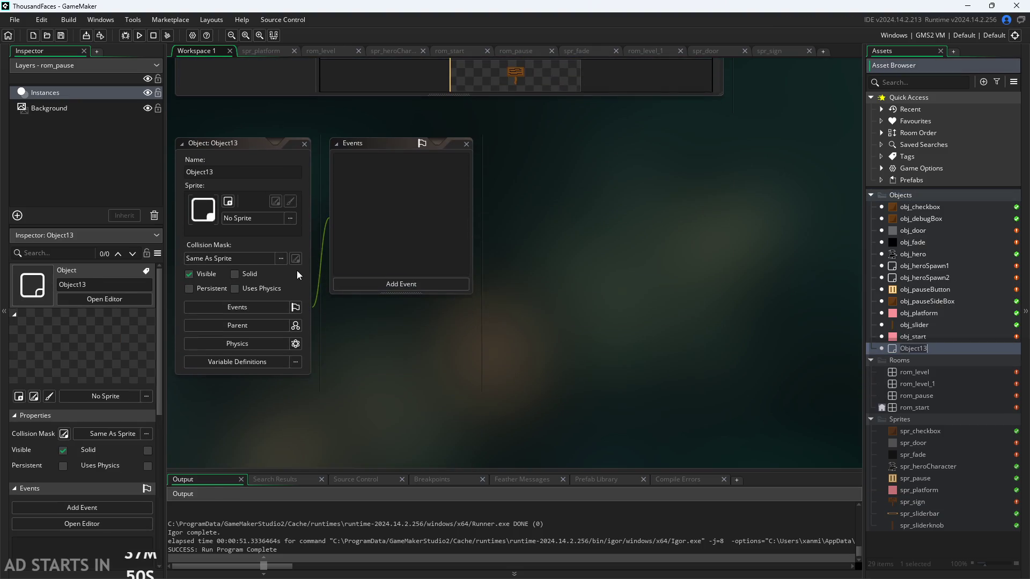
type("obj_sig")
type("n")
key("Return")
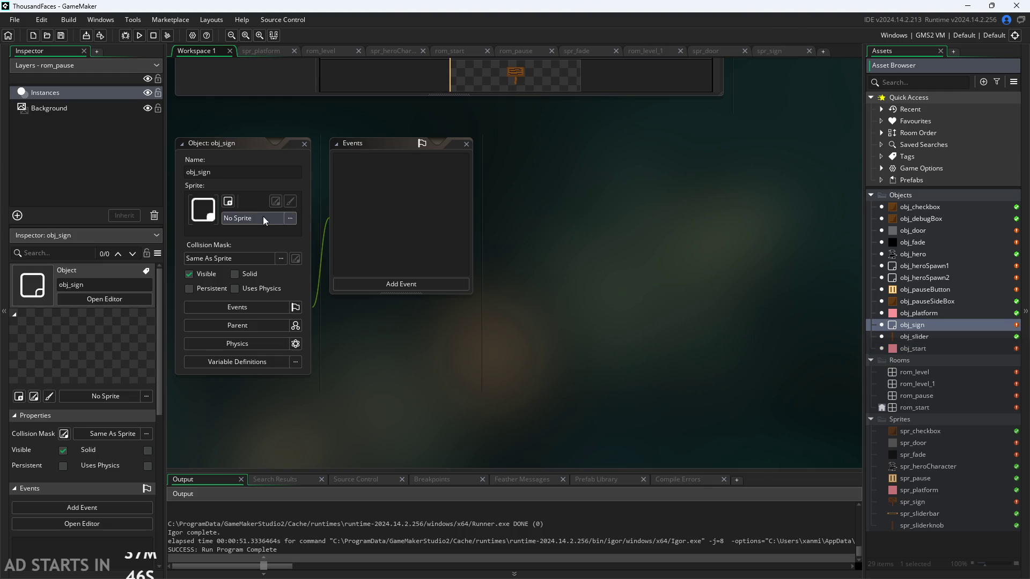
Assign spr_sign as obj_sign's sprite from the Select Sprite picker
left_click(263, 218)
left_click(266, 267)
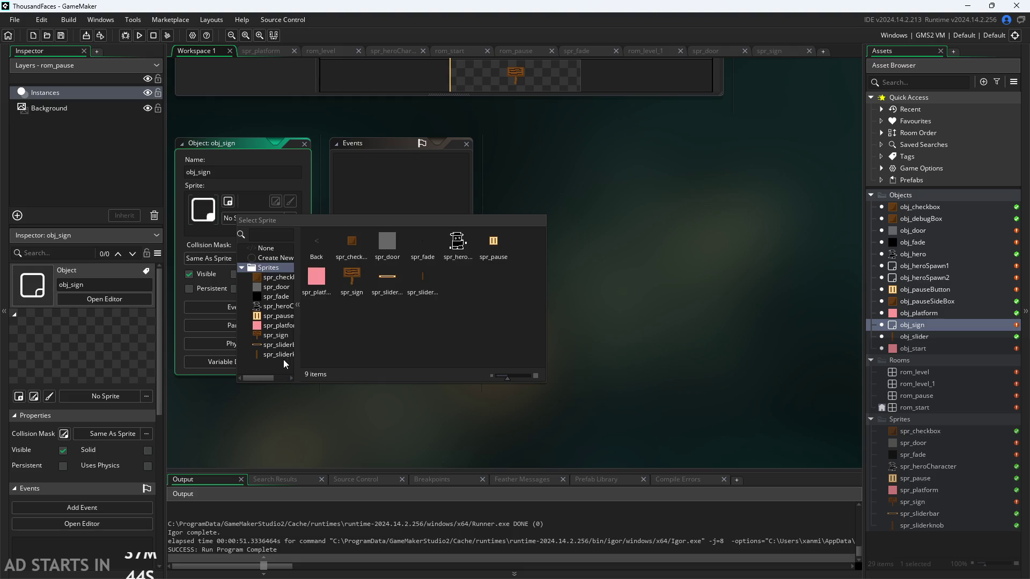
left_click(274, 335)
left_click(401, 285)
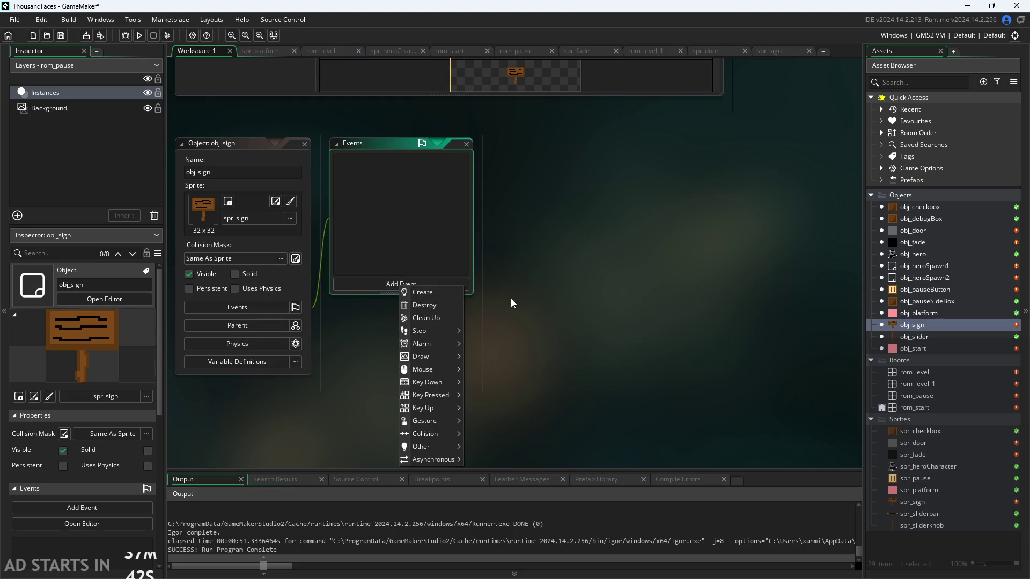
scroll(559, 321, "down", 3, "ctrl")
scroll(605, 338, "up", 3, "ctrl")
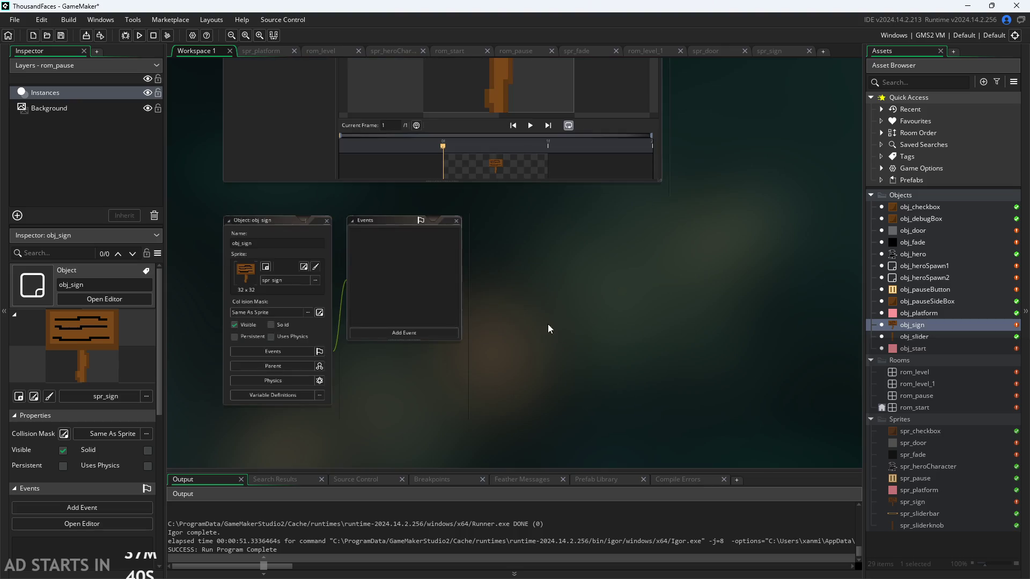
Reopen the spr_sign sprite editor showing its 32 × 32 signpost image and frame timeline
left_click_drag(498, 304, 587, 321)
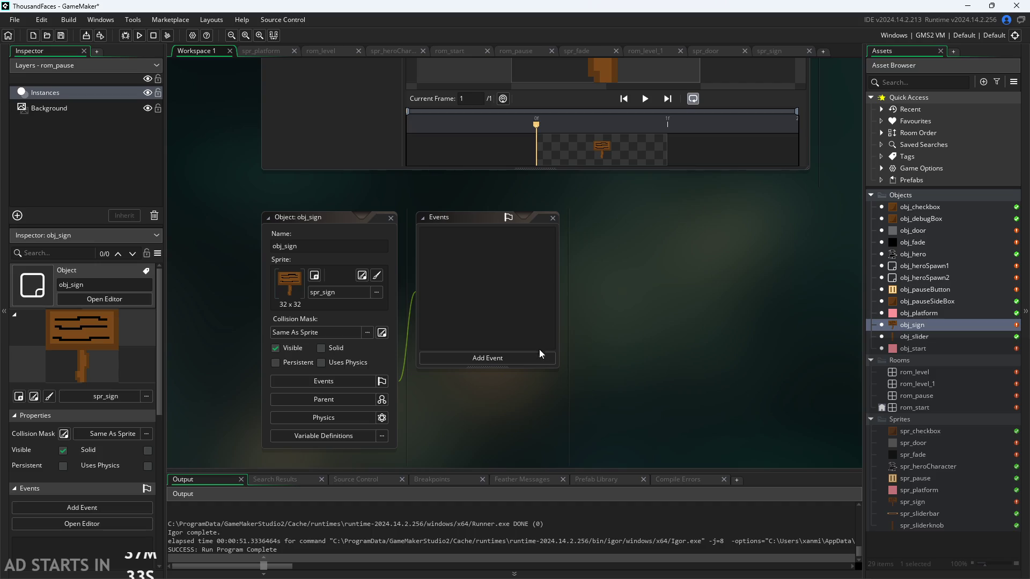
mouse_move(539, 349)
left_mouse_down()
mouse_move(684, 334)
mouse_move(773, 349)
mouse_move(671, 295)
left_mouse_up()
scroll(687, 333, "up", 2, "ctrl")
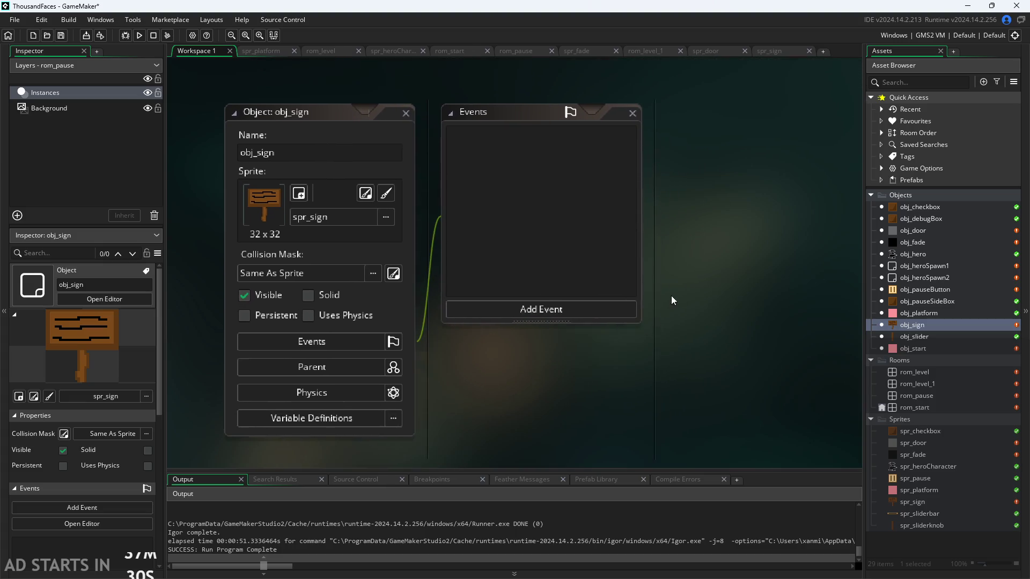
double_click(914, 503)
scroll(772, 273, "up", 2, "ctrl")
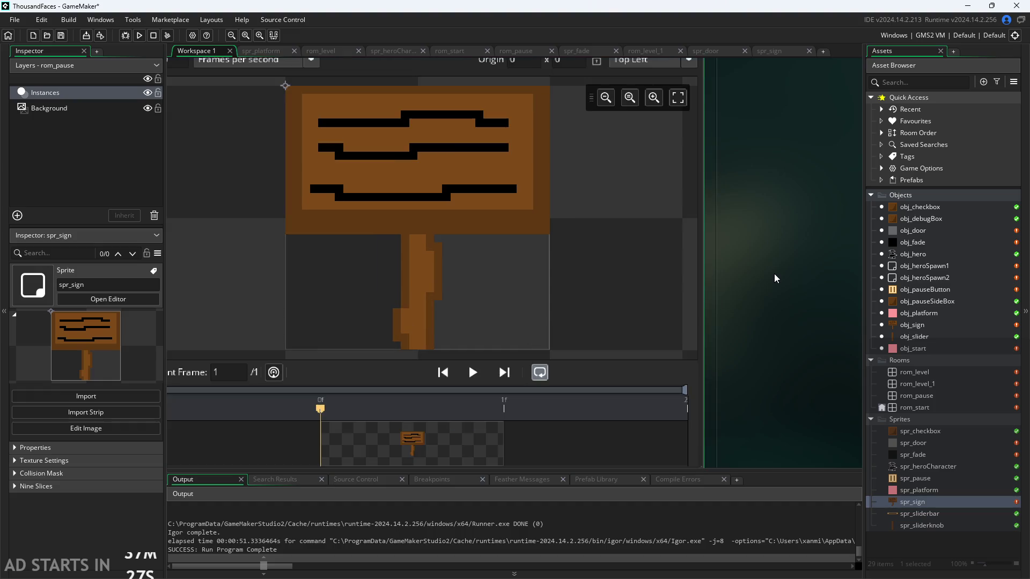
mouse_move(774, 274)
left_mouse_down()
mouse_move(822, 287)
mouse_move(816, 308)
left_mouse_up()
scroll(822, 287, "down", 1, "ctrl")
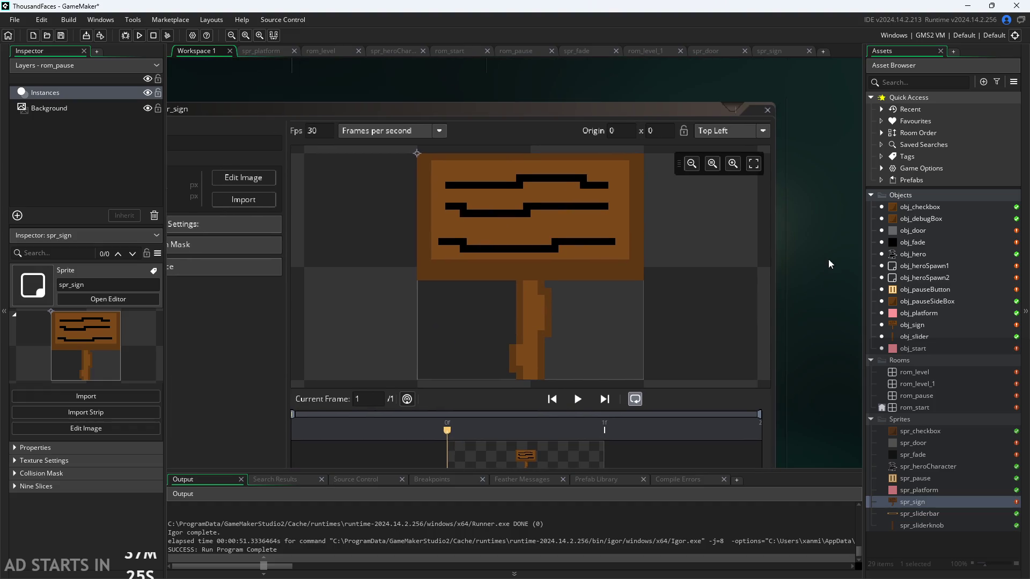
left_click_drag(828, 258, 838, 212)
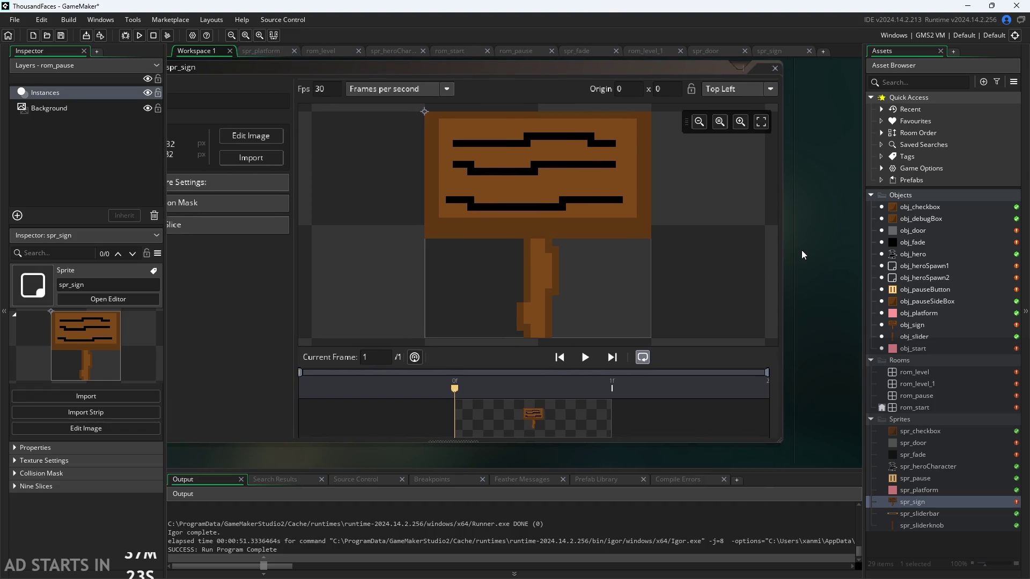
scroll(794, 255, "down", 1, "ctrl")
scroll(370, 209, "up", 2, "ctrl")
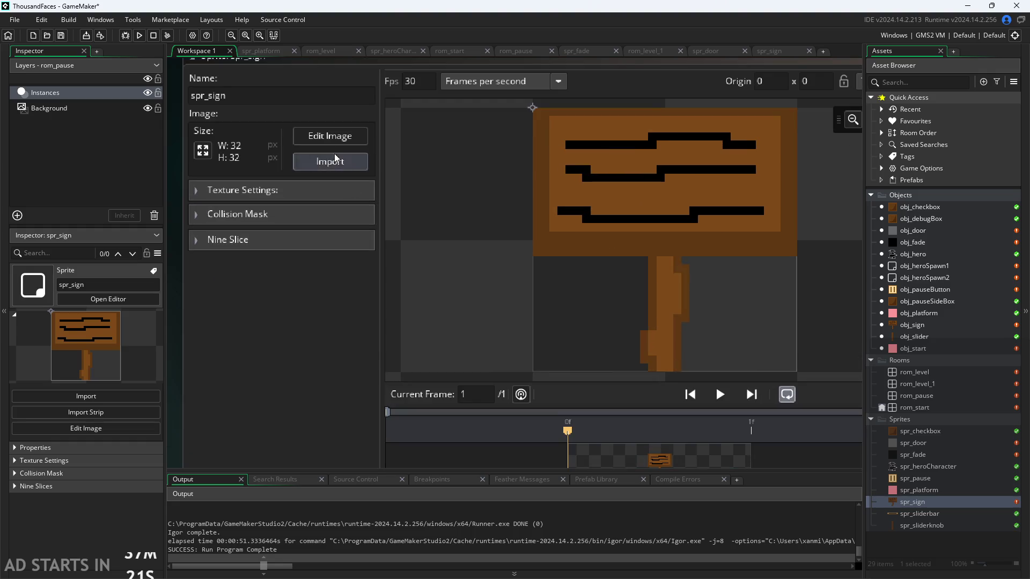
Open the spr_sign image for editing and select the whole canvas with rectangular selection
left_click(344, 137)
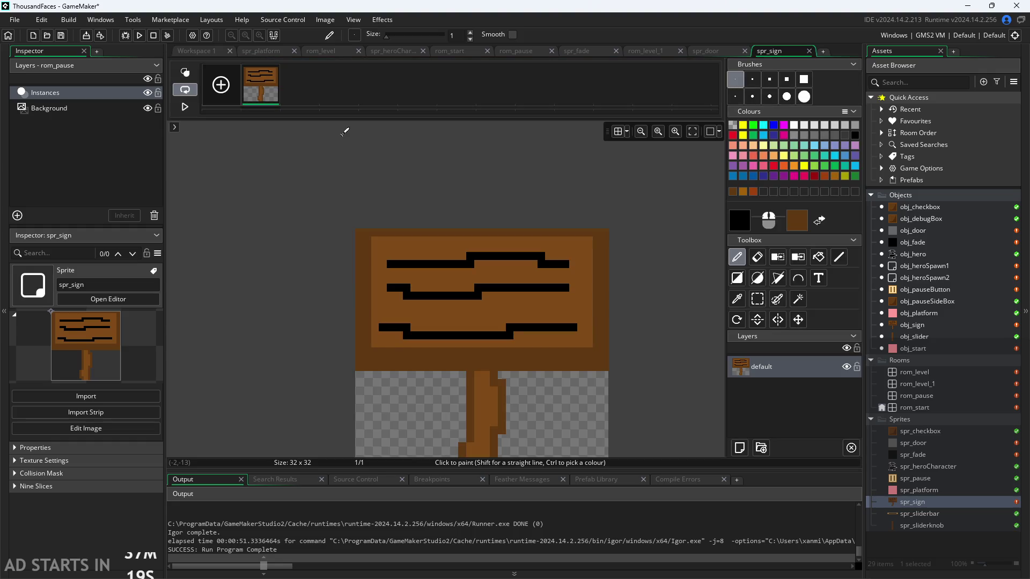
scroll(681, 265, "down", 2)
scroll(682, 264, "up", 1)
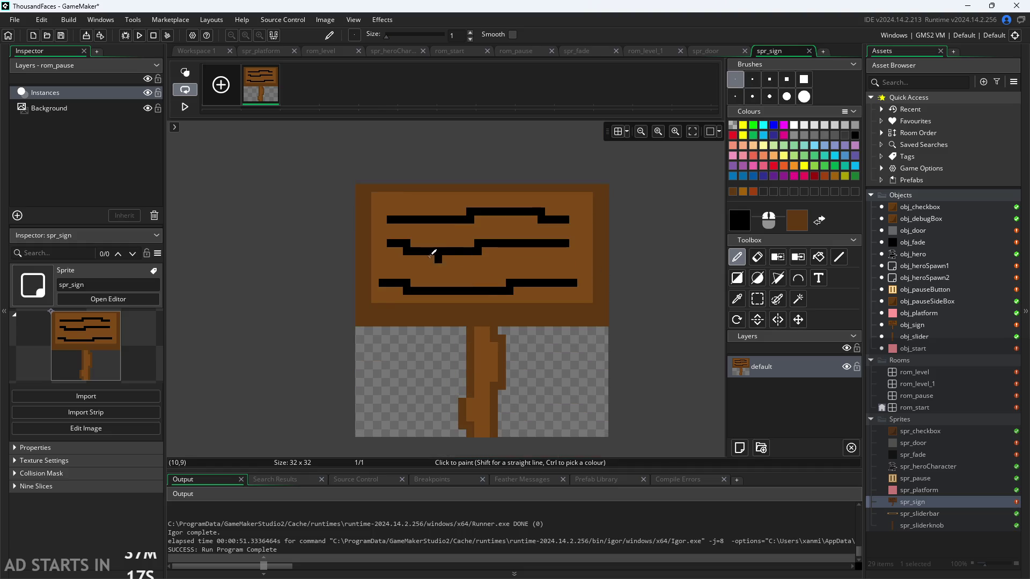
left_click(763, 297)
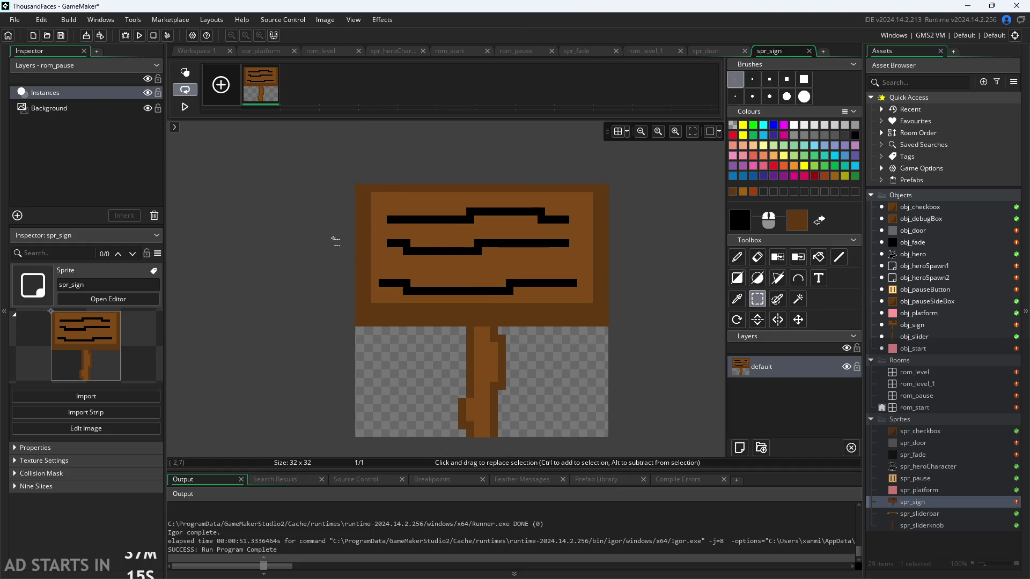
mouse_move(360, 187)
left_mouse_down()
mouse_move(413, 260)
mouse_move(597, 432)
mouse_move(547, 375)
left_mouse_up()
key("ctrl+a")
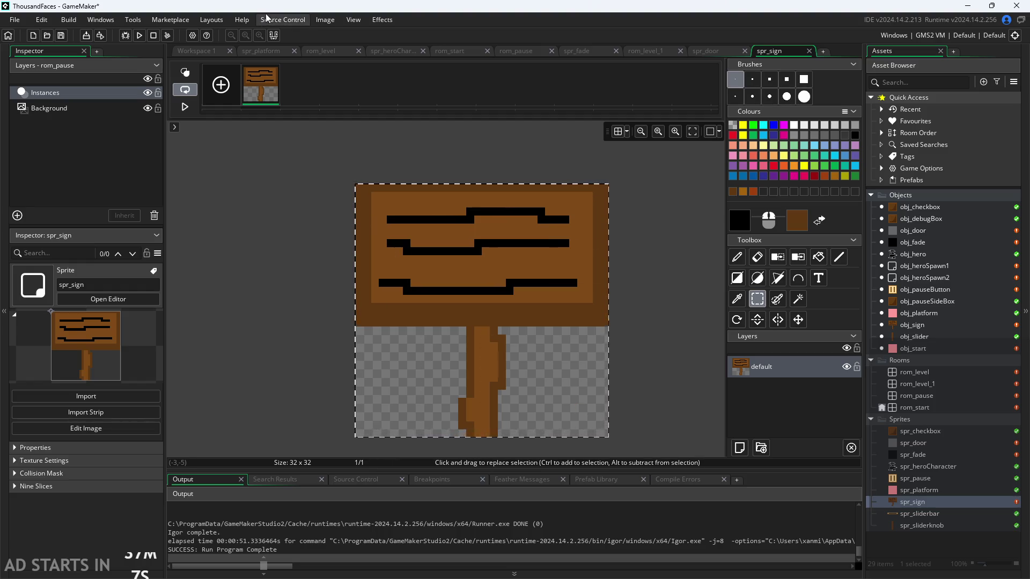
left_click(334, 22)
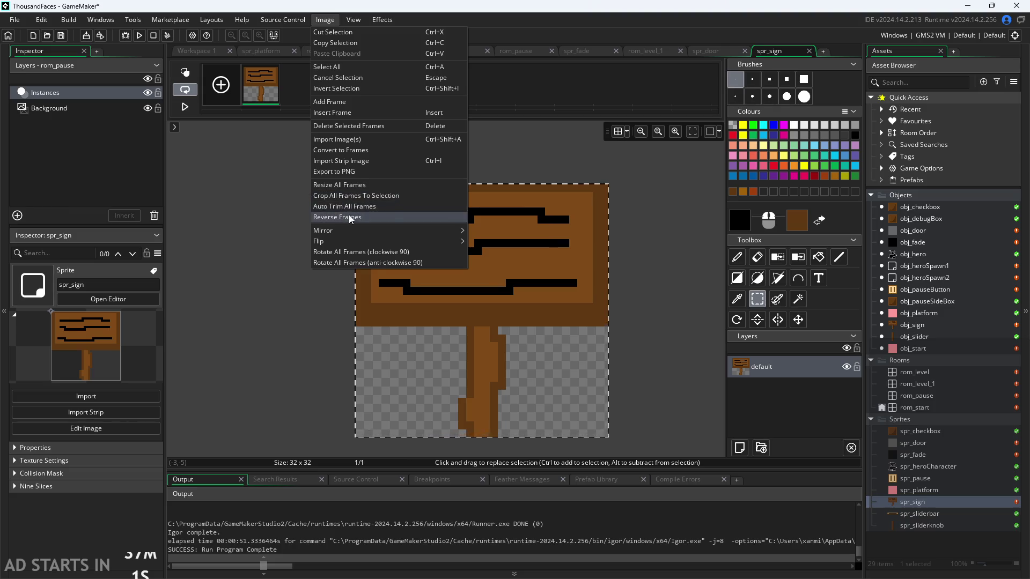
left_click(634, 369)
left_click(679, 310)
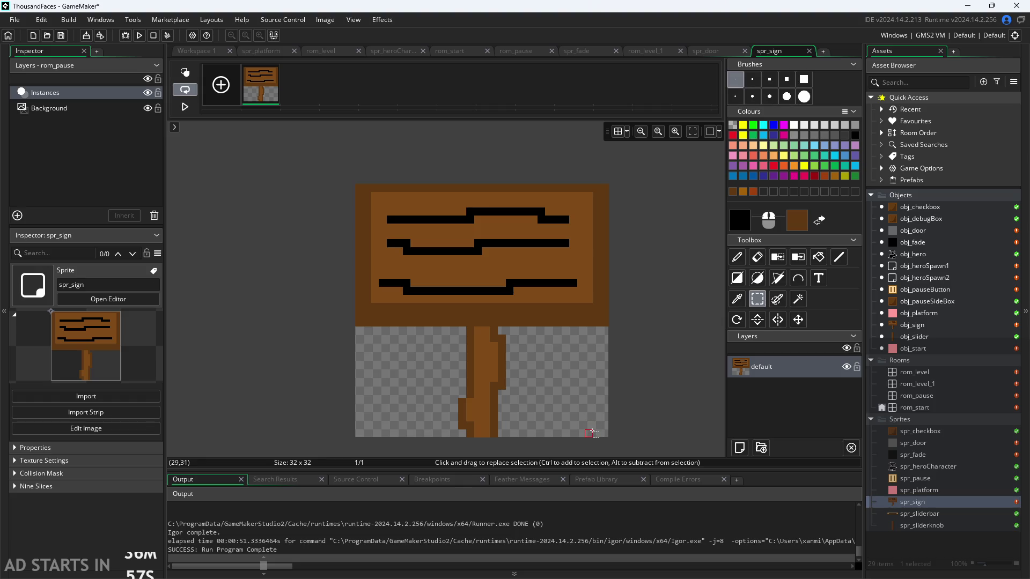
Move the sign picture down one pixel and clear its edge column to transparent
mouse_move(593, 427)
left_mouse_down()
mouse_move(364, 194)
mouse_move(426, 241)
mouse_move(432, 264)
mouse_move(443, 244)
mouse_move(432, 248)
left_mouse_up()
left_click(667, 285)
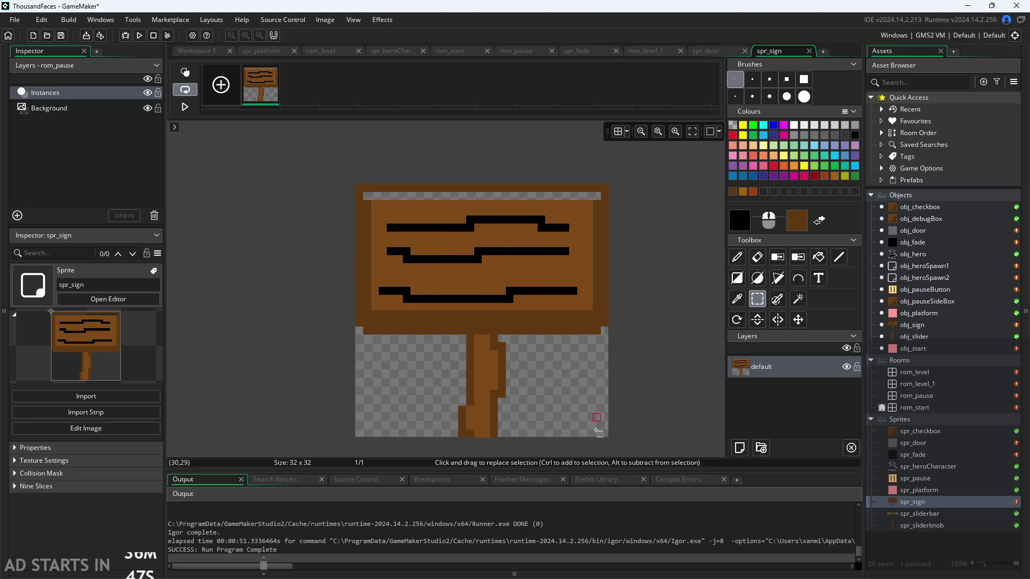
mouse_move(601, 434)
left_mouse_down()
mouse_move(604, 182)
mouse_move(345, 189)
mouse_move(341, 201)
mouse_move(357, 194)
mouse_move(356, 375)
left_mouse_up()
key("Delete")
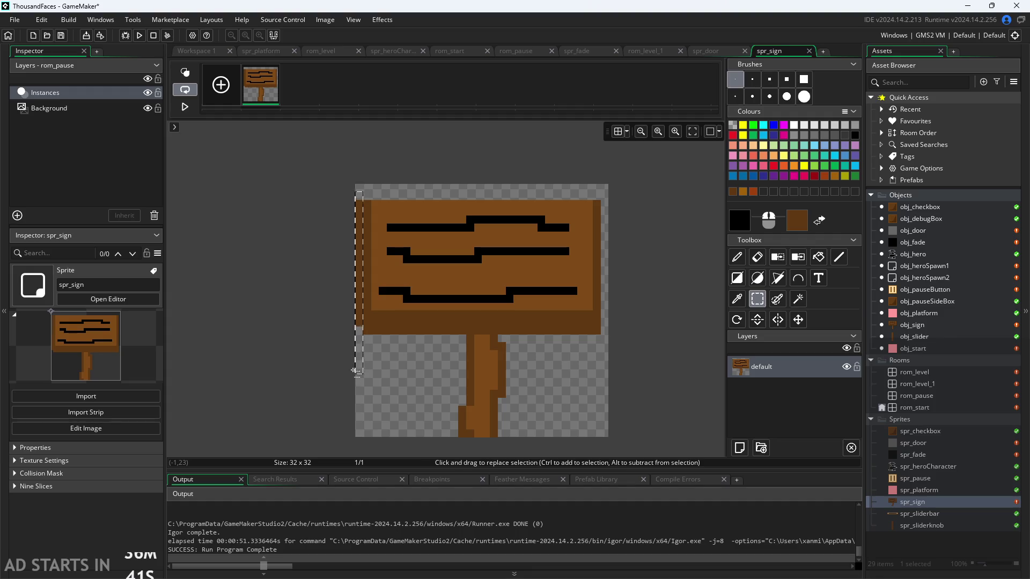
Paint dark-brown lines along the board's top and inner left edge, and notch its left and right edges
left_click(737, 257)
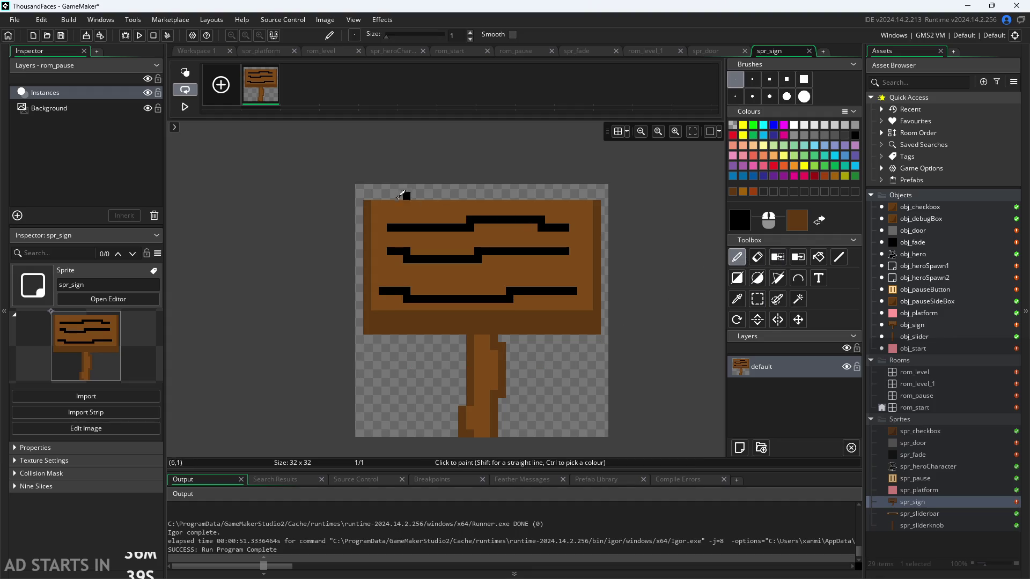
left_click_drag(368, 195, 599, 197)
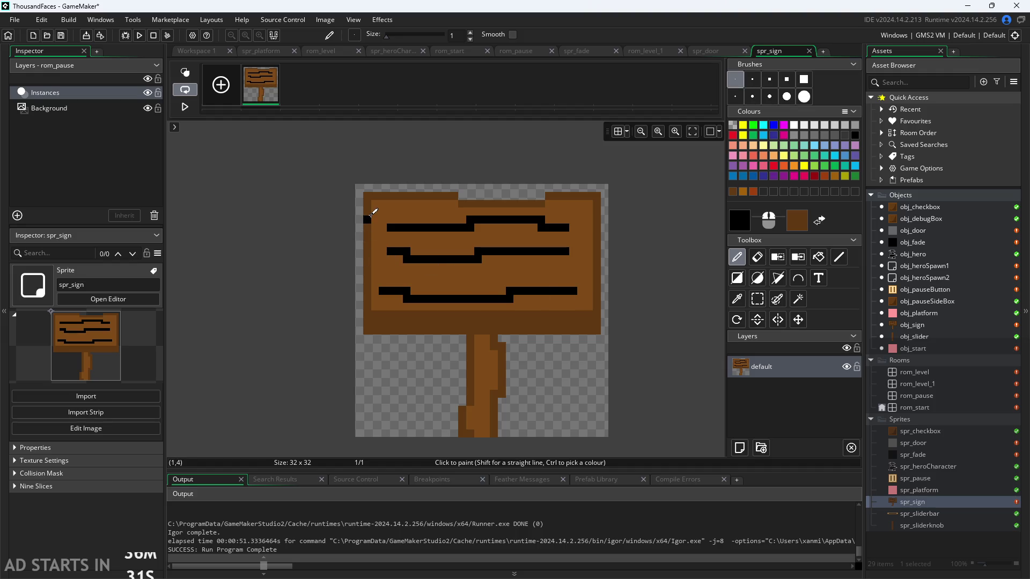
left_click_drag(375, 230, 373, 271)
left_click(757, 257)
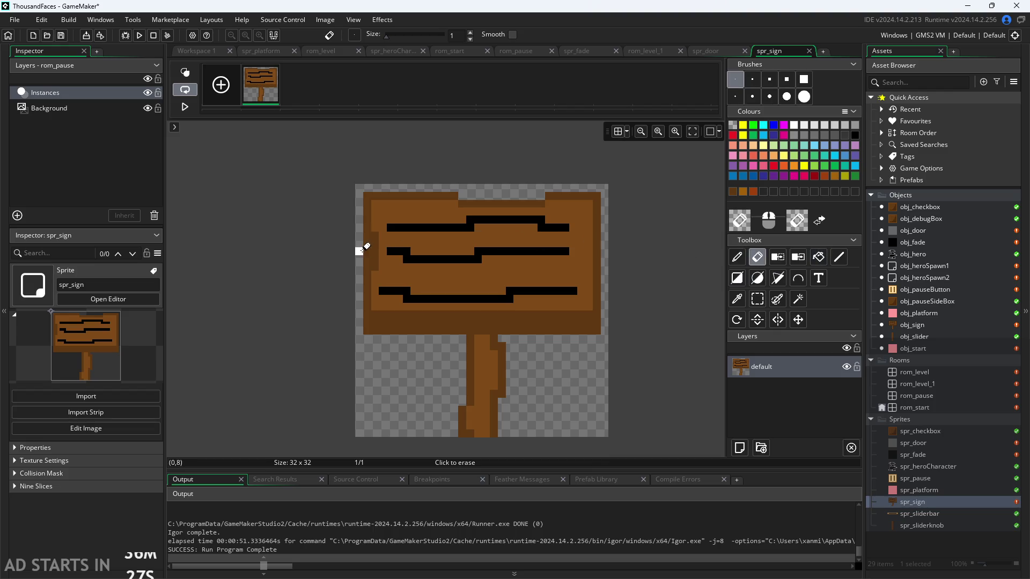
mouse_move(360, 249)
left_mouse_down()
mouse_move(363, 239)
mouse_move(364, 262)
left_mouse_up()
left_click_drag(596, 239, 589, 269)
left_click(736, 258)
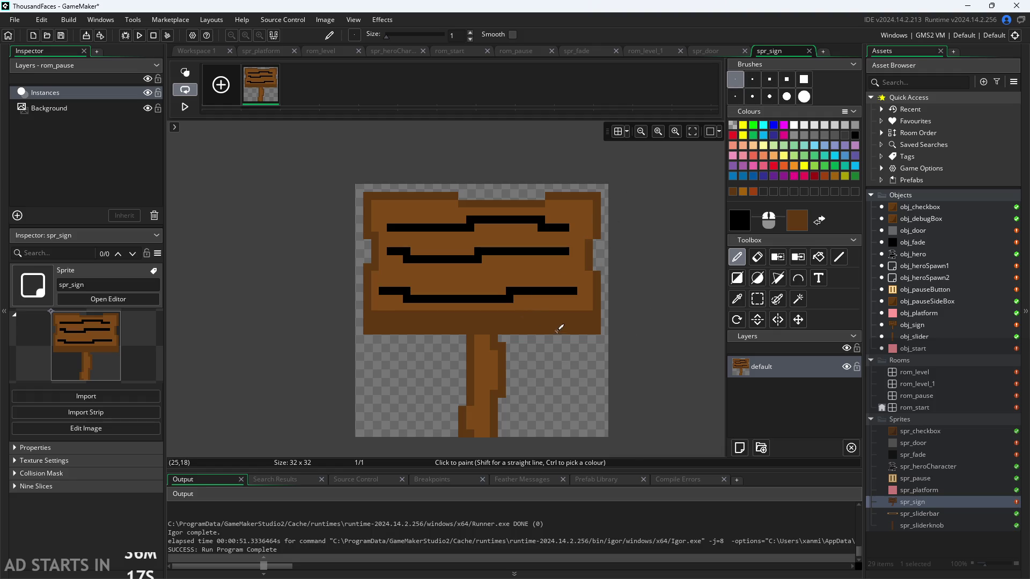
Try erasing pixels along the board's bottom edge, then undo those erasures
left_click(757, 258)
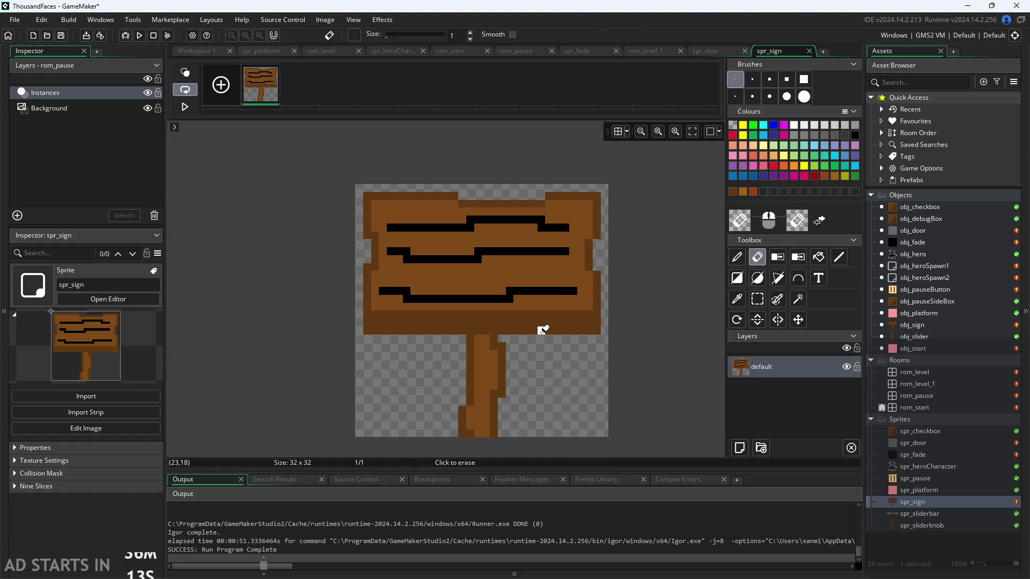
left_click(541, 330)
left_click(557, 330)
left_click(390, 330)
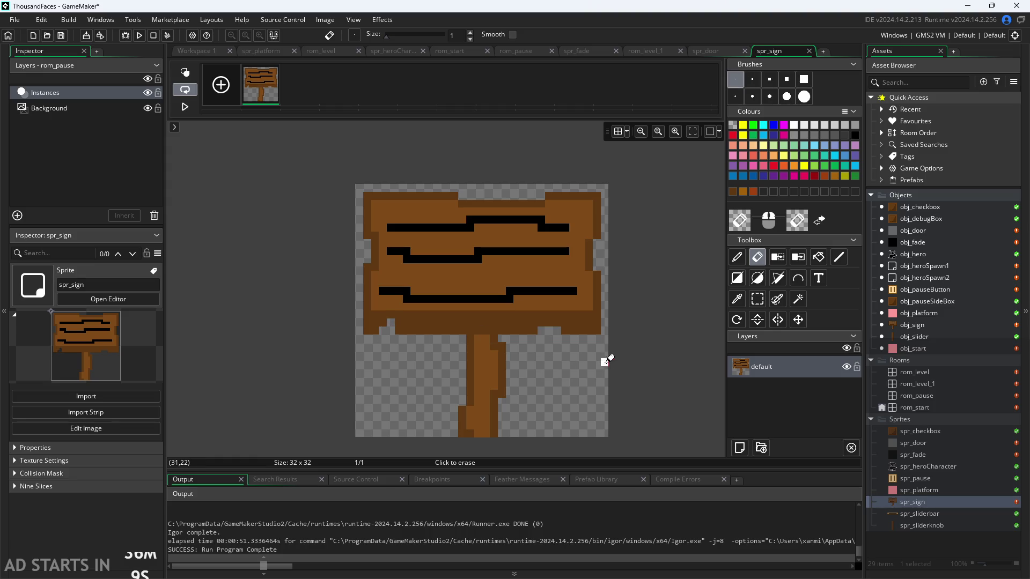
key("ctrl+z")
key("ctrl+z")
key("ctrl+z")
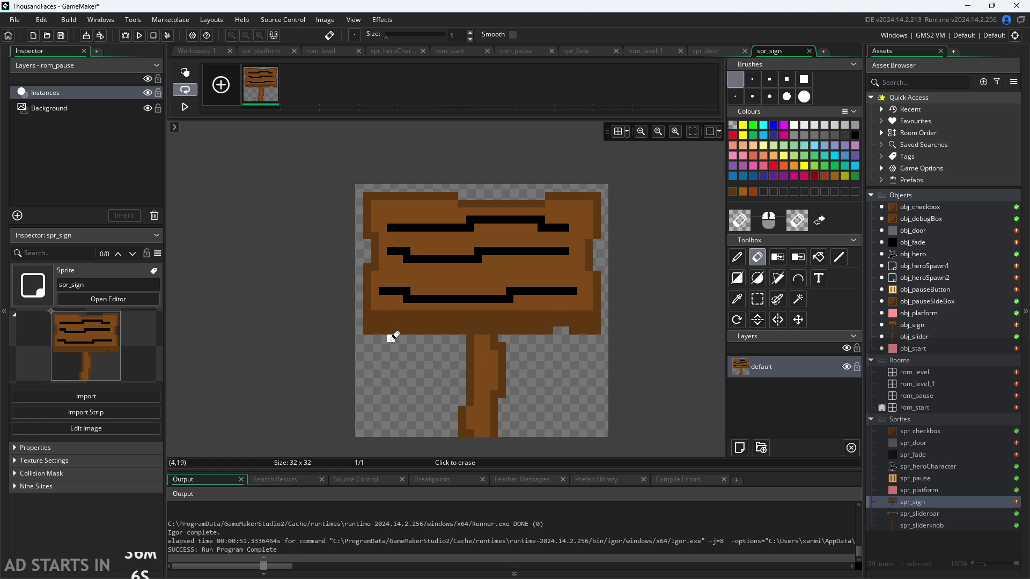
left_click_drag(390, 330, 416, 329)
key("ctrl+z")
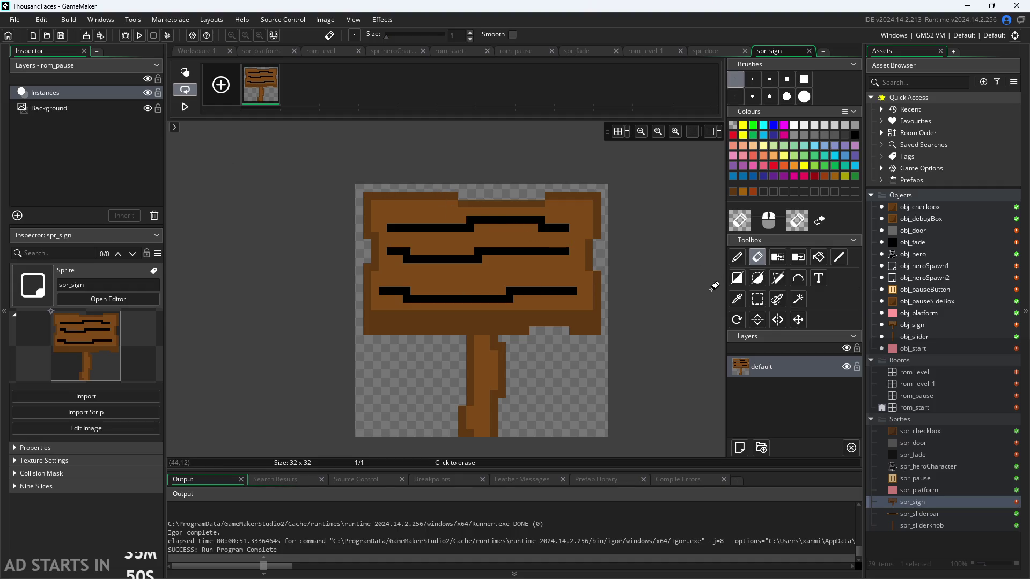
Duplicate the sign frame as a second frame and pick a pale yellow (FFFFB2) drawing colour
right_click(263, 94)
left_click(295, 116)
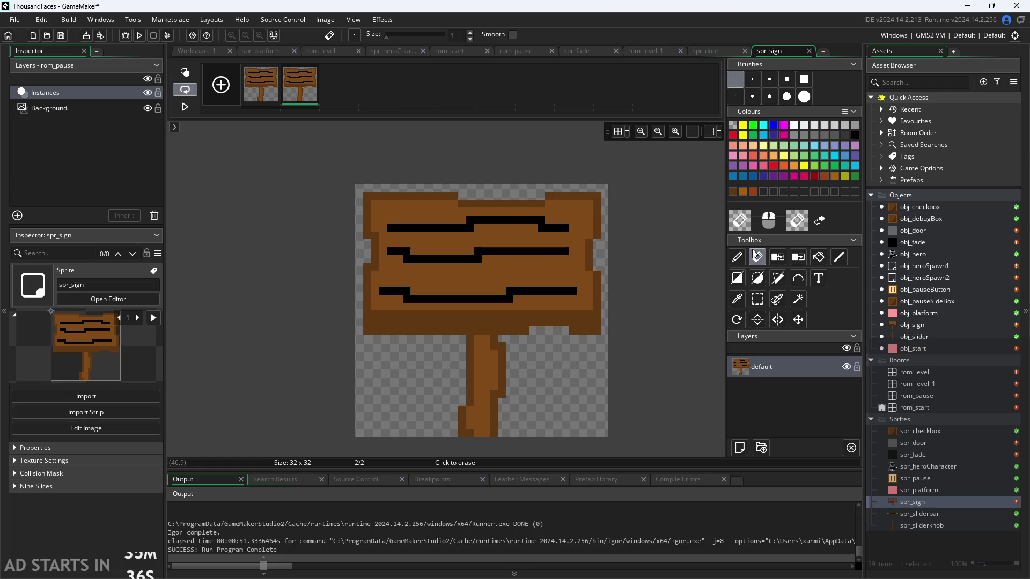
left_click(737, 258)
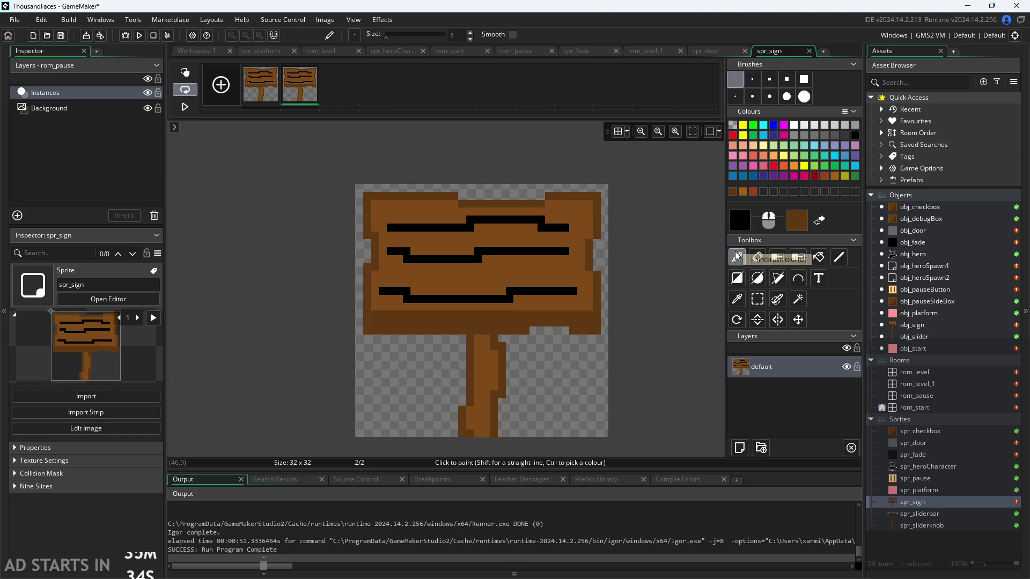
left_click(745, 223)
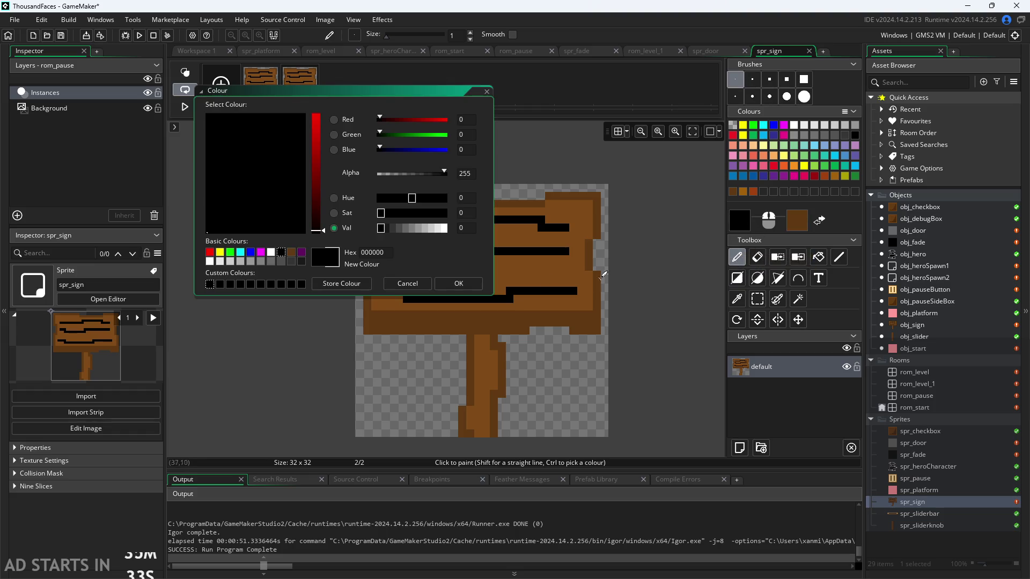
left_click(210, 262)
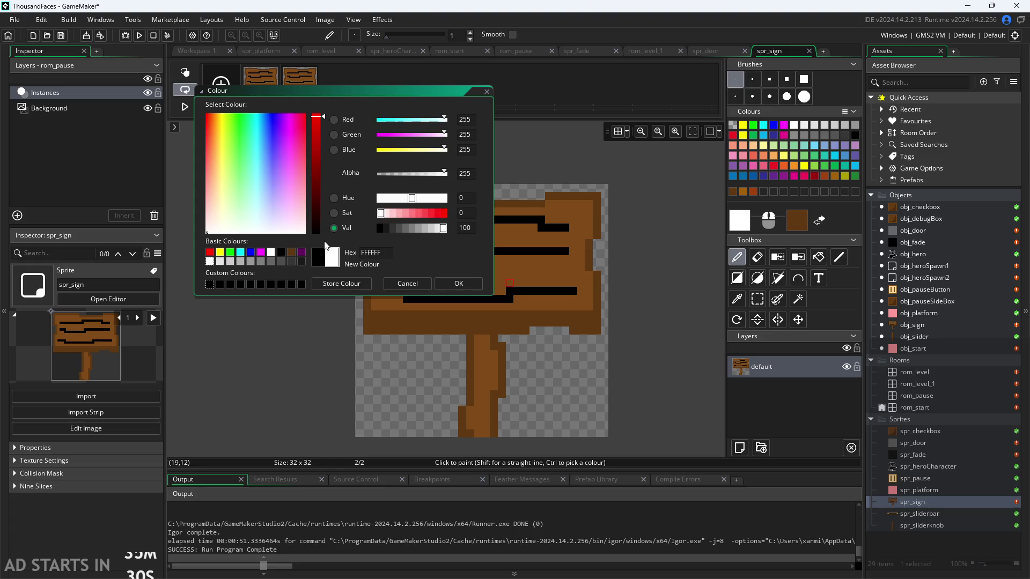
left_click(220, 253)
left_click_drag(443, 216, 394, 224)
On frame 2, outline the board's underside right of the post in pale yellow, undoing stray post strokes
left_click(459, 283)
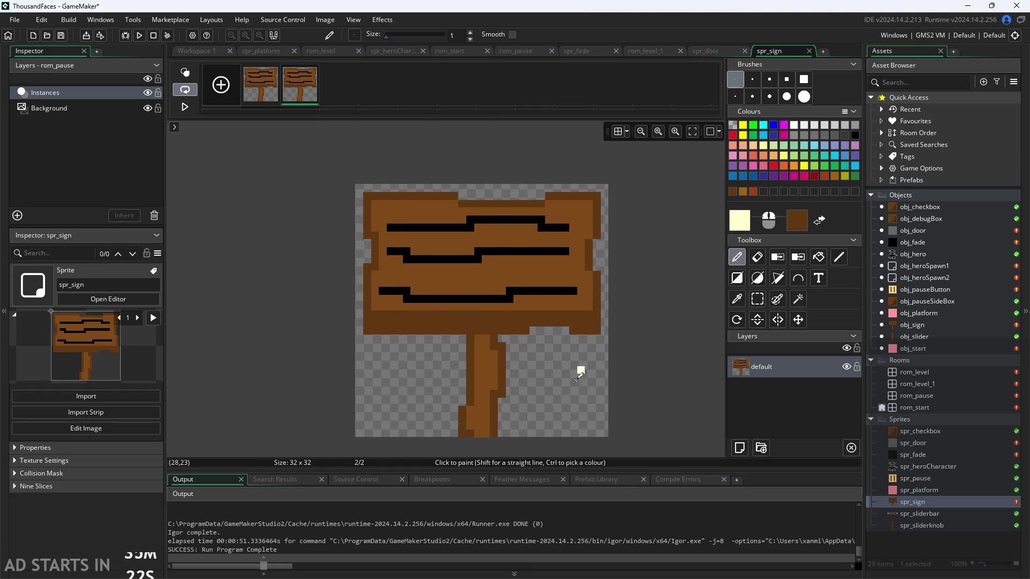
mouse_move(501, 433)
left_mouse_down()
mouse_move(510, 343)
mouse_move(558, 328)
mouse_move(590, 336)
mouse_move(606, 311)
left_mouse_up()
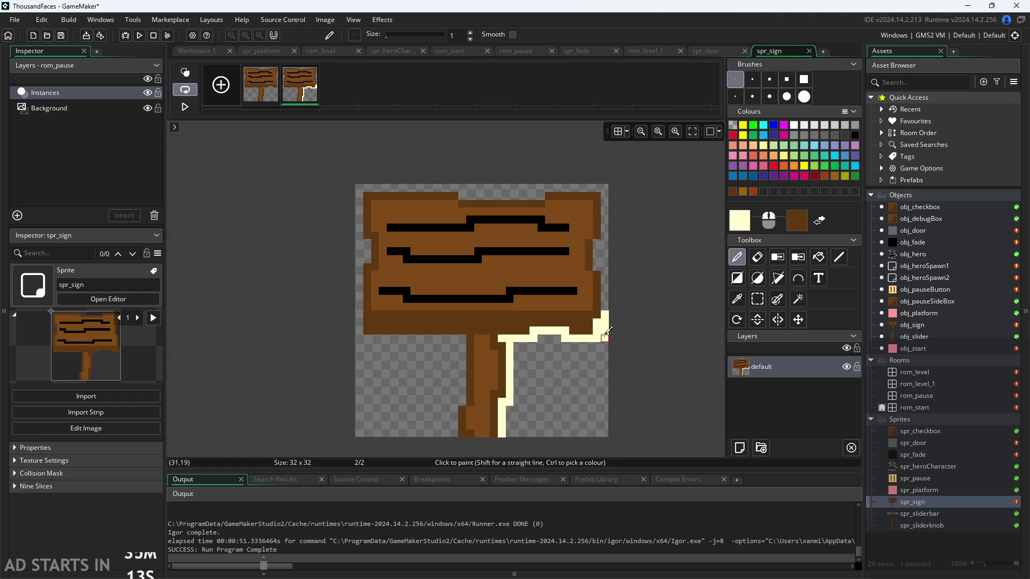
key("ctrl+z")
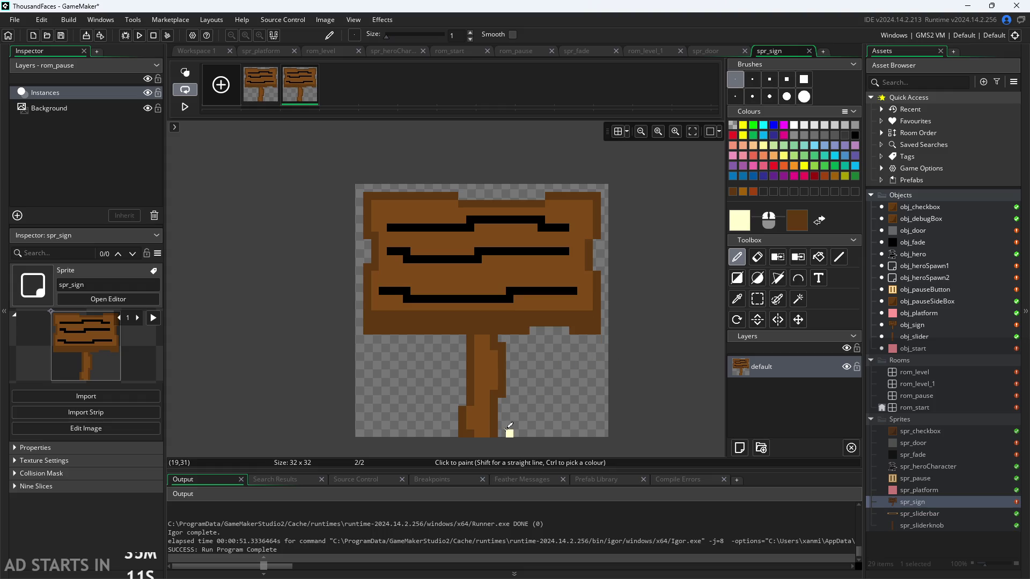
scroll(509, 434, "up", 2)
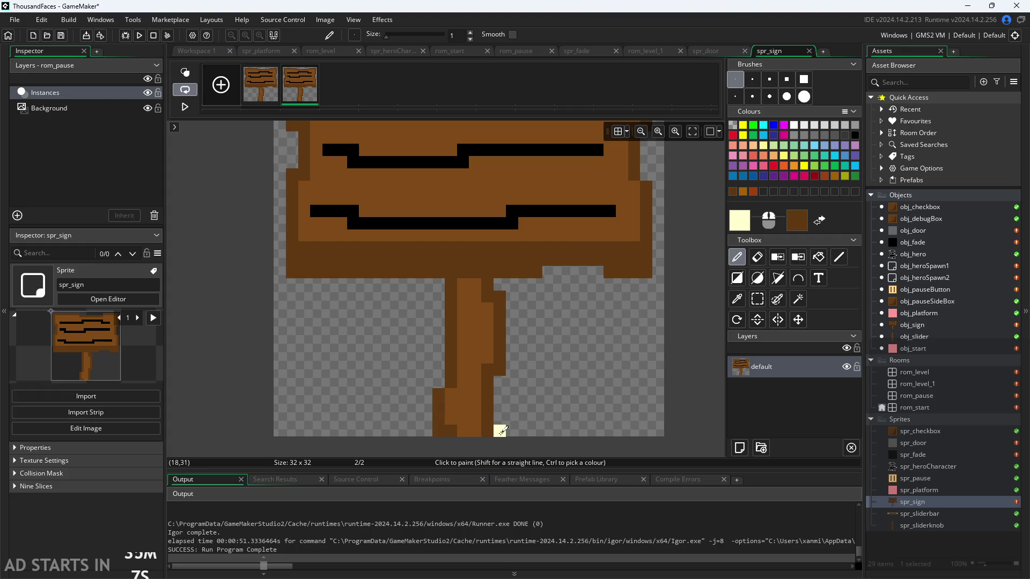
mouse_move(502, 430)
left_mouse_down()
mouse_move(519, 287)
mouse_move(504, 291)
mouse_move(513, 285)
mouse_move(515, 376)
mouse_move(500, 421)
left_mouse_up()
key("ctrl+z")
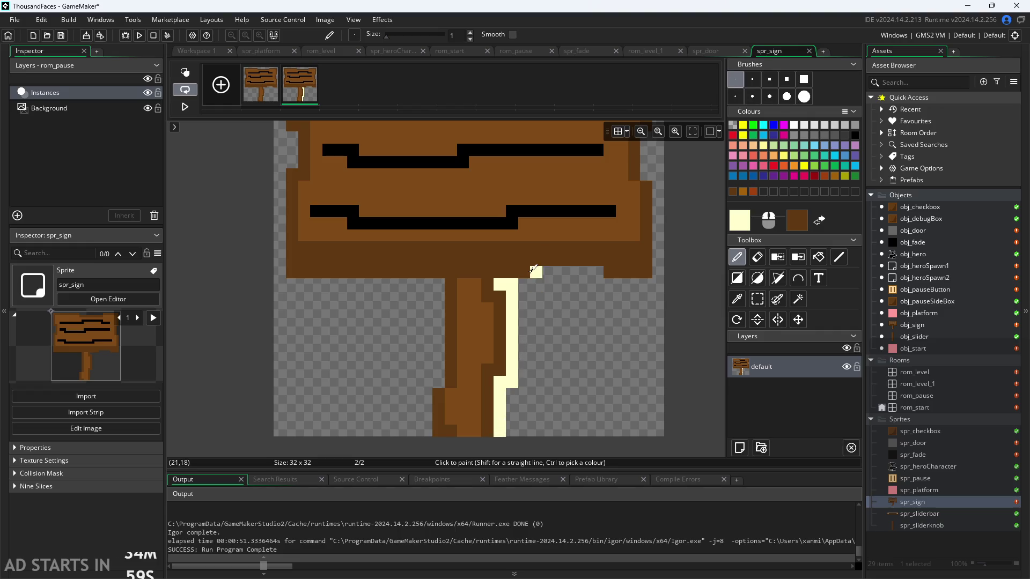
mouse_move(522, 285)
left_mouse_down()
mouse_move(601, 285)
mouse_move(588, 271)
mouse_move(597, 272)
left_mouse_up()
key("ctrl+z")
key("ctrl+z")
mouse_move(523, 284)
left_mouse_down()
mouse_move(580, 270)
mouse_move(666, 287)
left_mouse_up()
scroll(669, 297, "up", 1)
scroll(671, 322, "up", 1)
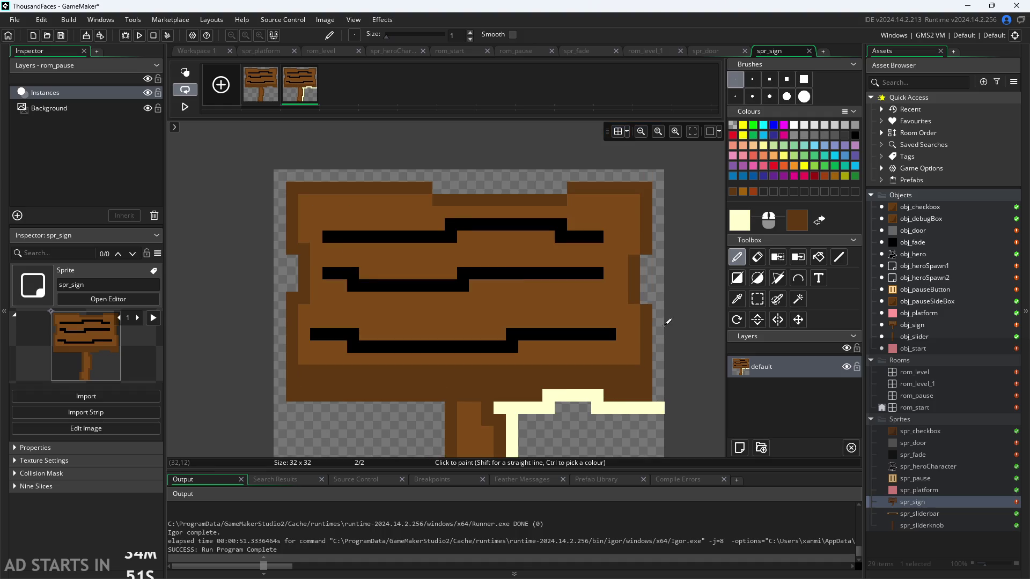
scroll(671, 328, "down", 1)
Continue the pale-yellow outline up the board's right edge, across its top and along the bottom-left
mouse_move(663, 343)
left_mouse_down()
mouse_move(660, 251)
mouse_move(648, 232)
mouse_move(660, 146)
left_mouse_up()
scroll(659, 146, "up", 1)
mouse_move(659, 196)
left_mouse_down()
mouse_move(643, 185)
mouse_move(568, 187)
mouse_move(556, 203)
mouse_move(445, 199)
mouse_move(432, 186)
mouse_move(291, 188)
mouse_move(280, 198)
mouse_move(279, 260)
mouse_move(292, 272)
mouse_move(292, 296)
mouse_move(280, 274)
mouse_move(279, 421)
left_mouse_up()
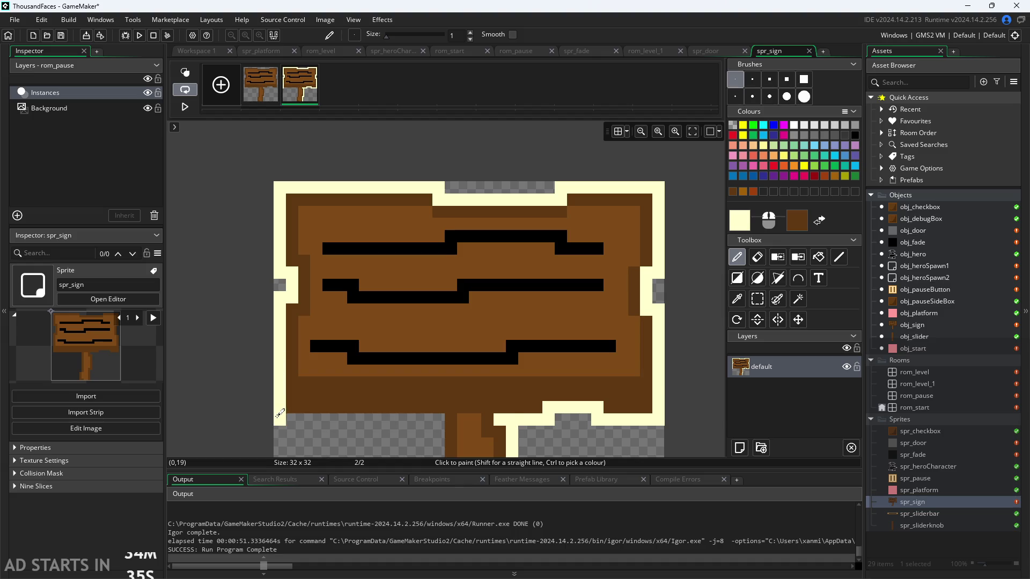
scroll(281, 418, "down", 2)
left_click_drag(292, 322, 430, 324)
key("ctrl+z")
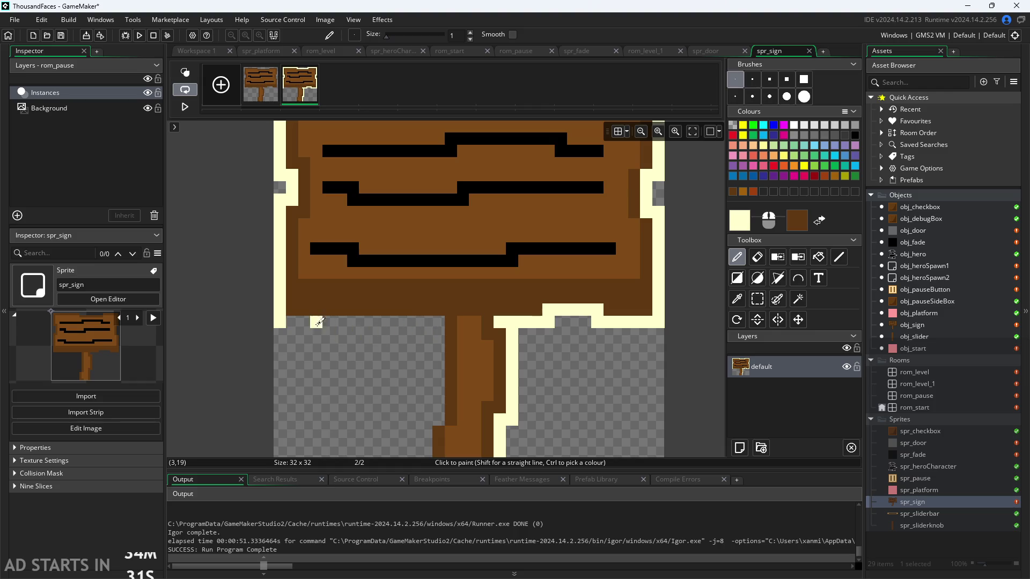
mouse_move(289, 322)
left_mouse_down()
mouse_move(441, 322)
mouse_move(437, 421)
left_mouse_up()
key("ctrl+z")
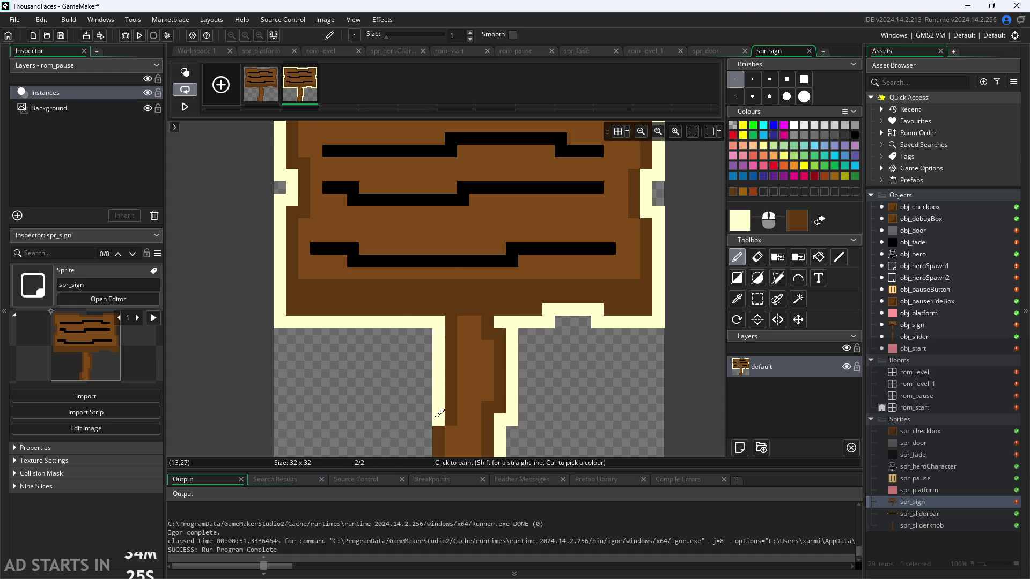
Add pale-yellow pixels down beside the post, then compare against frame 1
scroll(437, 418, "down", 2)
left_click(426, 322)
left_click_drag(426, 320, 426, 370)
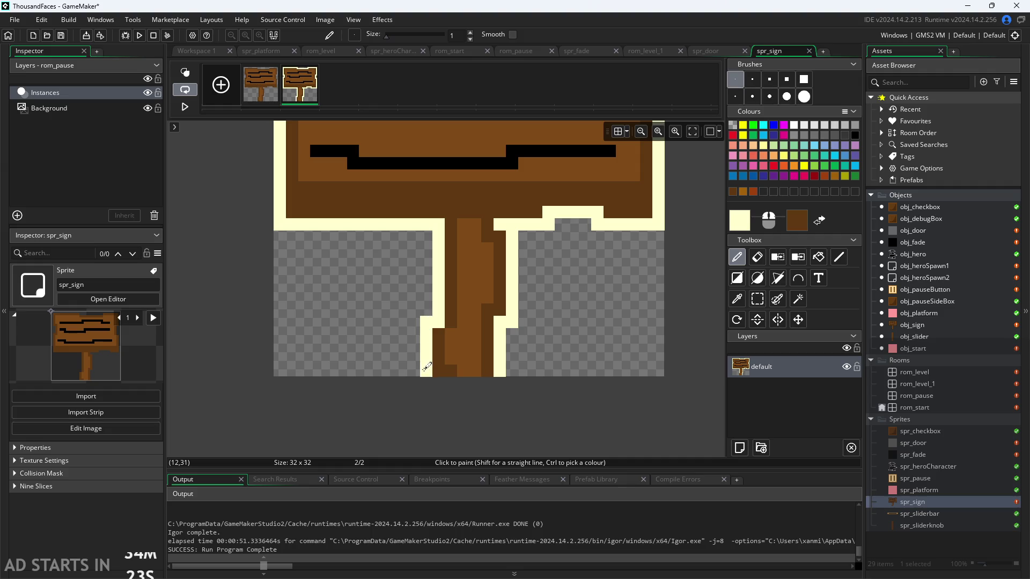
scroll(536, 369, "up", 5)
scroll(539, 370, "down", 2)
scroll(540, 372, "down", 2)
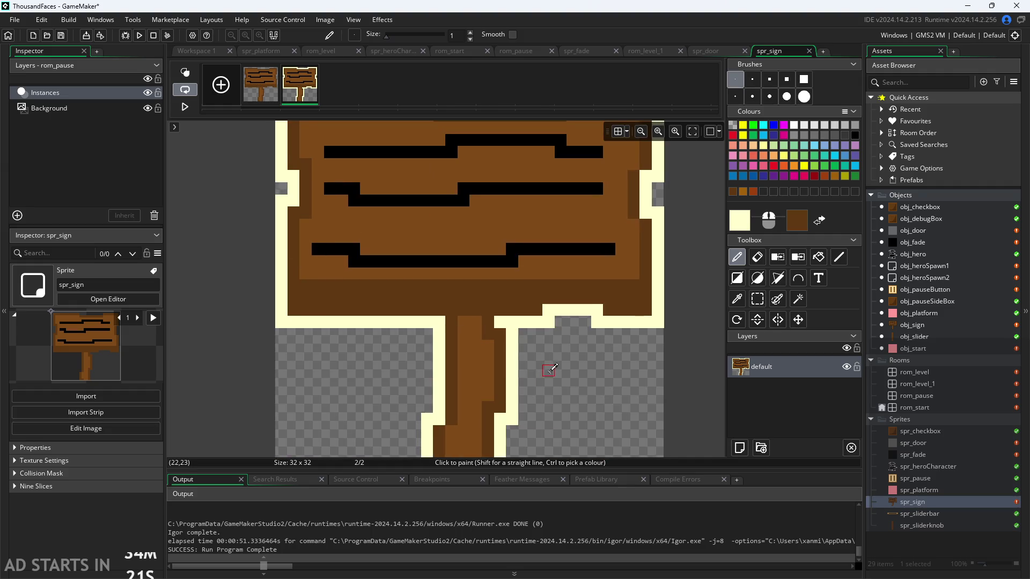
left_click(267, 97)
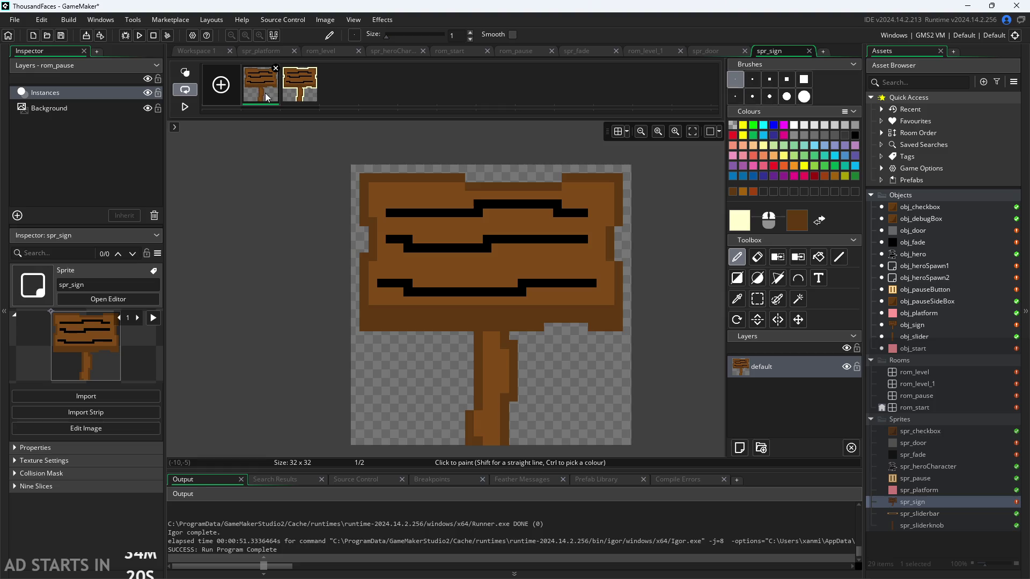
left_click(303, 93)
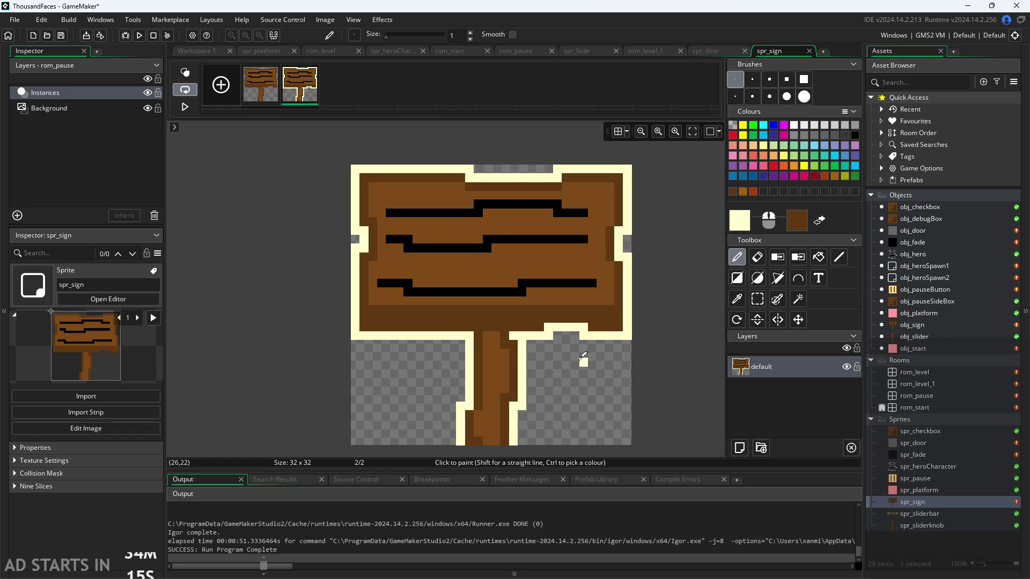
Return to the spr_sign sprite editor and set its Fps to 0
left_click(197, 50)
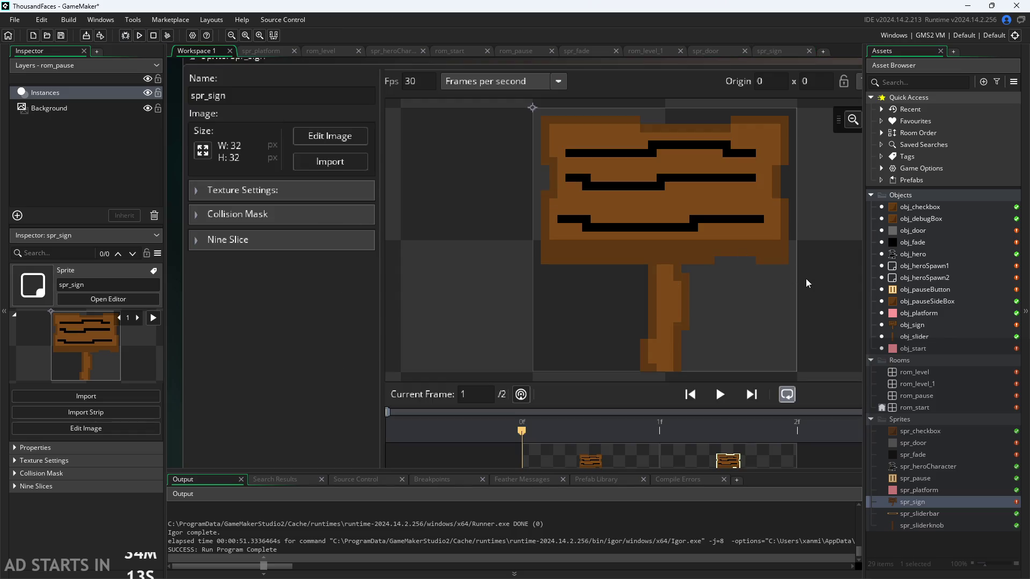
scroll(667, 301, "down", 2)
scroll(218, 340, "down", 3)
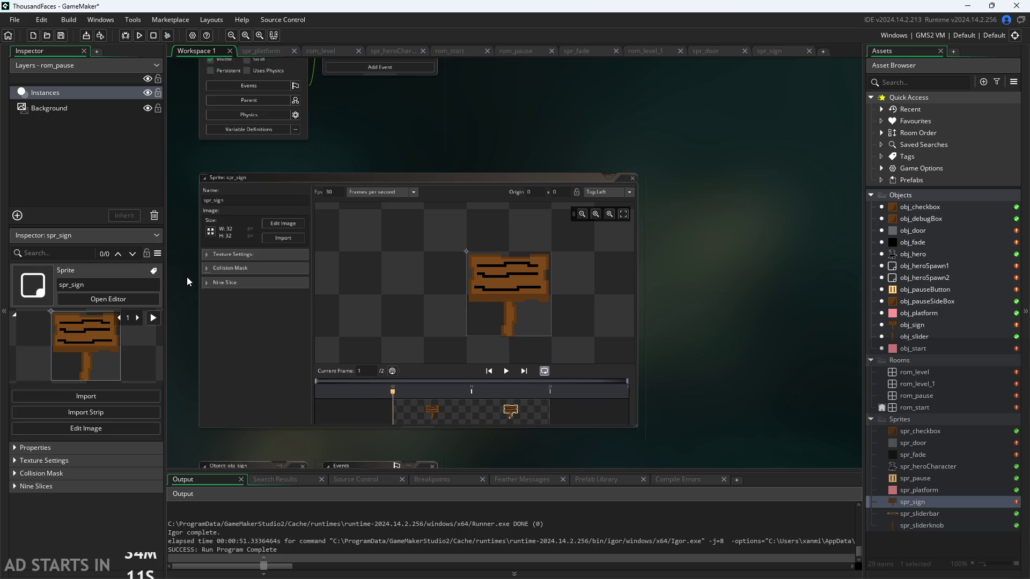
scroll(517, 233, "up", 4)
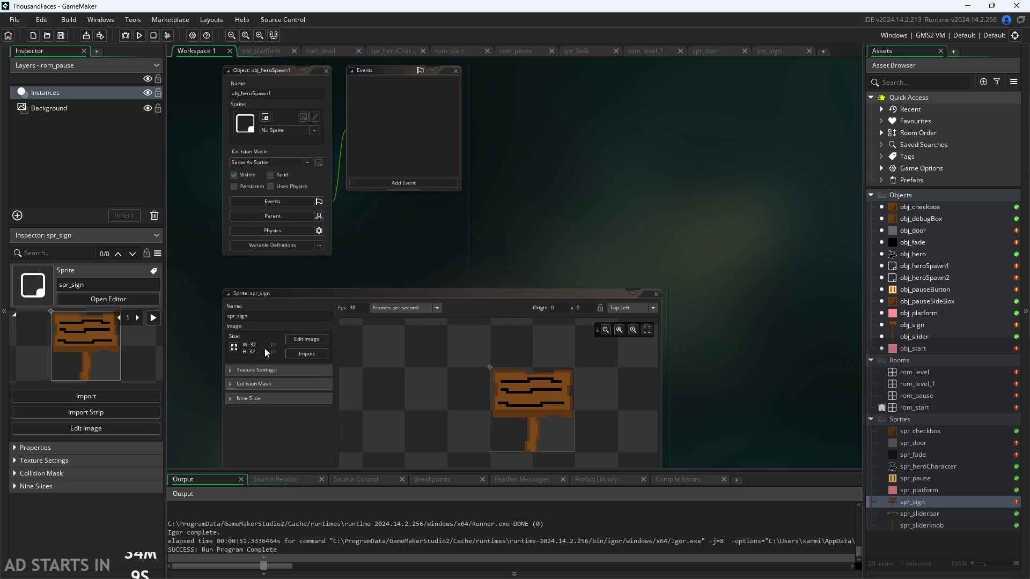
double_click(912, 504)
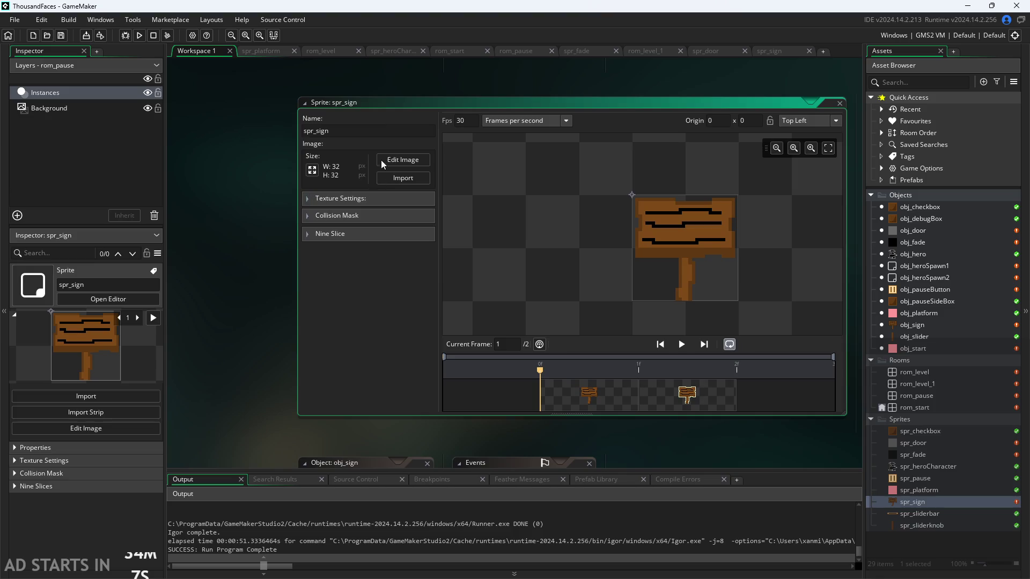
left_click(479, 118)
type("0")
left_click(466, 93)
Set spr_sign's frame rate back to 30 fps and play the two-frame preview
left_click_drag(475, 88, 459, 159)
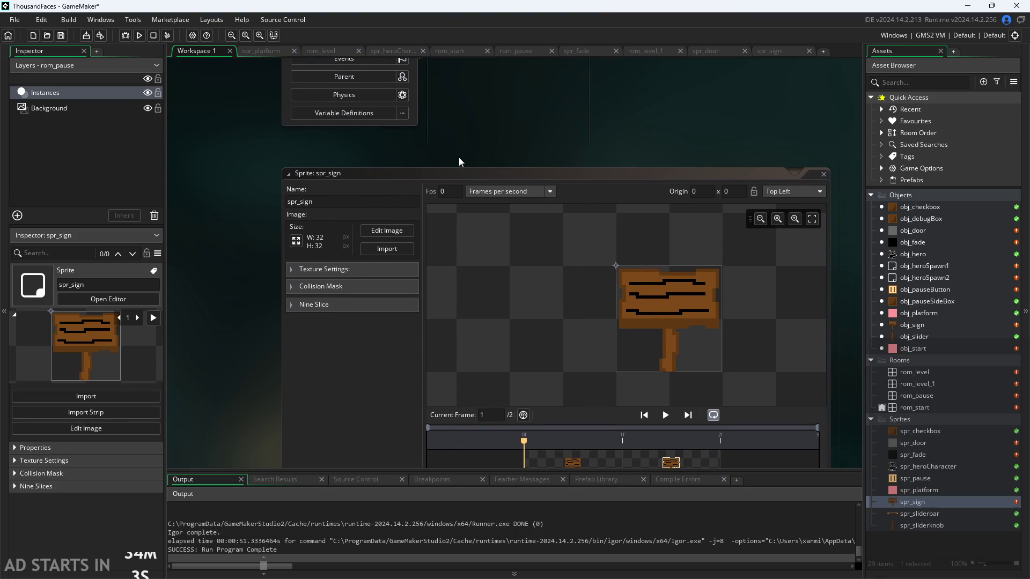
mouse_move(558, 158)
left_mouse_down()
mouse_move(559, 143)
mouse_move(406, 138)
left_mouse_up()
left_click(370, 157)
type("30")
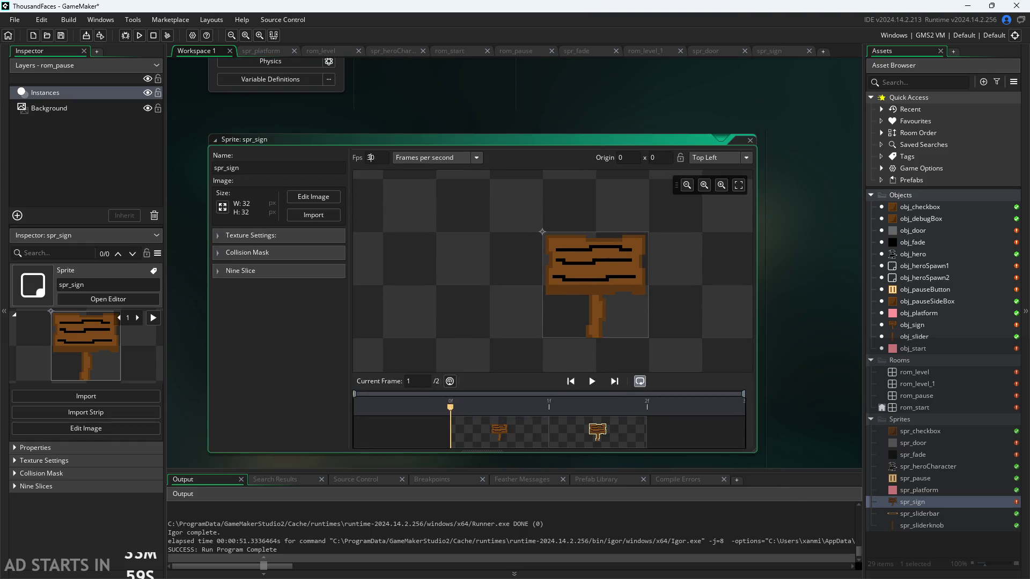
left_click(538, 102)
left_click(592, 381)
Close the obj_heroSpawn1 and obj_heroSpawn2 editor windows
left_click(491, 88)
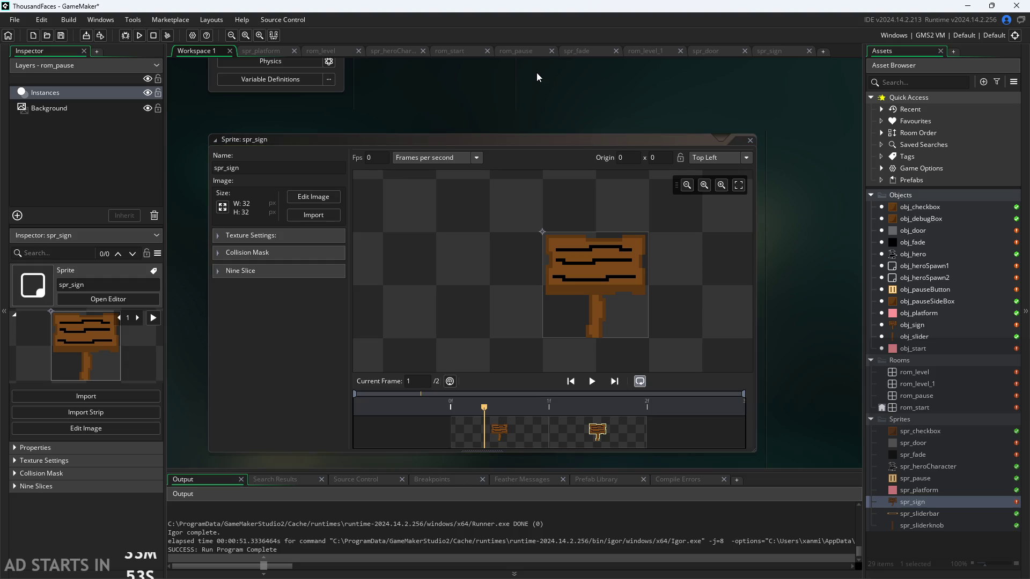
scroll(537, 76, "up", 5)
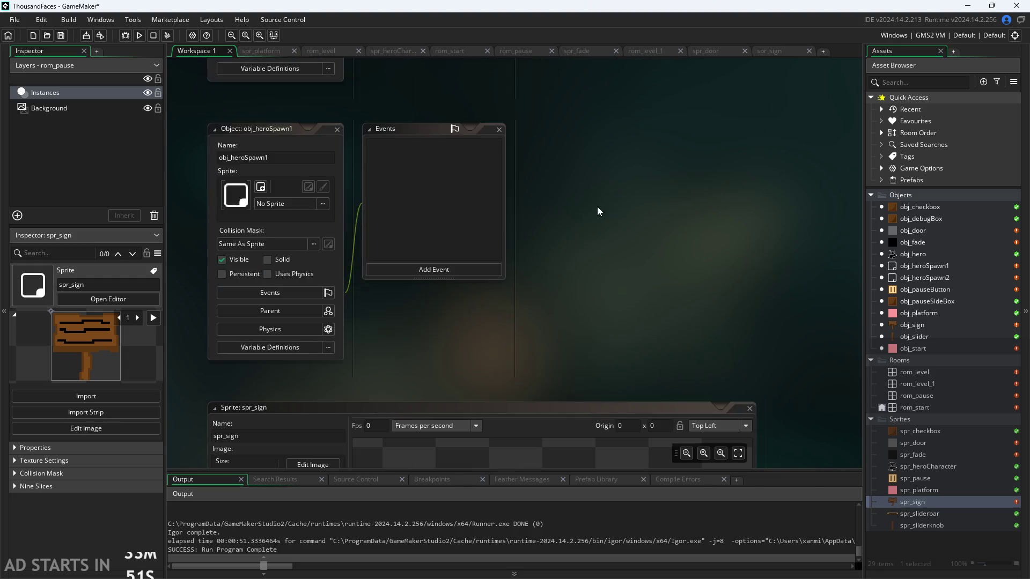
scroll(597, 207, "up", 3)
scroll(583, 259, "down", 3)
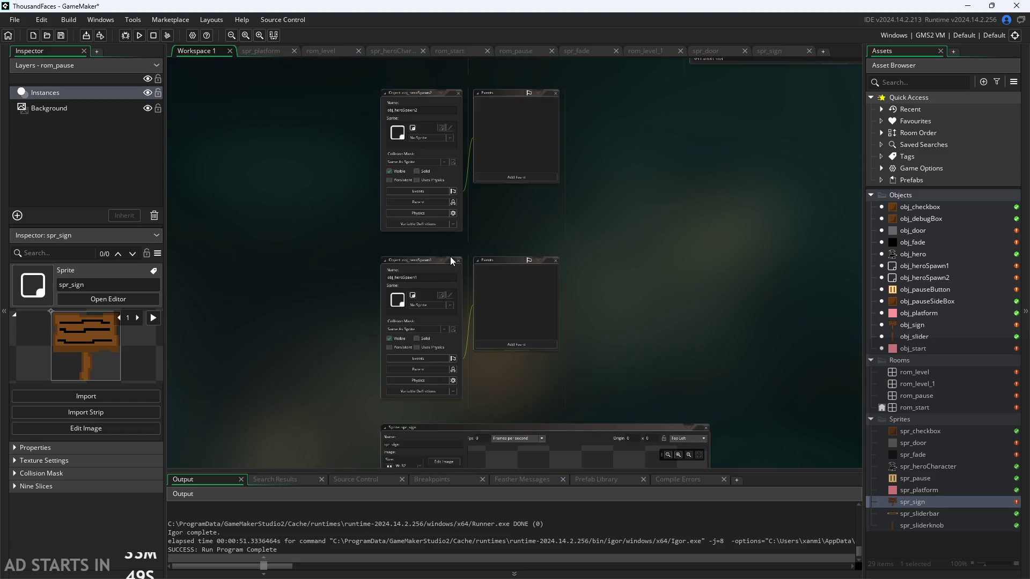
left_click(458, 260)
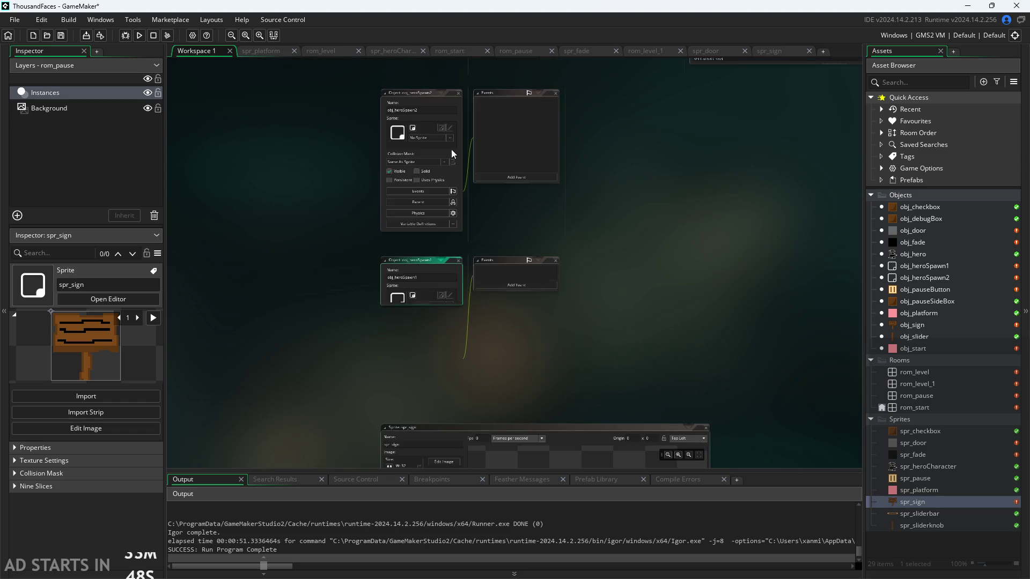
left_click(458, 92)
scroll(530, 310, "up", 3)
scroll(500, 362, "down", 2)
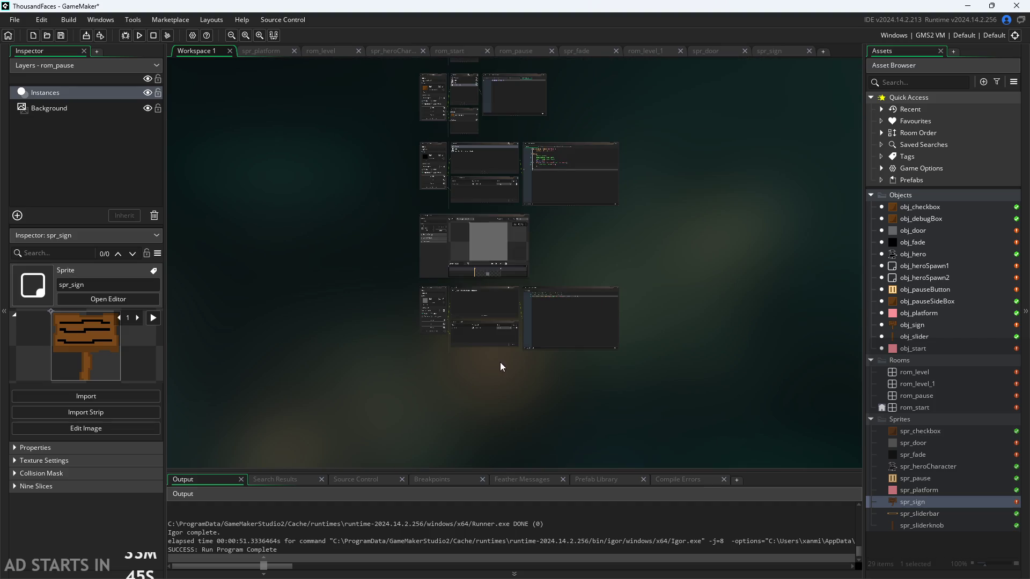
scroll(565, 374, "up", 3)
scroll(565, 378, "up", 2)
scroll(609, 227, "down", 5)
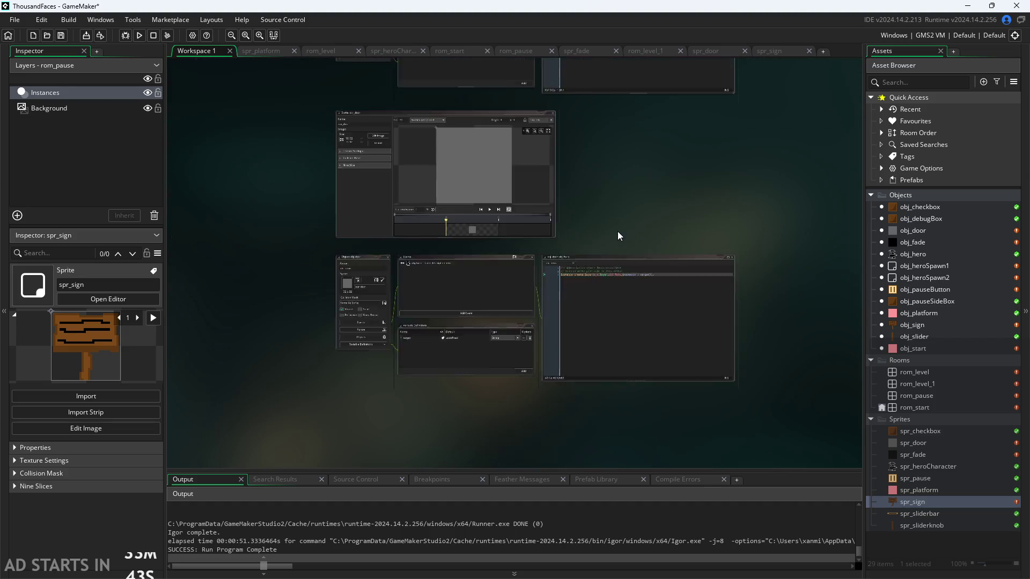
Open obj_sign and browse the Step, Mouse, Key Up, Collision, Other and Draw event submenus without adding any
scroll(617, 231, "up", 3)
scroll(631, 272, "down", 1)
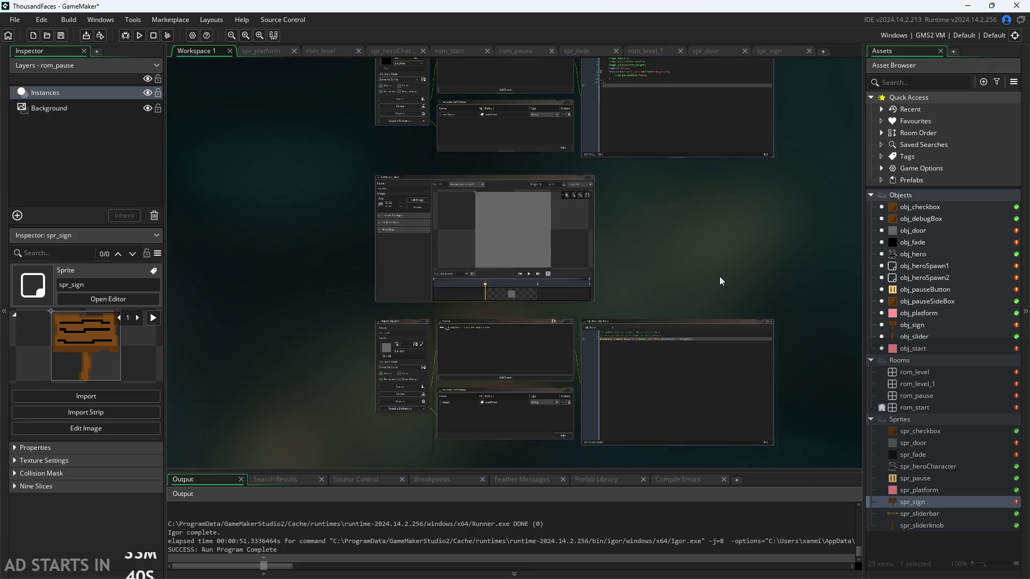
scroll(716, 266, "up", 3)
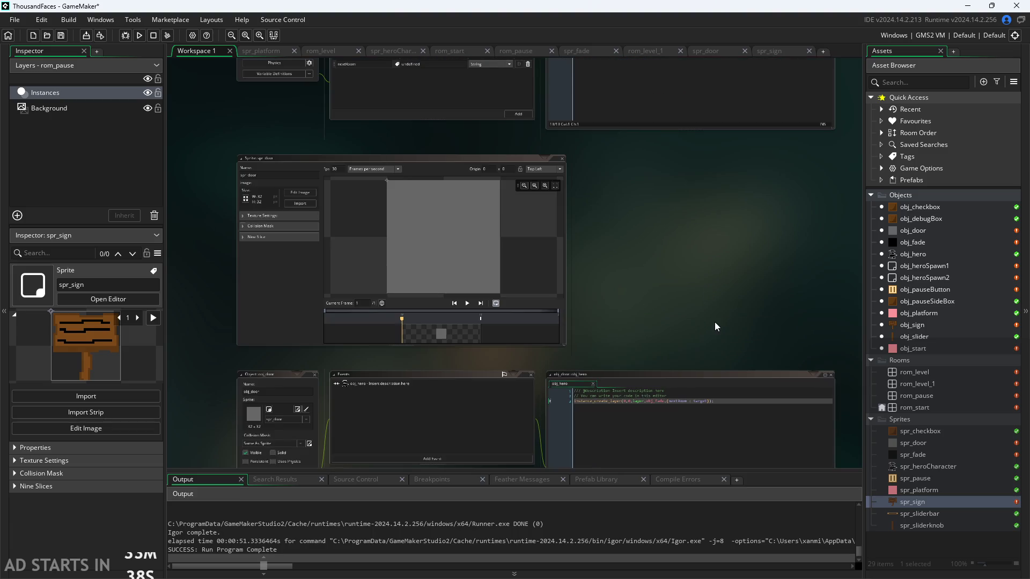
scroll(690, 309, "up", 6)
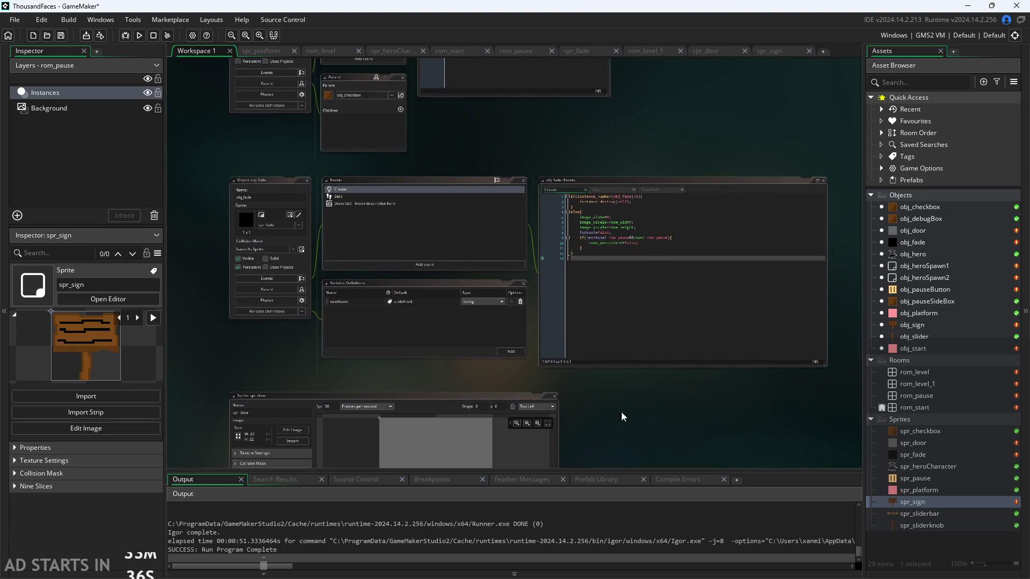
double_click(913, 325)
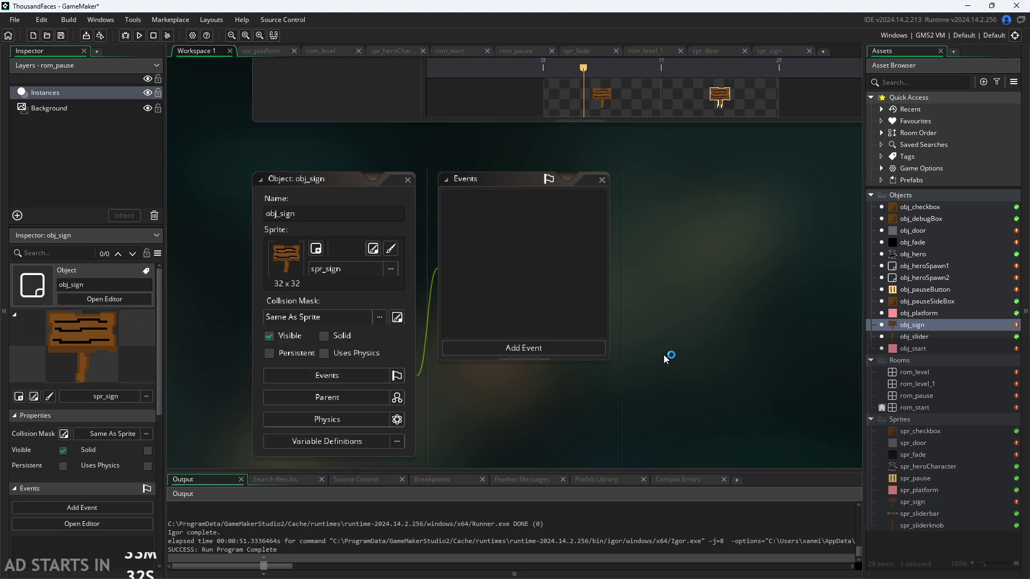
left_click(546, 304)
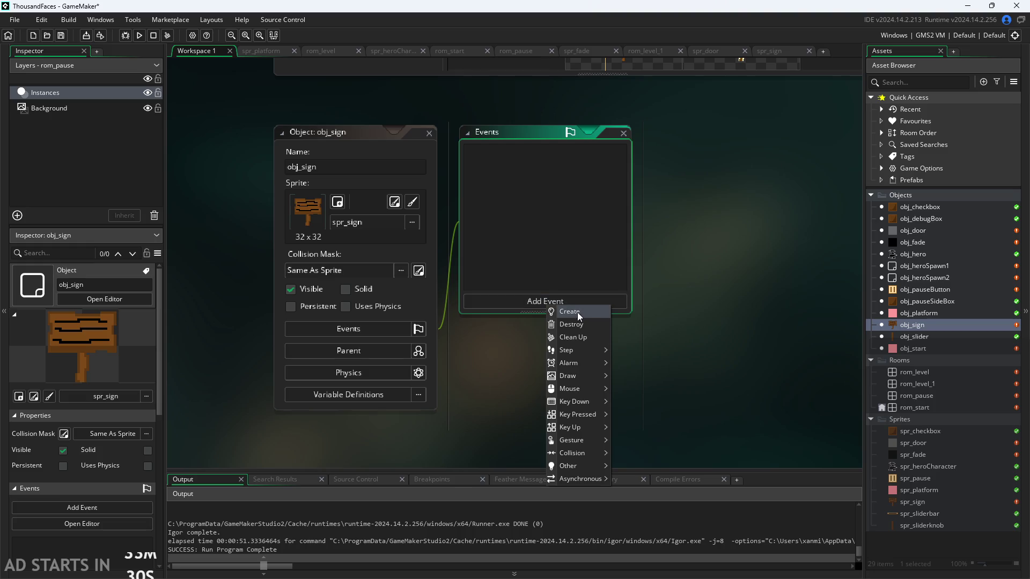
mouse_move(605, 352)
mouse_move(604, 392)
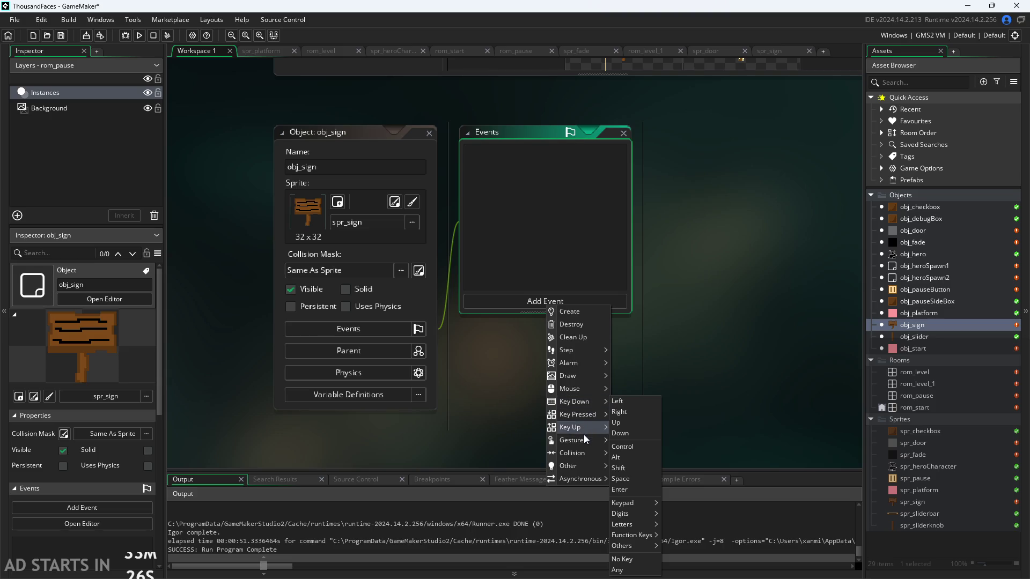
mouse_move(584, 452)
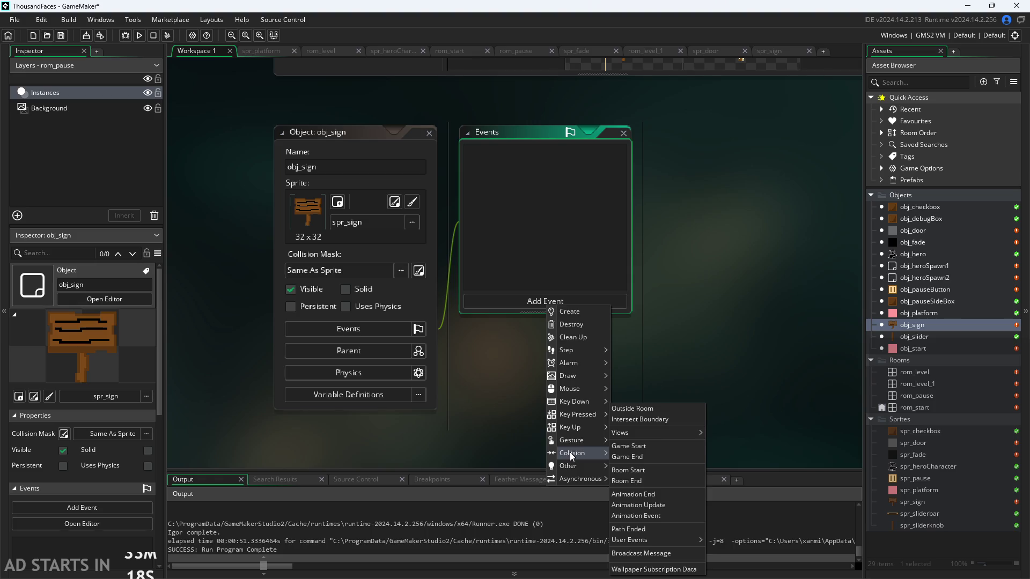
mouse_move(623, 453)
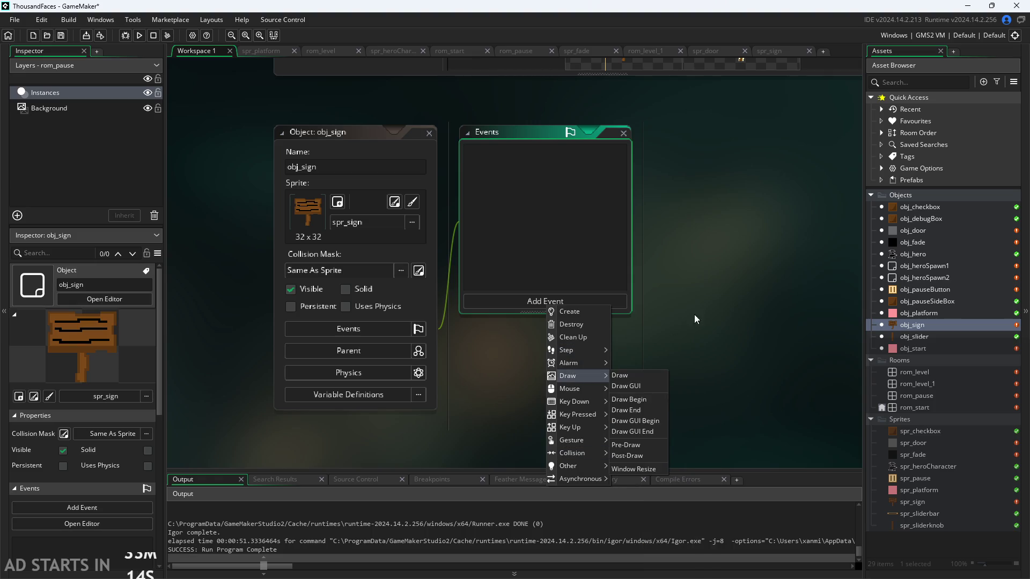
left_click(829, 262)
Open obj_checkbox and view its Step event's image_index and position_meeting hover code
double_click(904, 209)
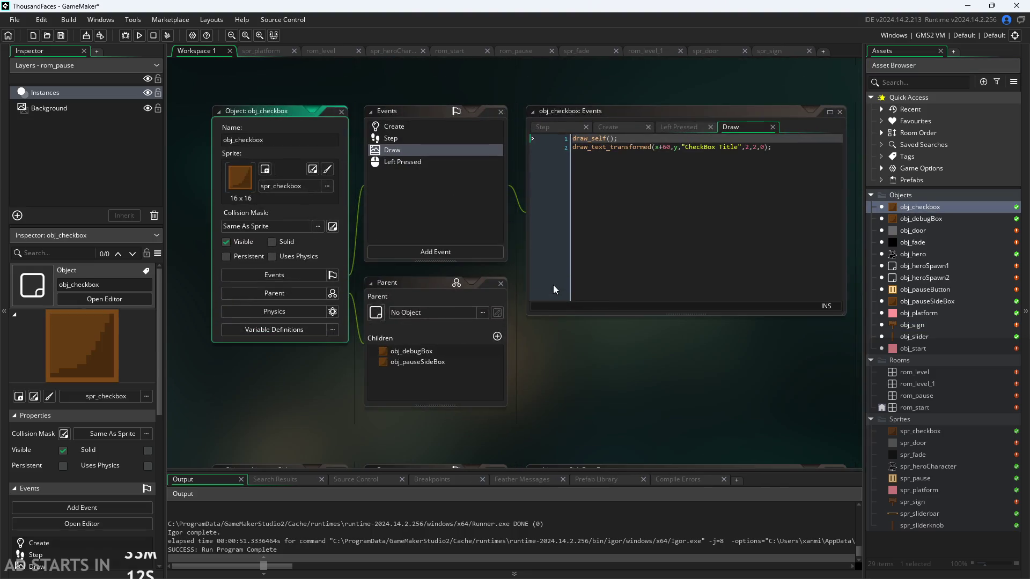
left_click(562, 128)
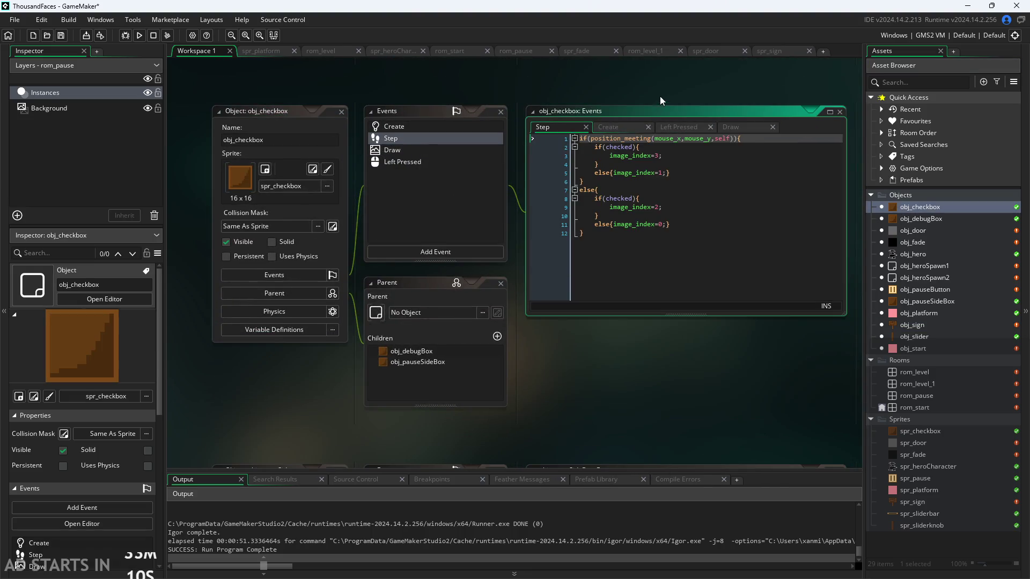
scroll(643, 108, "up", 2)
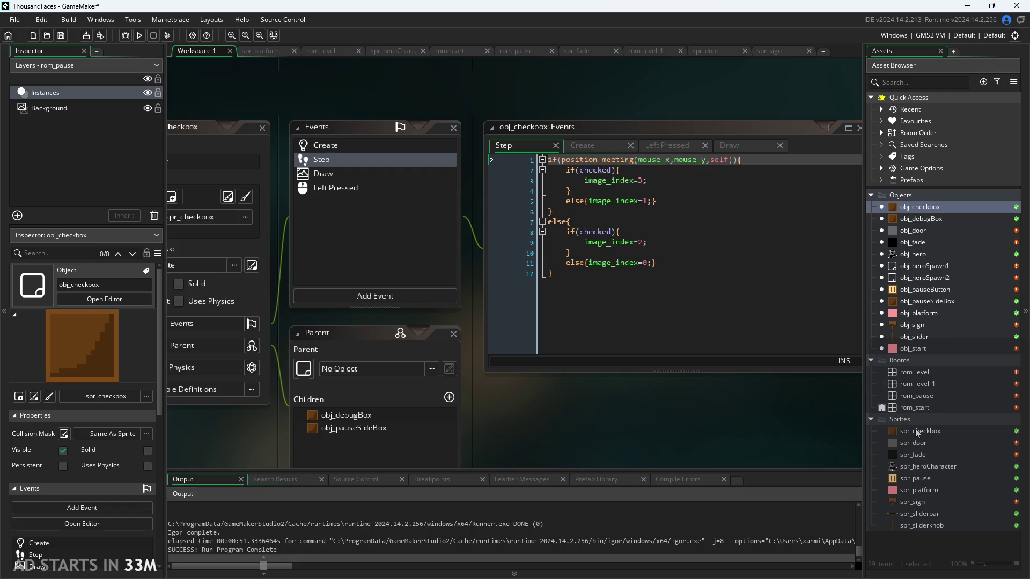
Add a Collision event with obj_hero to obj_sign
double_click(912, 325)
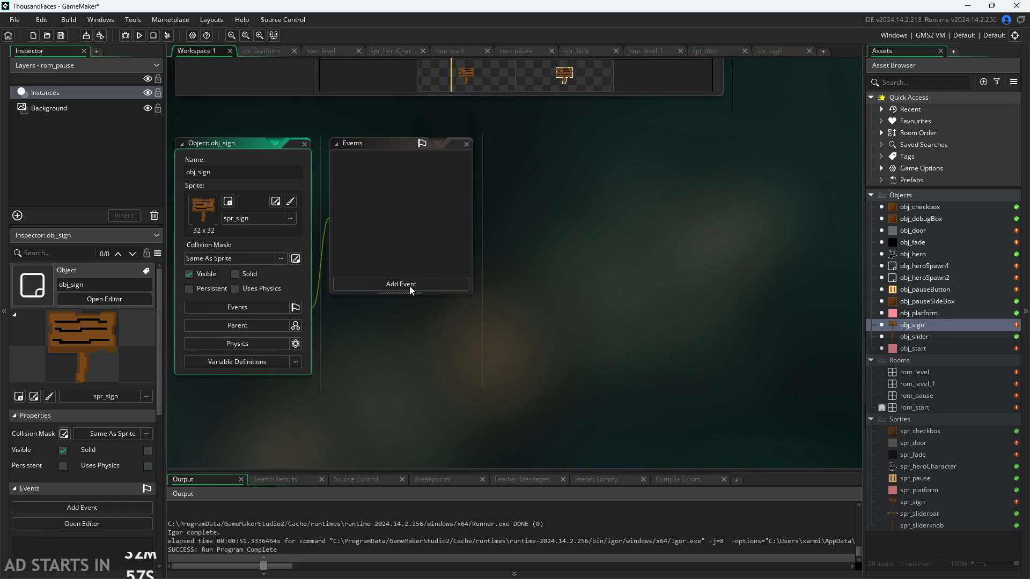
left_click(411, 290)
mouse_move(440, 432)
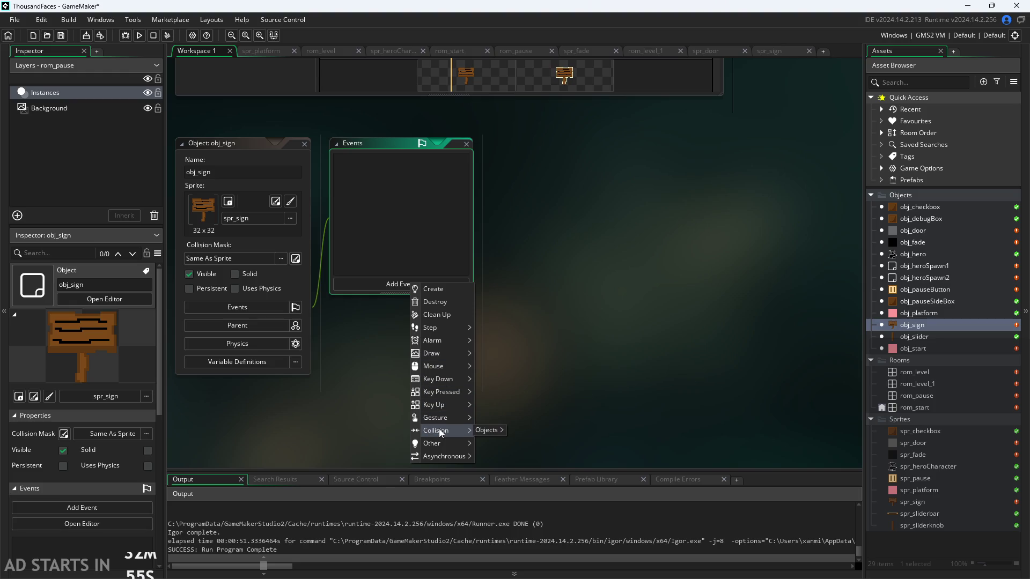
mouse_move(500, 429)
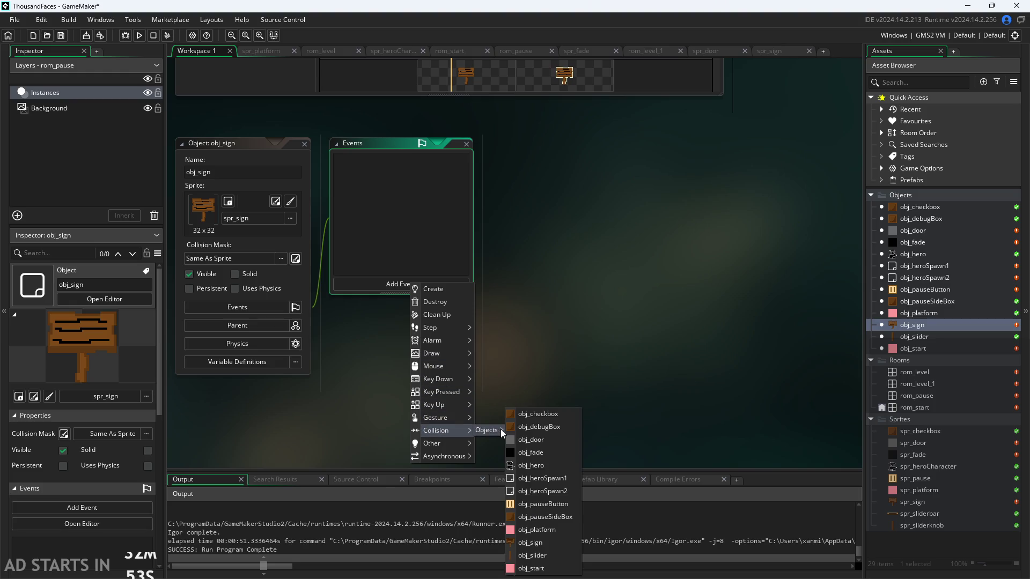
left_click(539, 465)
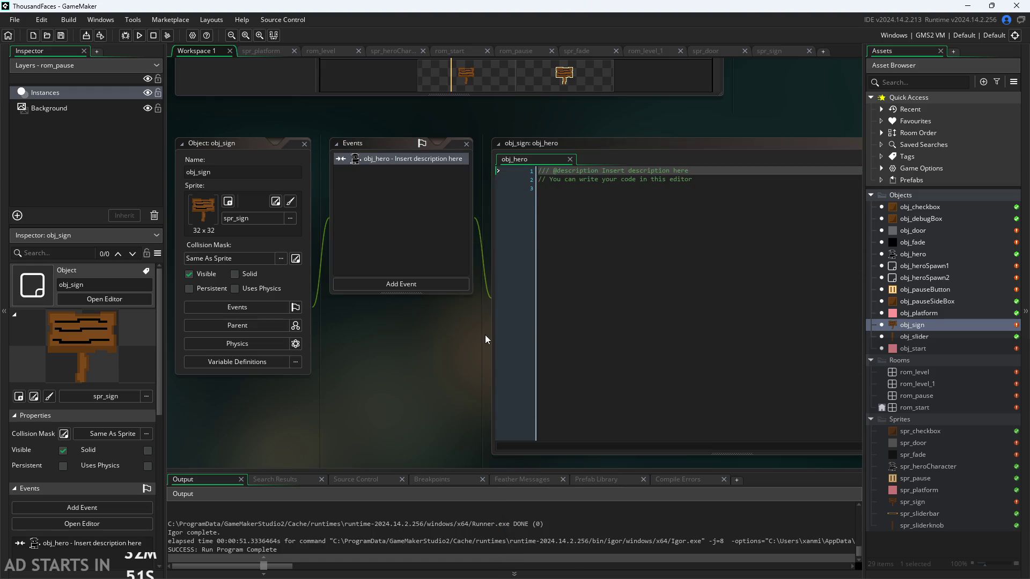
left_click_drag(439, 343, 396, 398)
Write image_index=1 in the obj_hero collision event's code
left_click(667, 243)
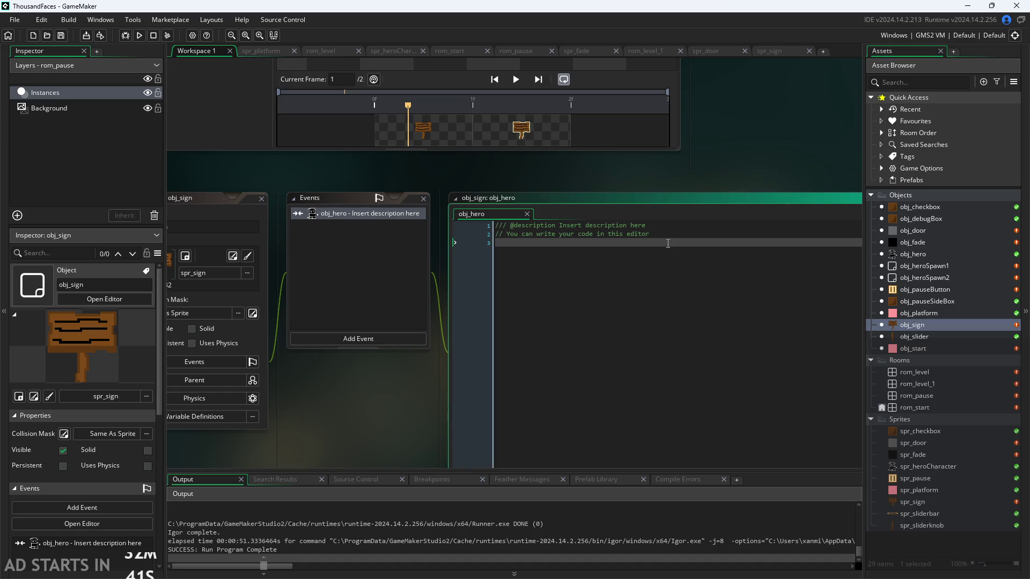
type("iam")
key("BackSpace")
key("BackSpace")
key("BackSpace")
type("mag")
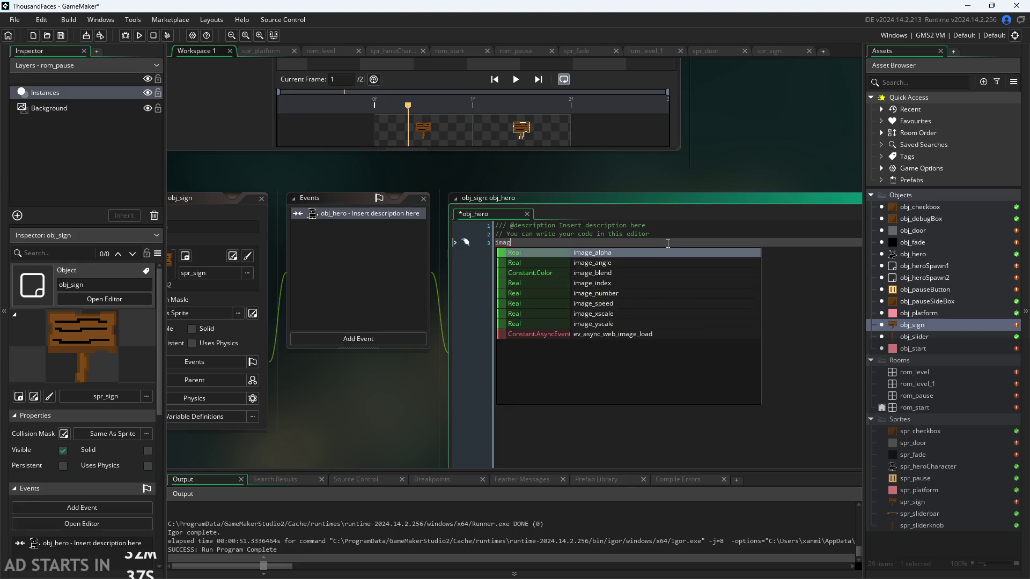
key("Down")
key("Down")
key("Down")
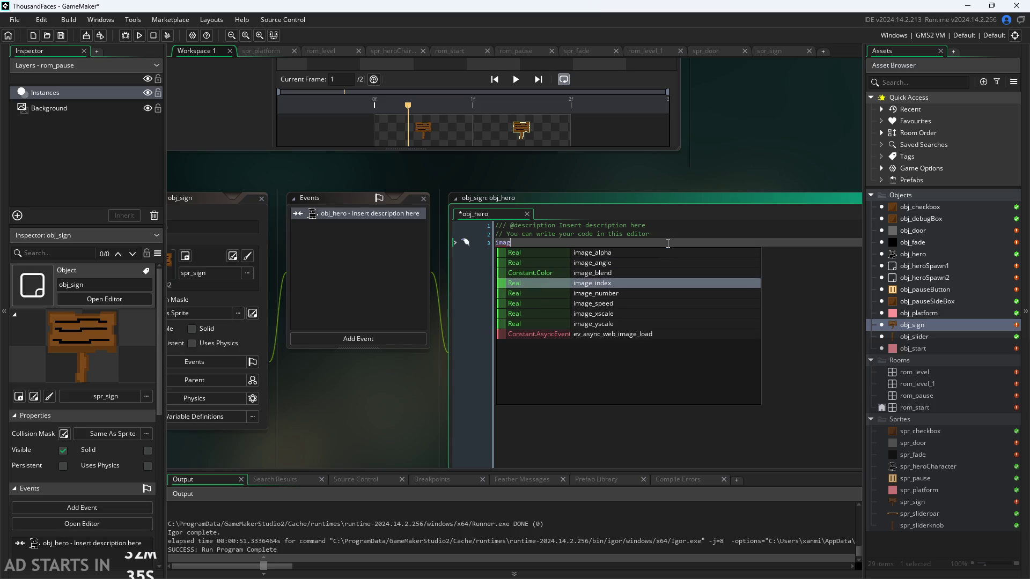
key("Return")
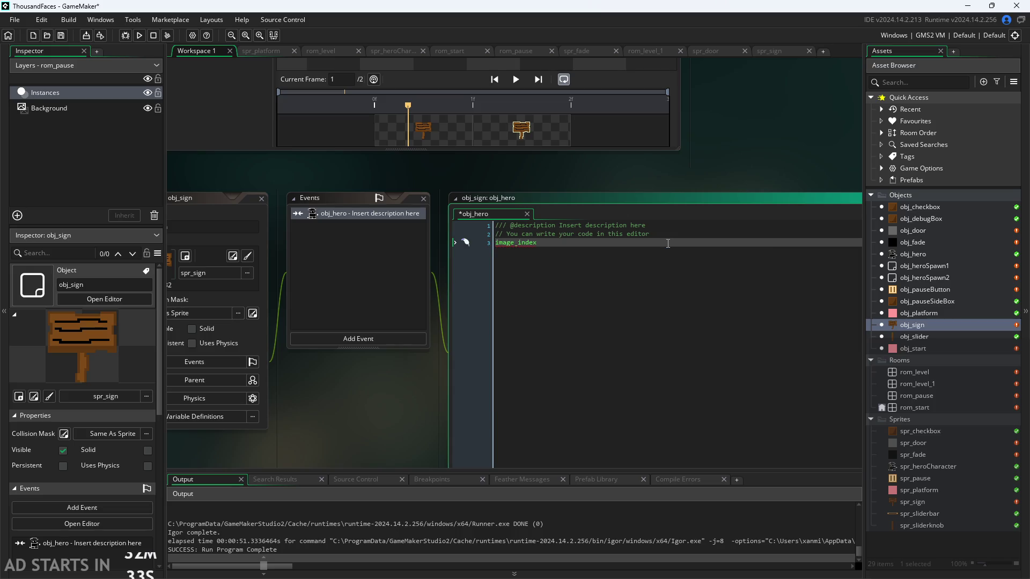
type("=1;")
Delete the obj_hero collision event and its code, confirming with Yes
right_click(352, 214)
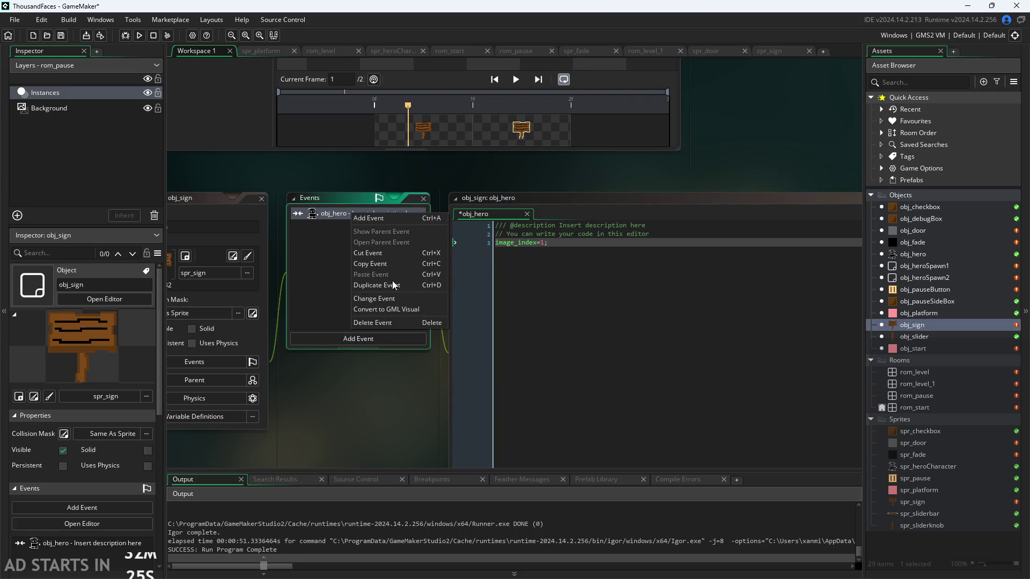
left_click(383, 323)
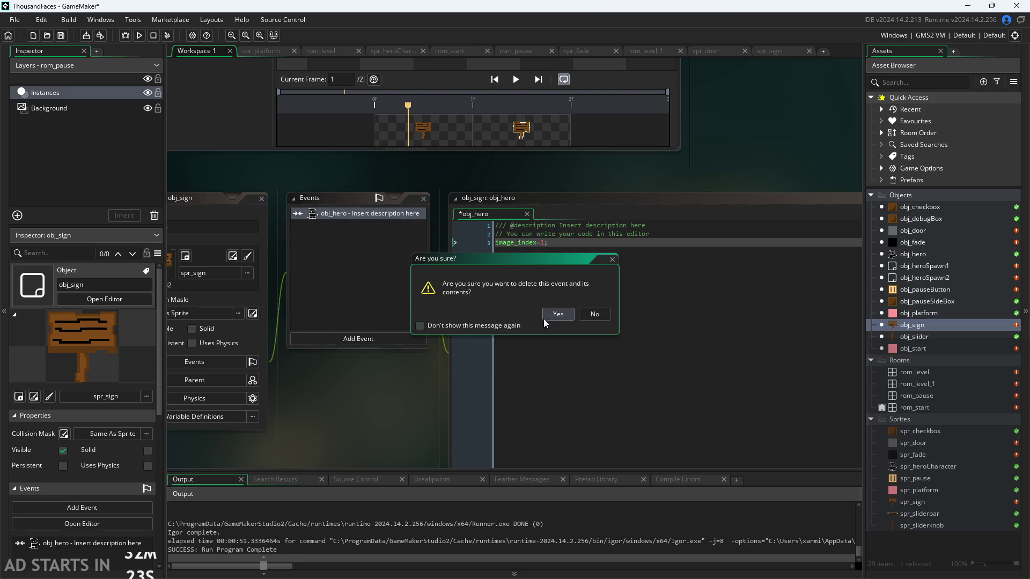
left_click(544, 317)
left_click(377, 336)
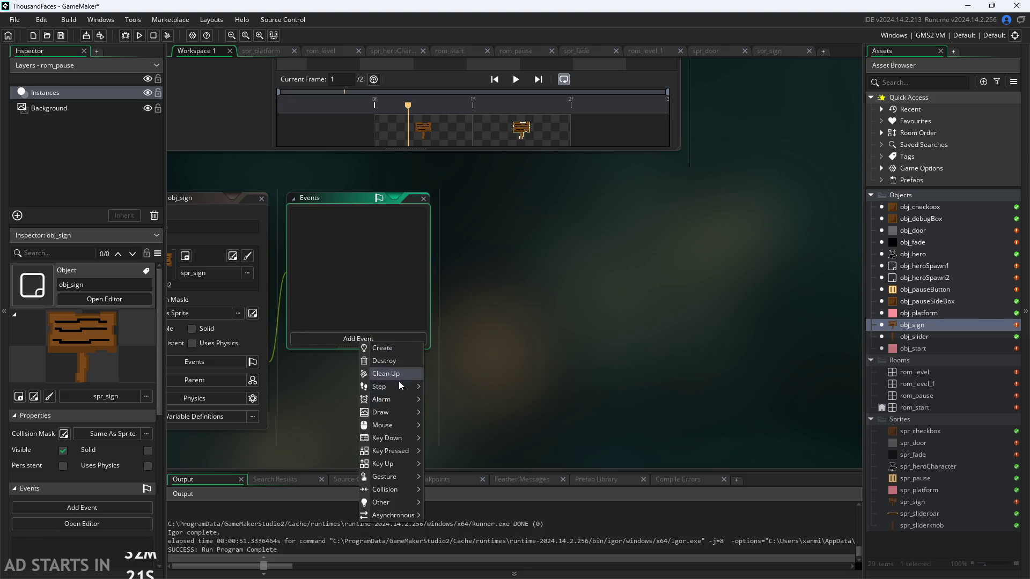
Add a Step event to obj_sign and begin the condition if(position_meeting(x,y,obj_hero){
mouse_move(400, 451)
mouse_move(391, 385)
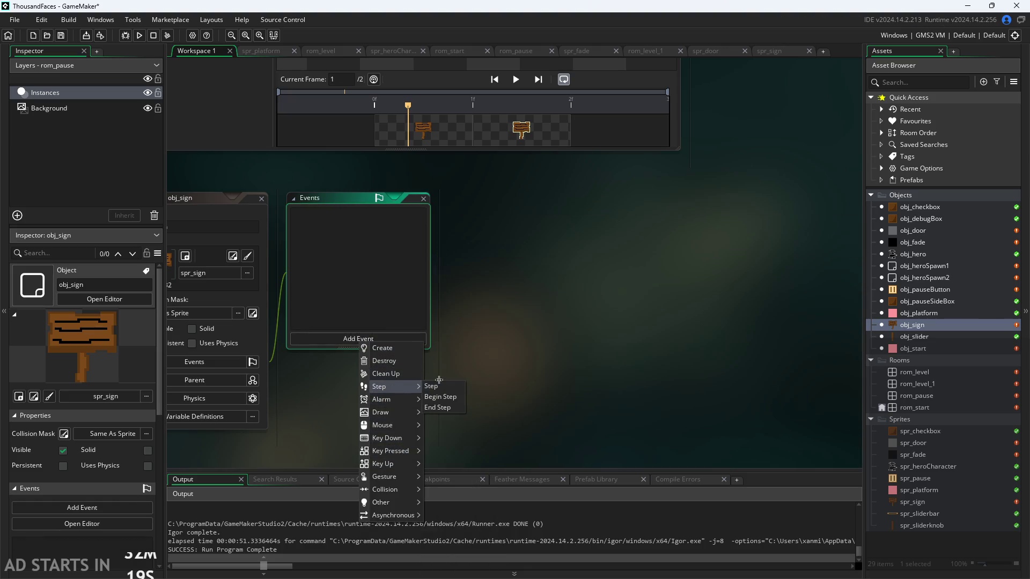
left_click(436, 387)
left_click(579, 214)
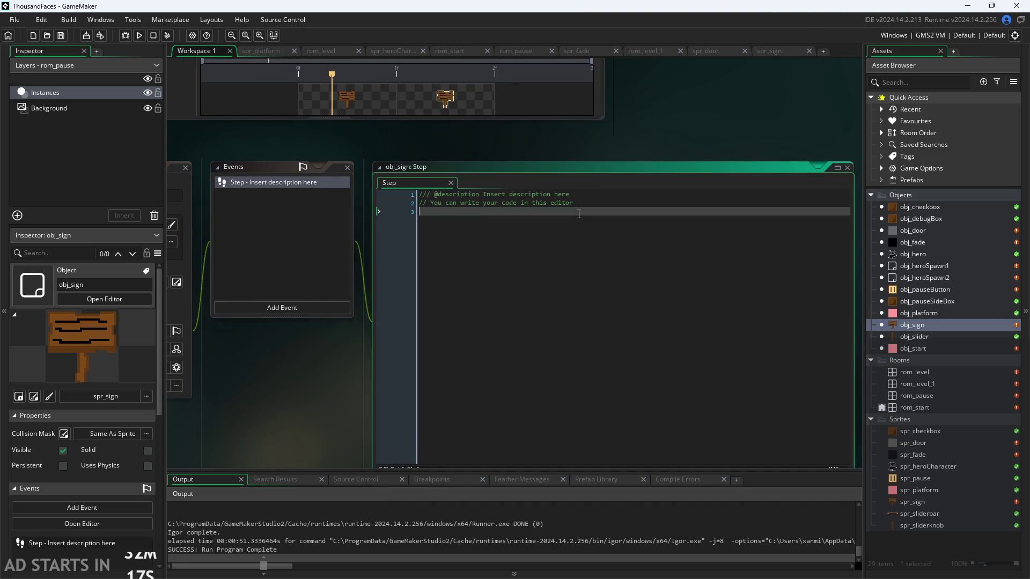
type("if(")
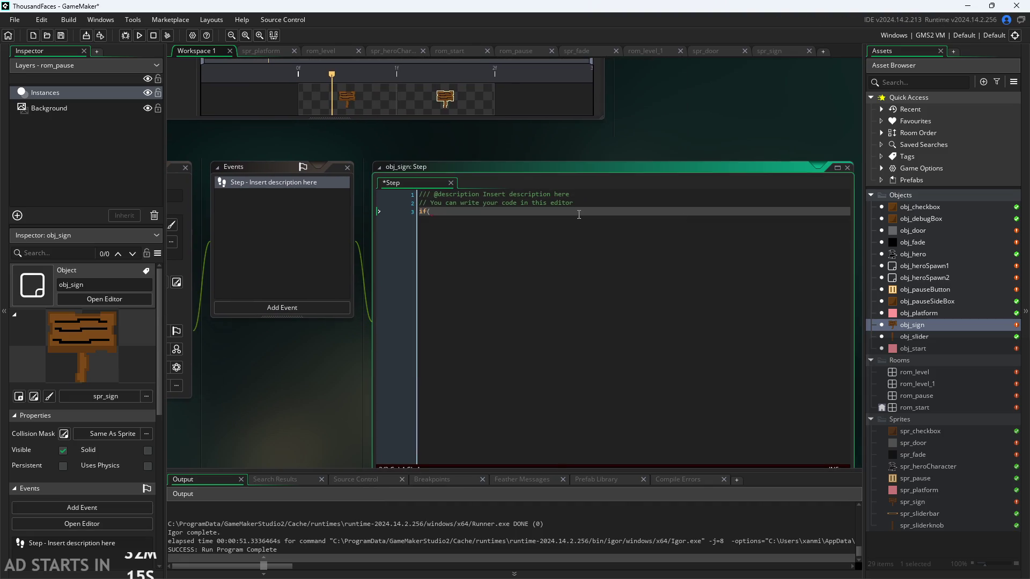
type("pos")
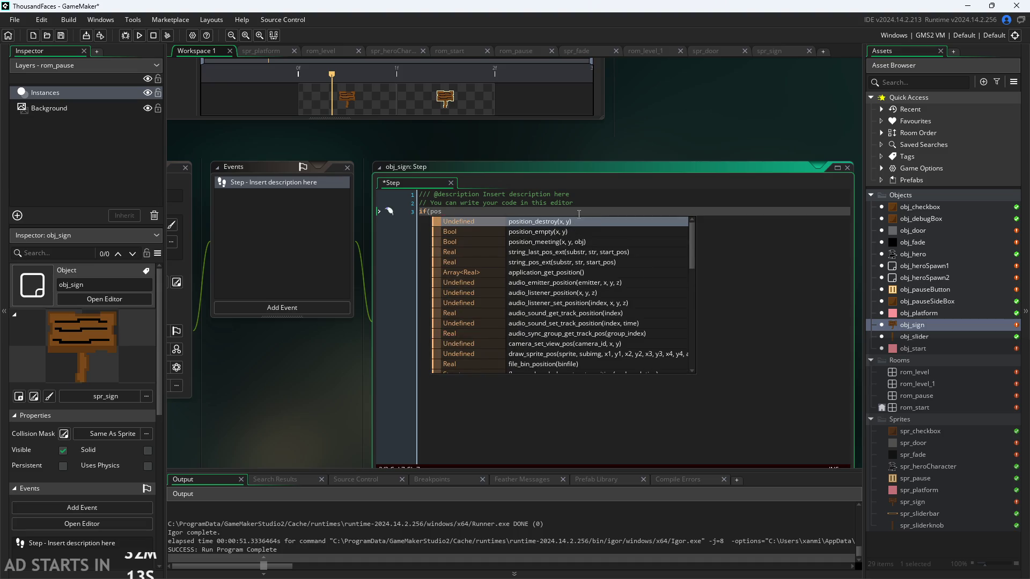
key("BackSpace")
key("BackSpace")
key("BackSpace")
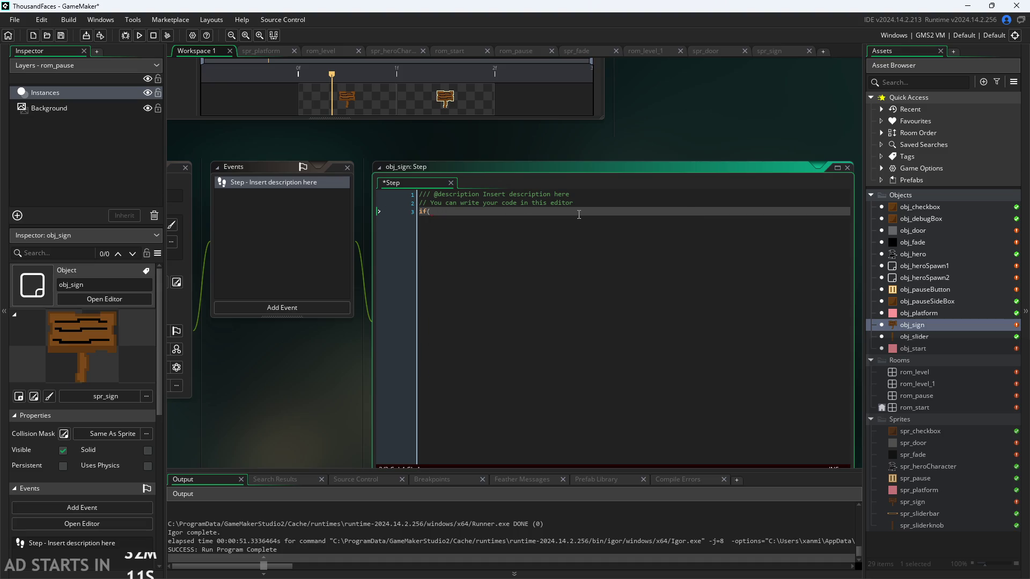
type("c")
key("BackSpace")
type("position")
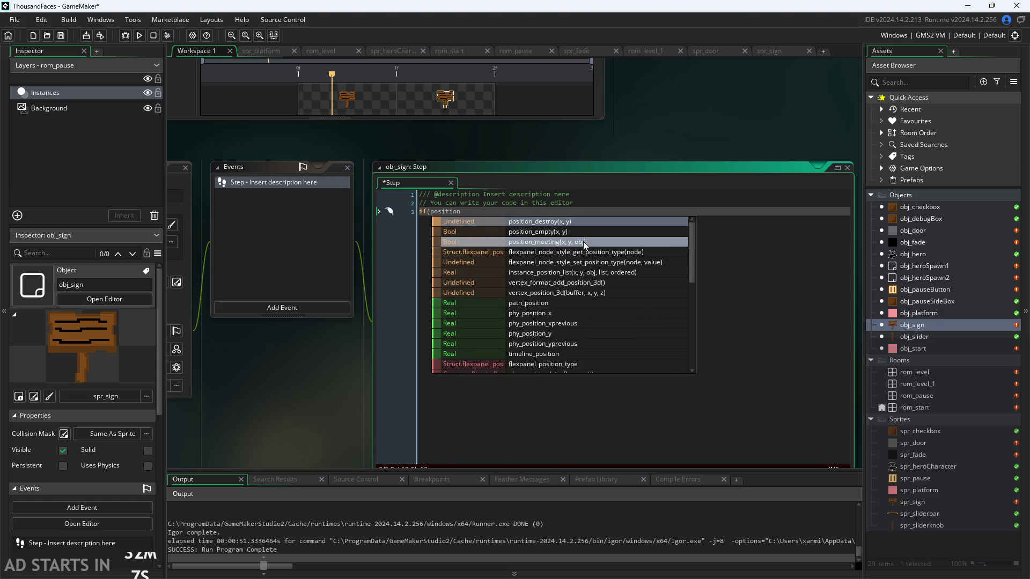
left_click(584, 241)
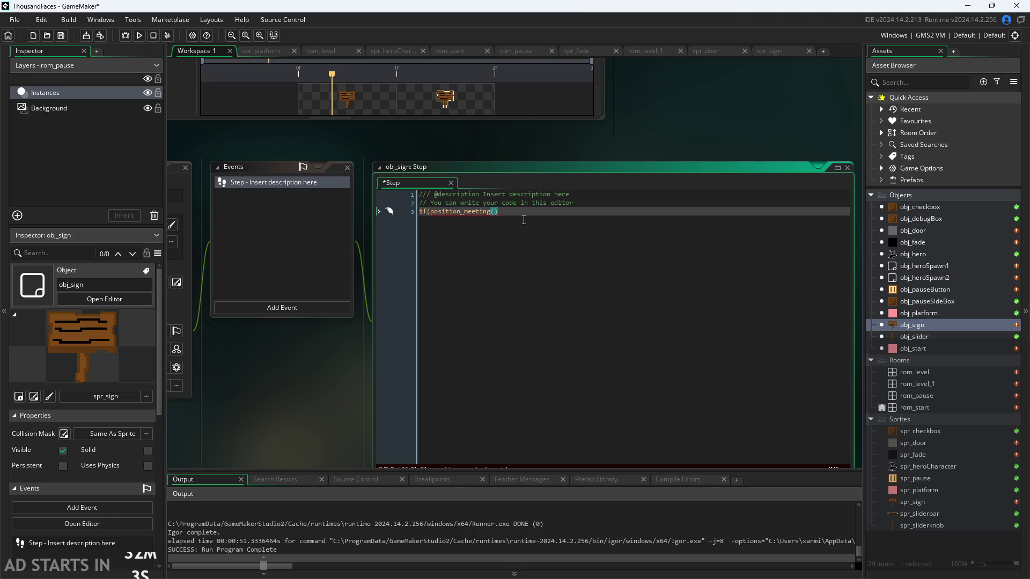
type("x,y,o")
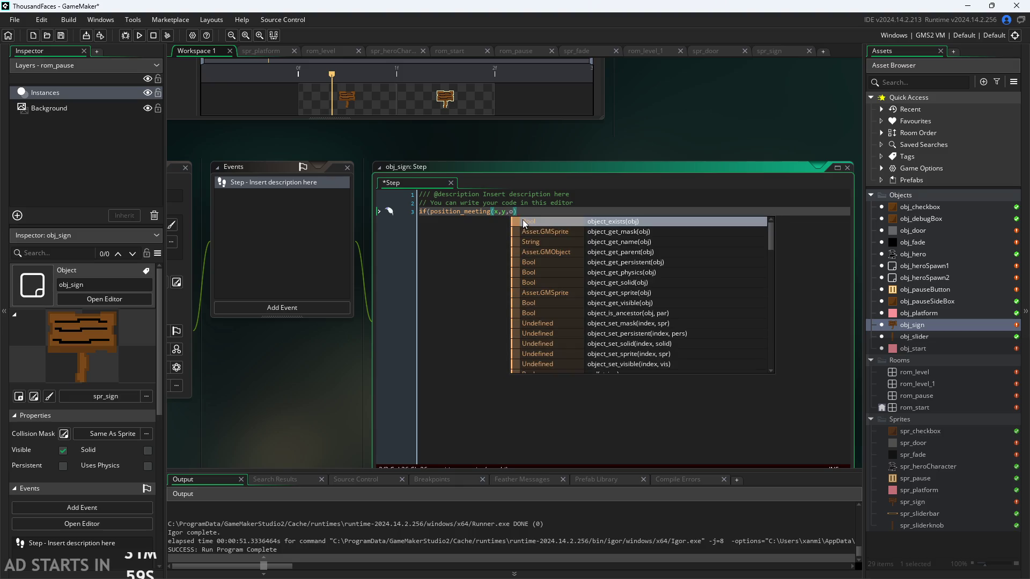
type("bj_hero)")
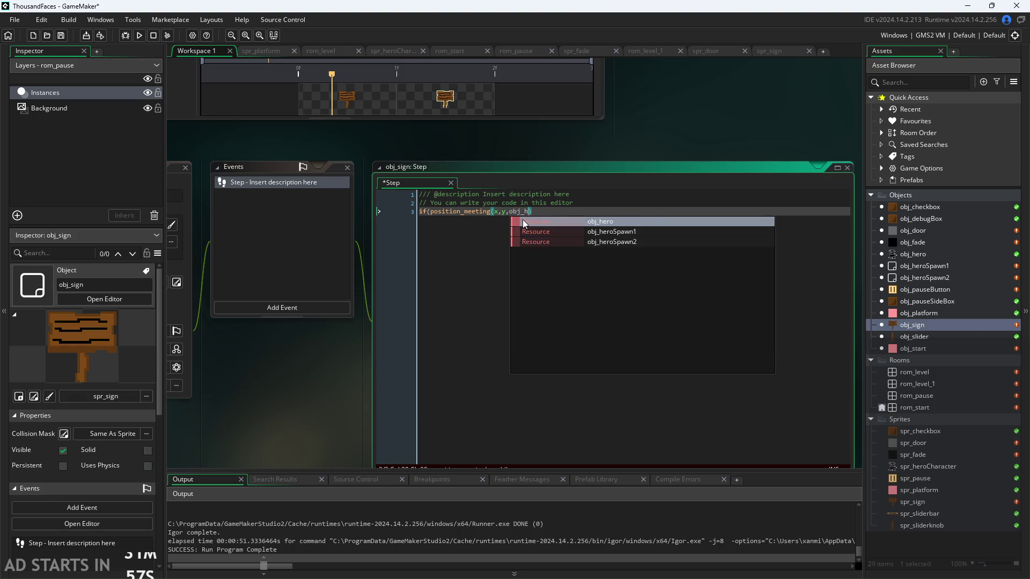
type("{")
Set image_index=1; inside the if block and image_index=0; inside an else block
key("Return")
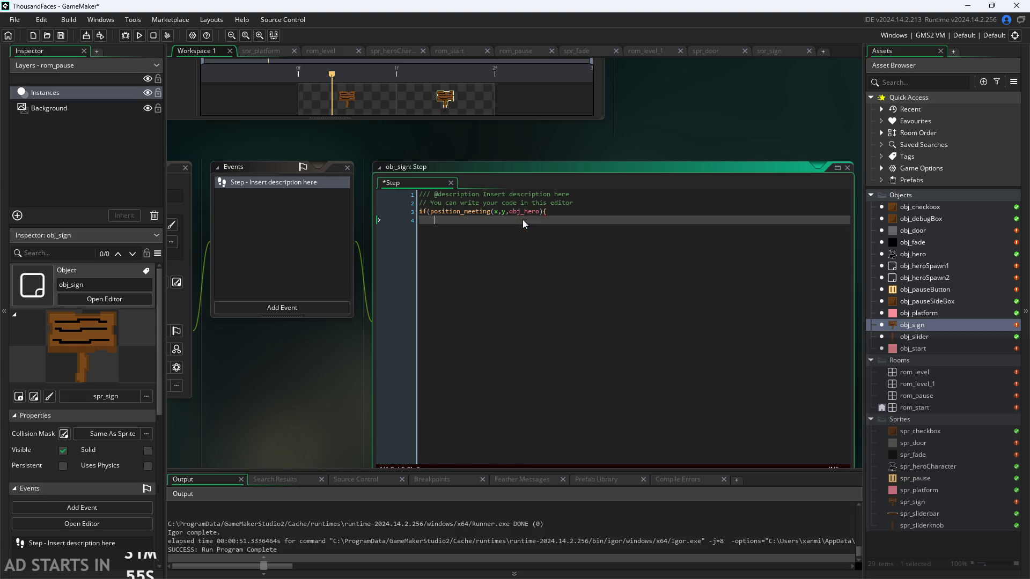
type("ima")
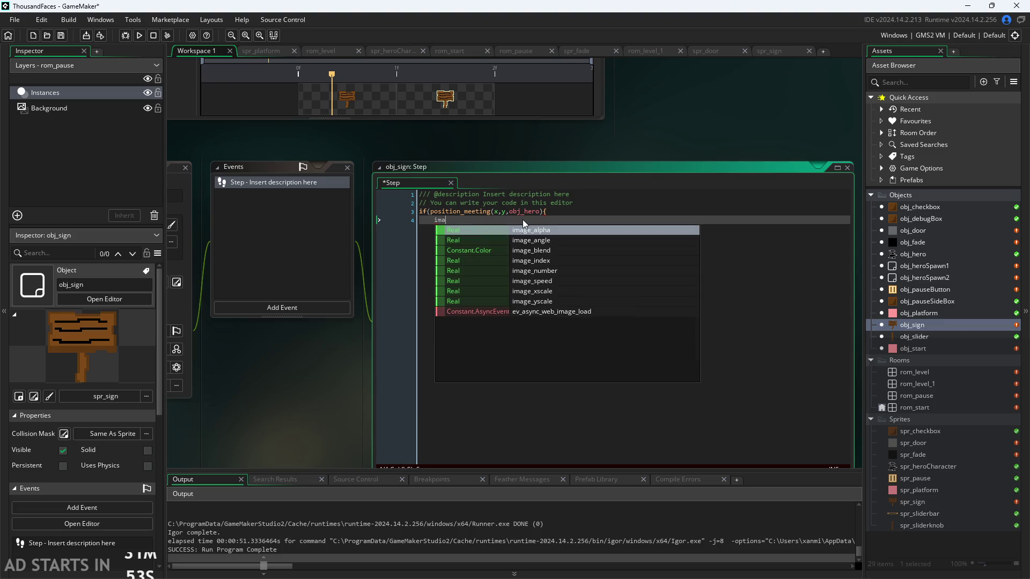
type("ge_index")
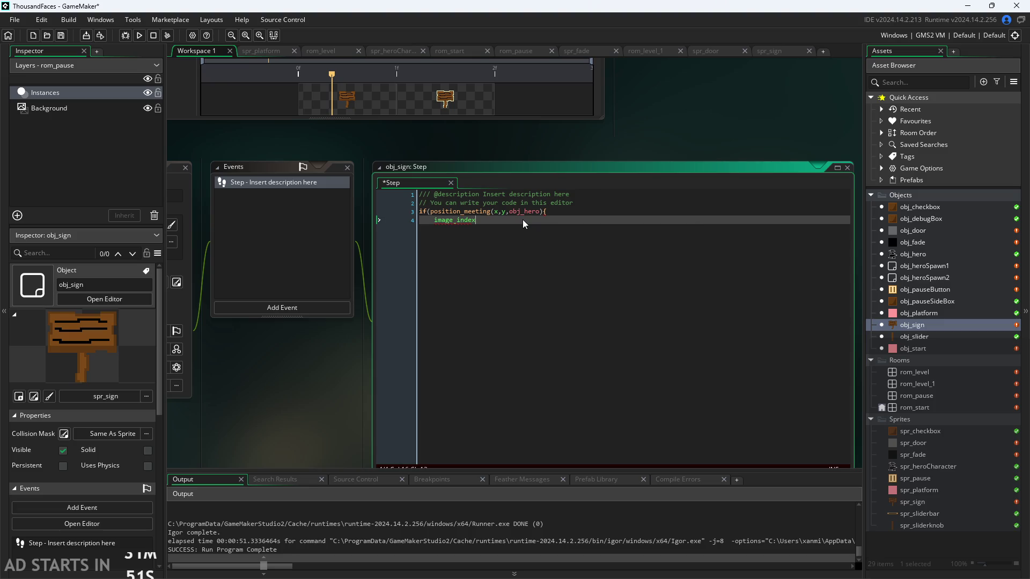
type("=1;")
key("Return")
type("}")
key("Return")
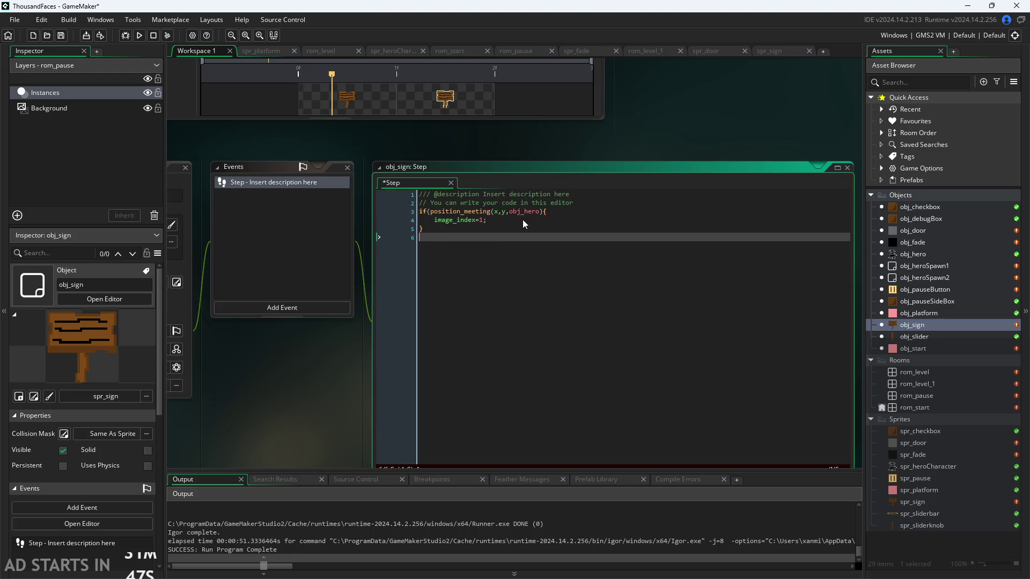
type("else{")
key("Return")
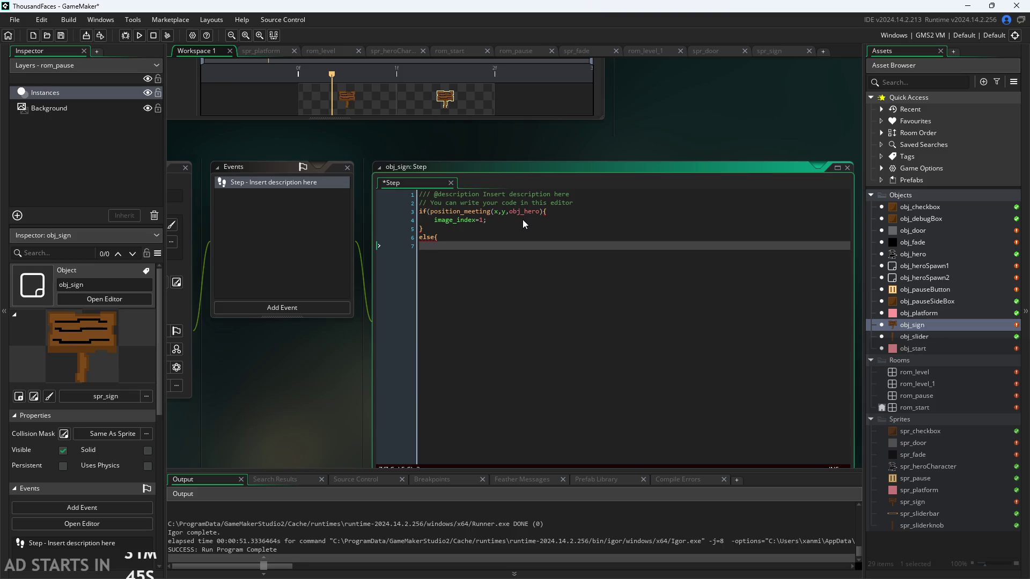
type("image_index")
type("=0;")
key("Return")
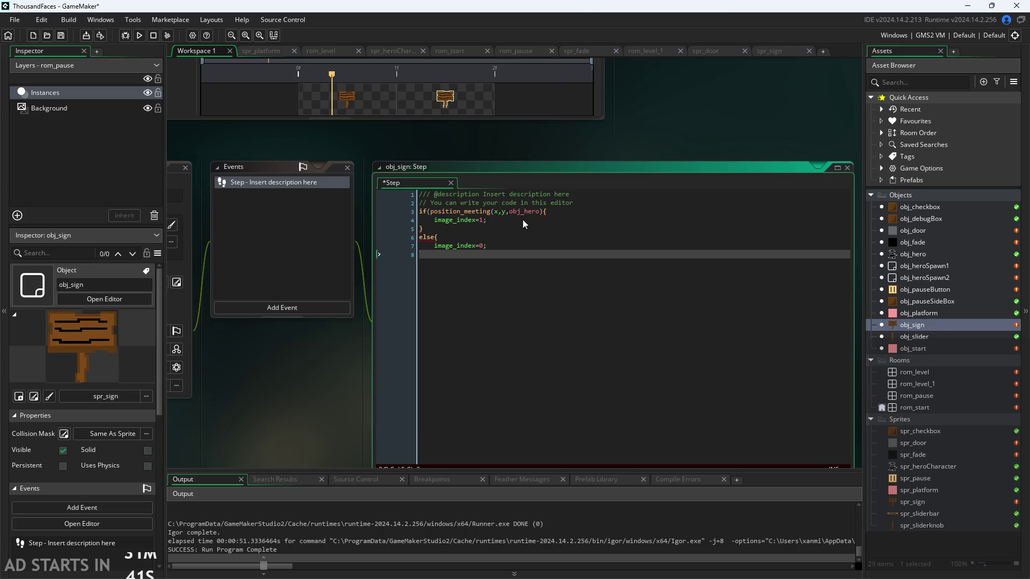
type("}")
mouse_move(423, 238)
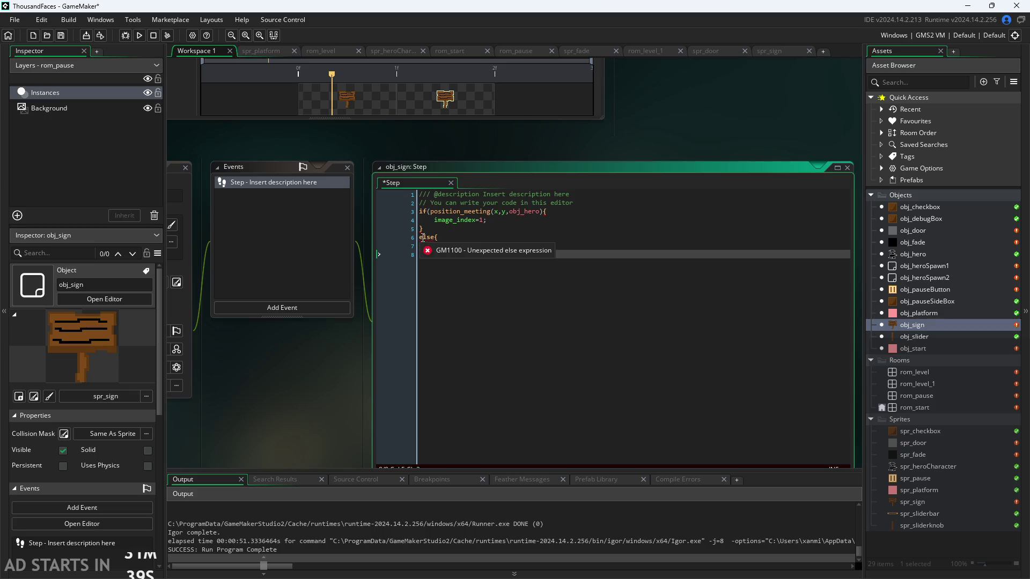
type("}")
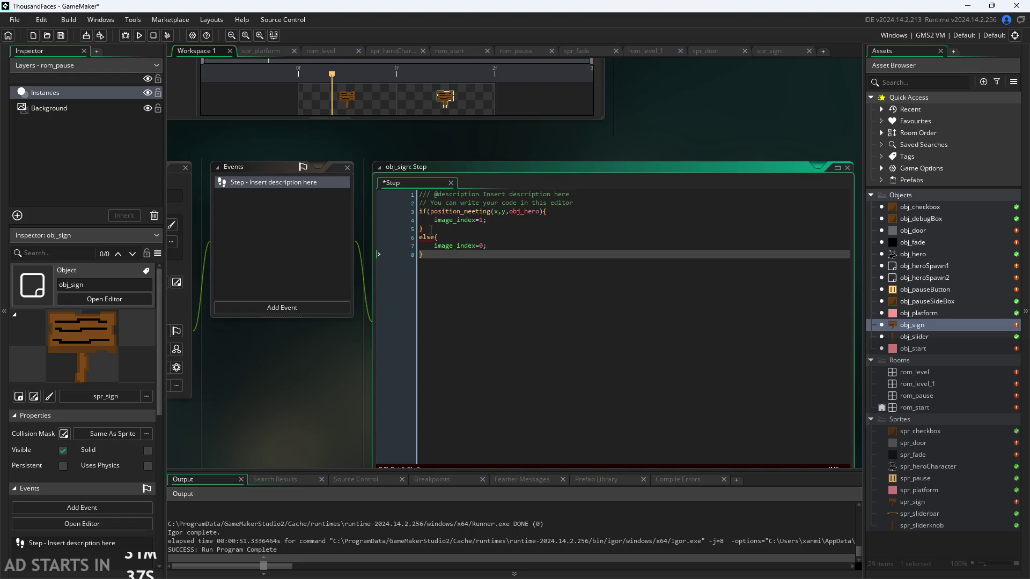
Add the missing closing parenthesis to the if condition and save the Step event
scroll(429, 230, "up", 2)
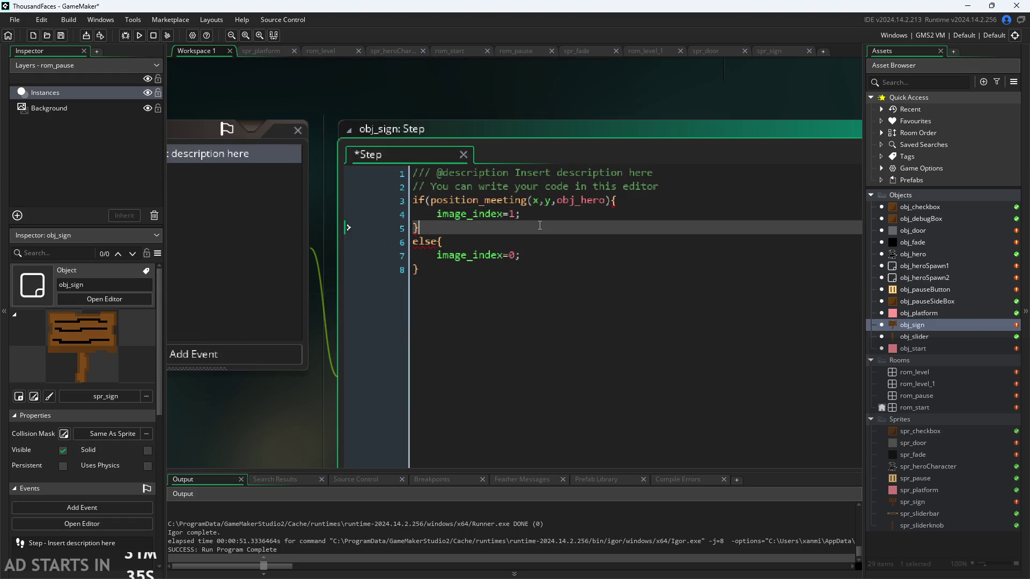
left_click(613, 200)
type(")")
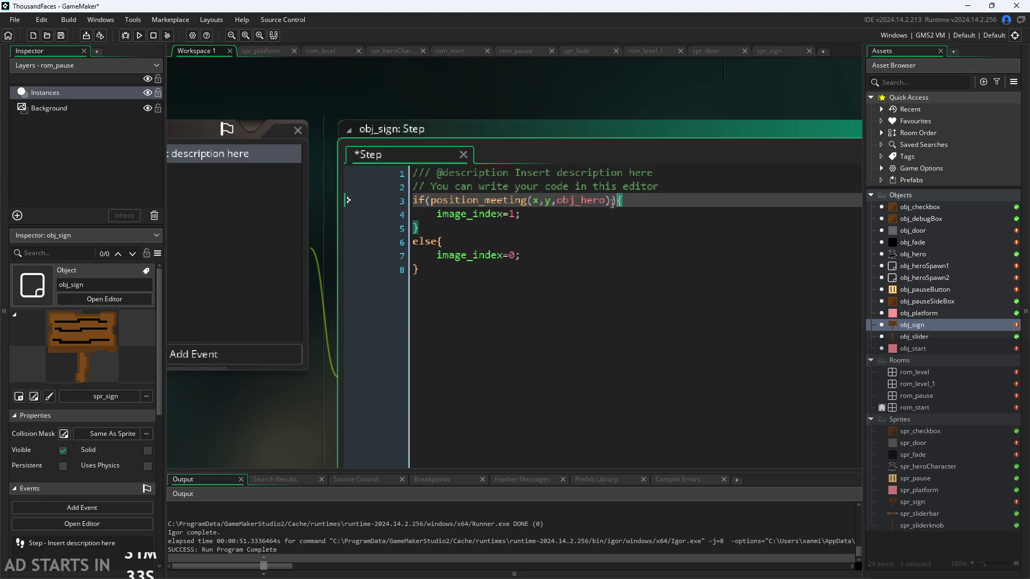
key("ctrl+s")
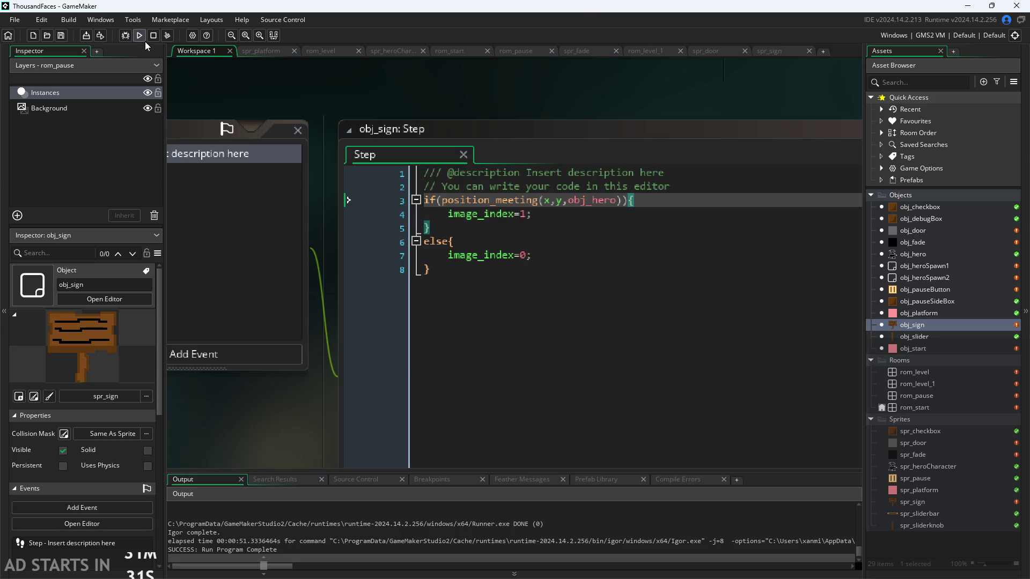
Place obj_sign on rom_level's top-left ledge at 32,128, scale it 2×2, and run the game
double_click(935, 373)
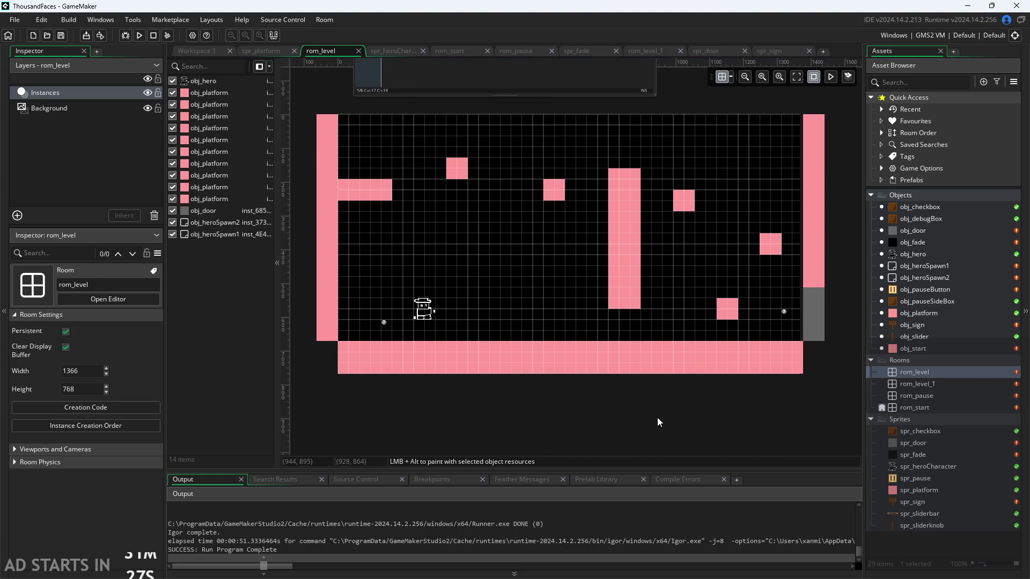
mouse_move(925, 326)
left_mouse_down()
mouse_move(458, 215)
mouse_move(375, 167)
mouse_move(361, 172)
left_mouse_up()
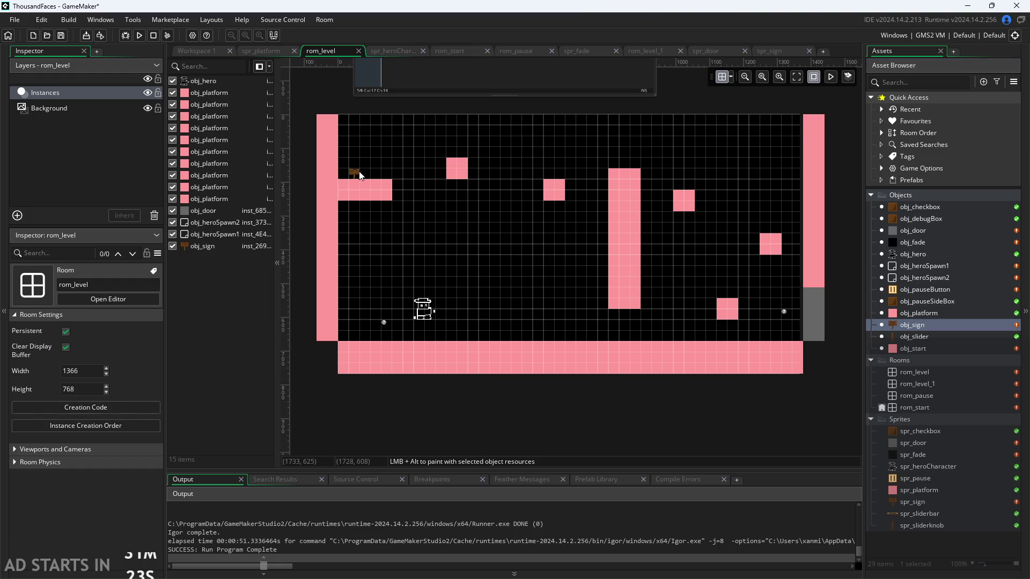
scroll(361, 177, "up", 3)
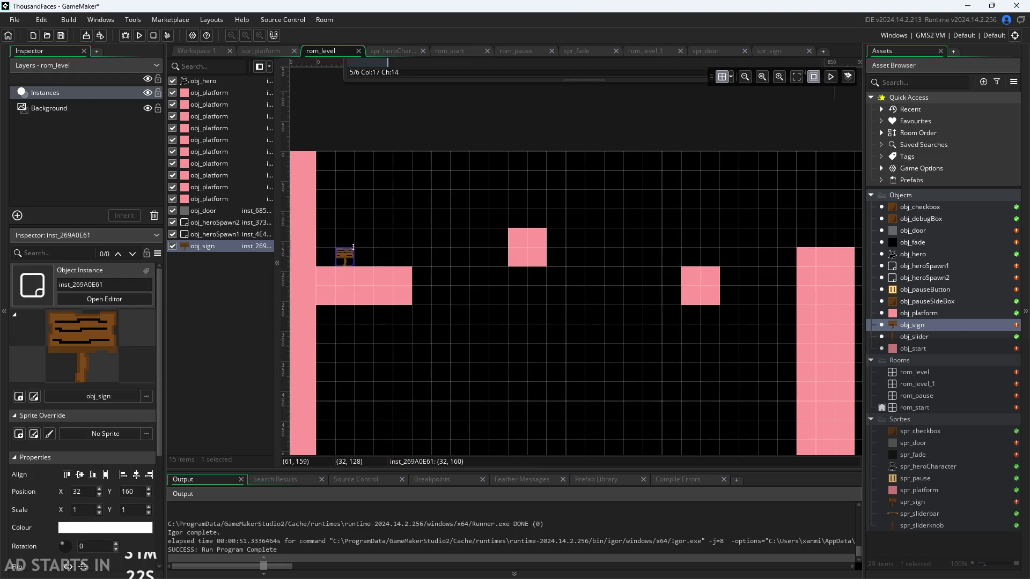
left_click_drag(354, 248, 373, 229)
left_click(420, 220)
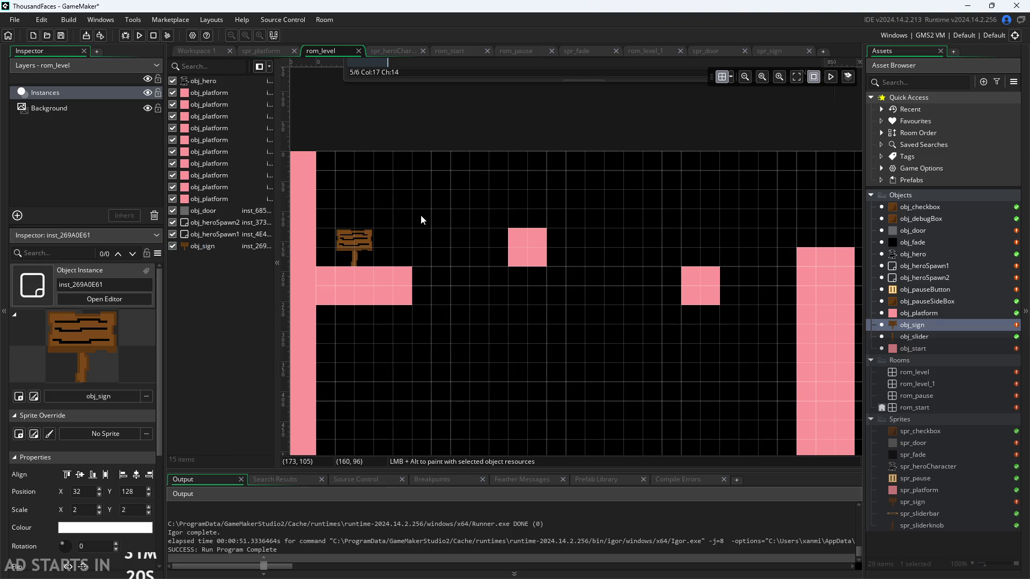
scroll(421, 219, "down", 1)
left_click(136, 35)
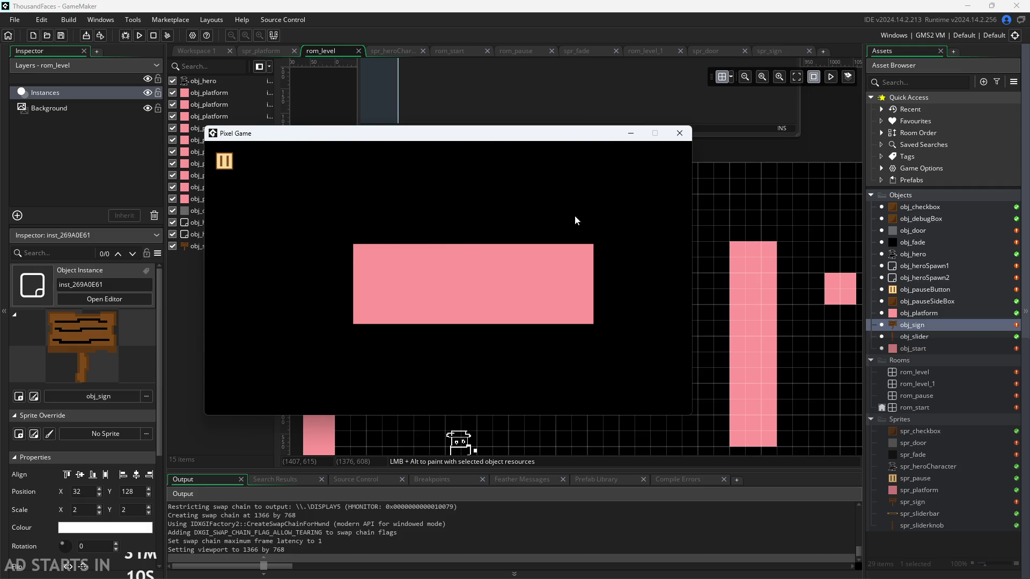
Start the game and move the hero up onto the sign's ledge
left_click(397, 258)
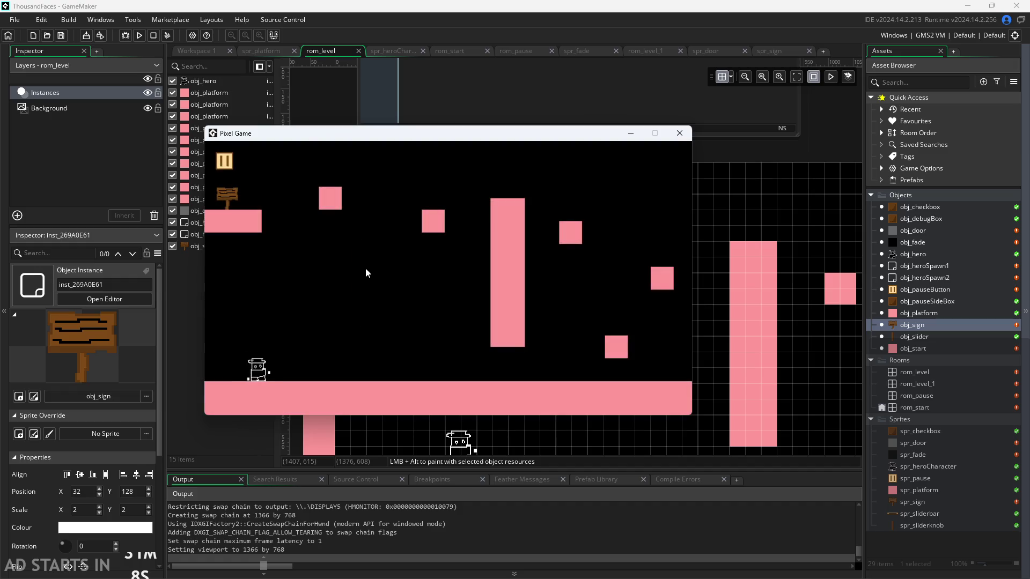
key("Right")
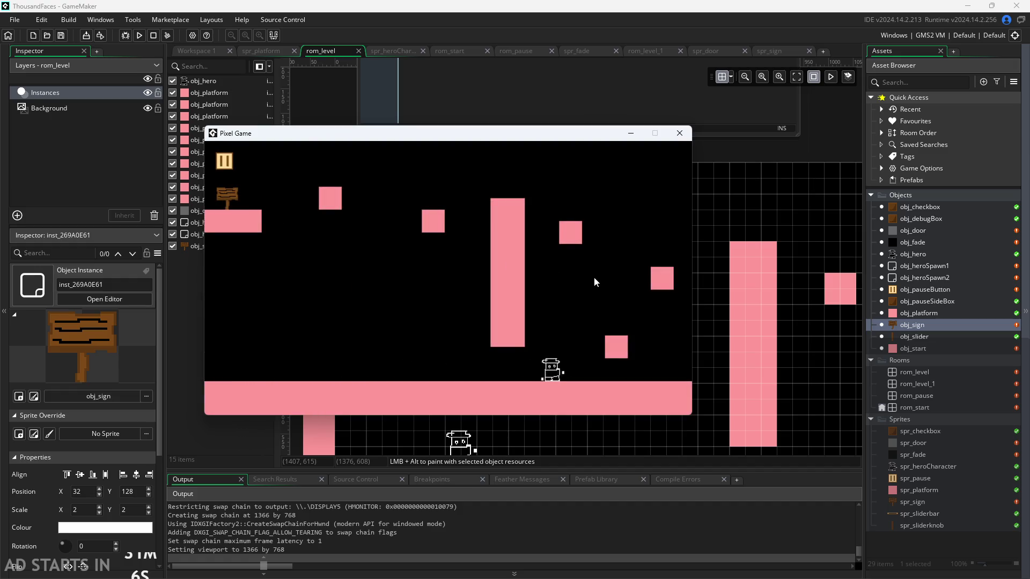
key("space")
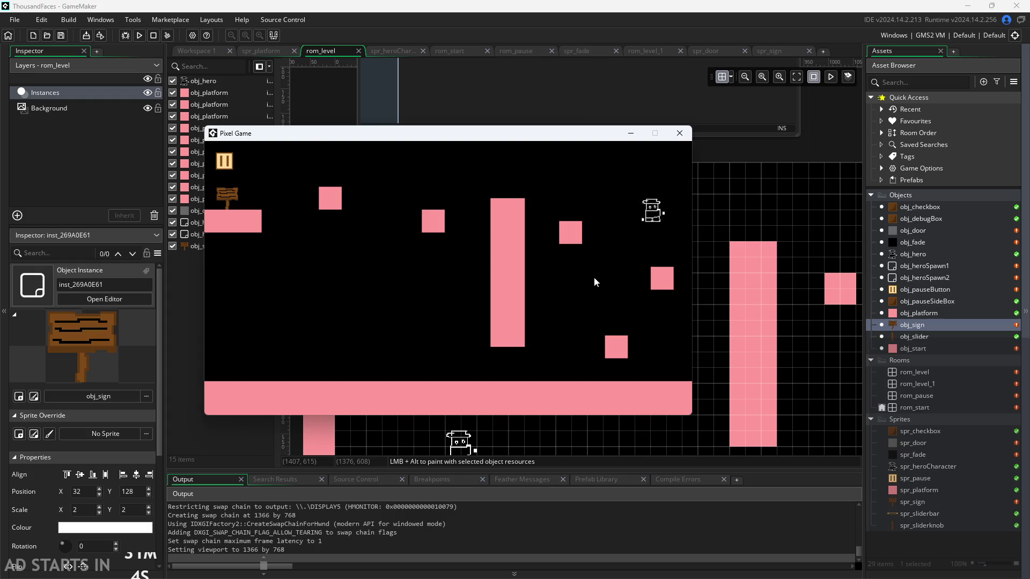
key("Left")
key("space")
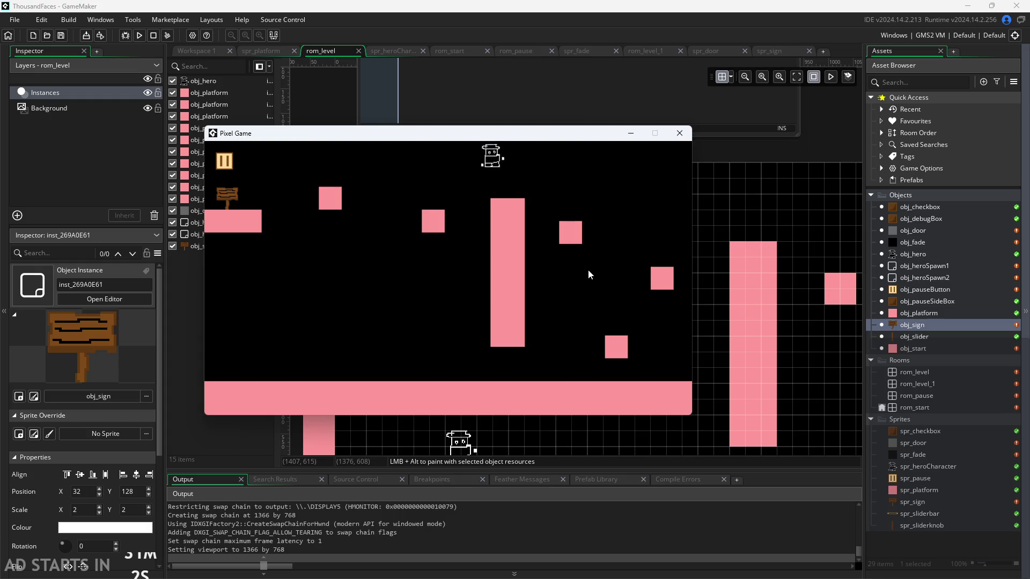
key("Left")
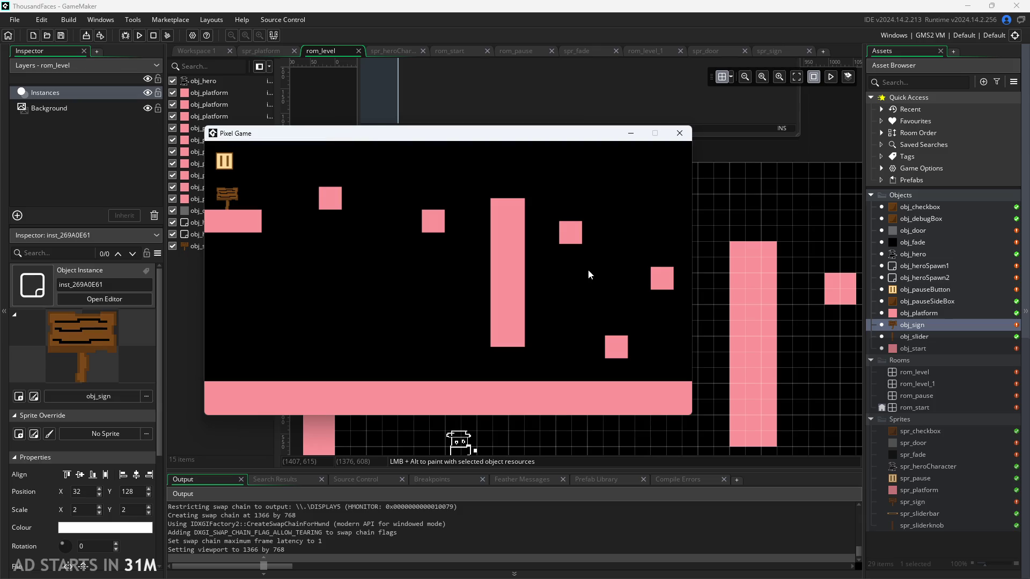
key("Right")
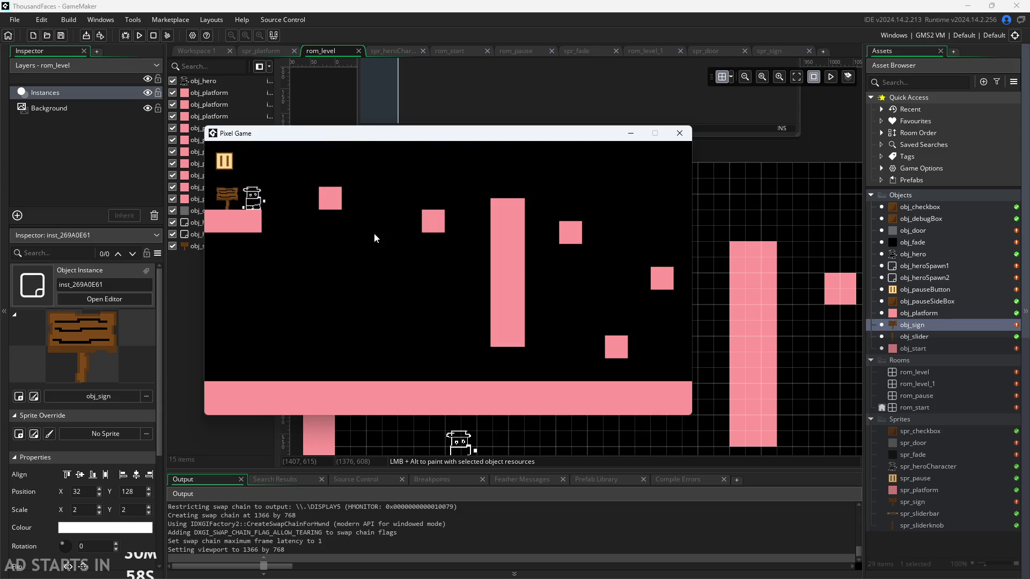
Walk and jump the hero back and forth past the sign, then close the game
key("Left")
key("space")
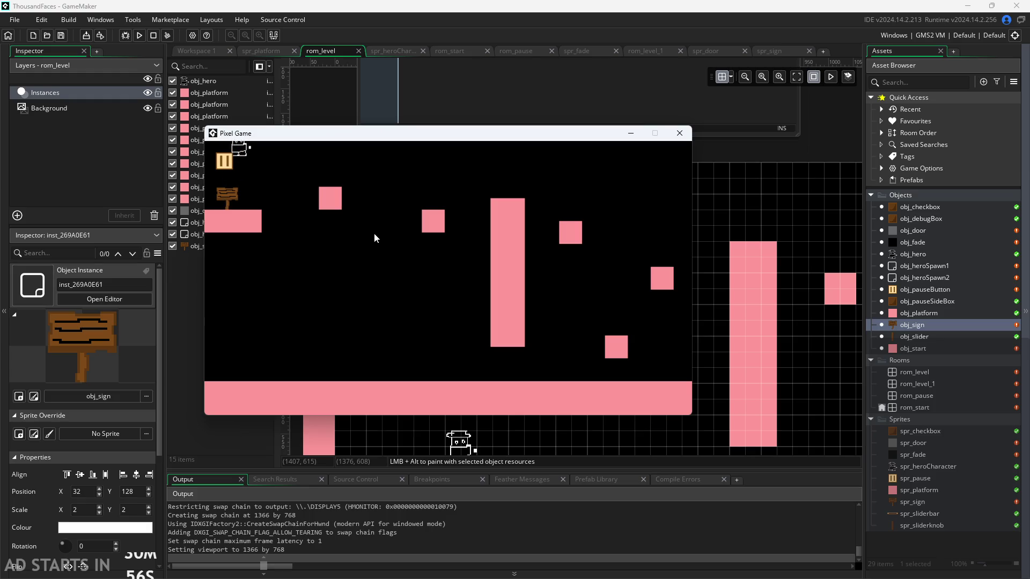
key("Right")
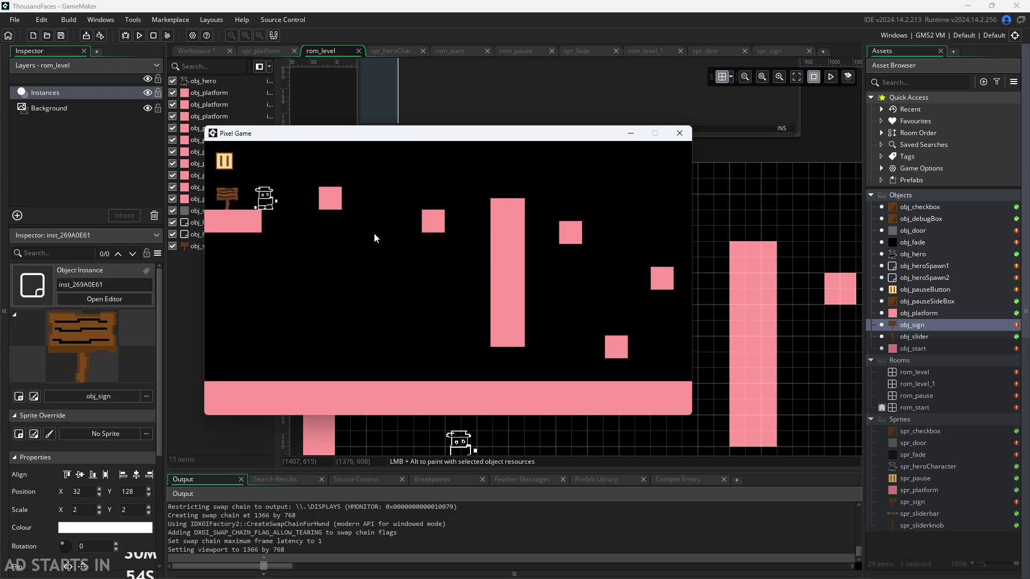
key("space")
key("Left")
key("Right")
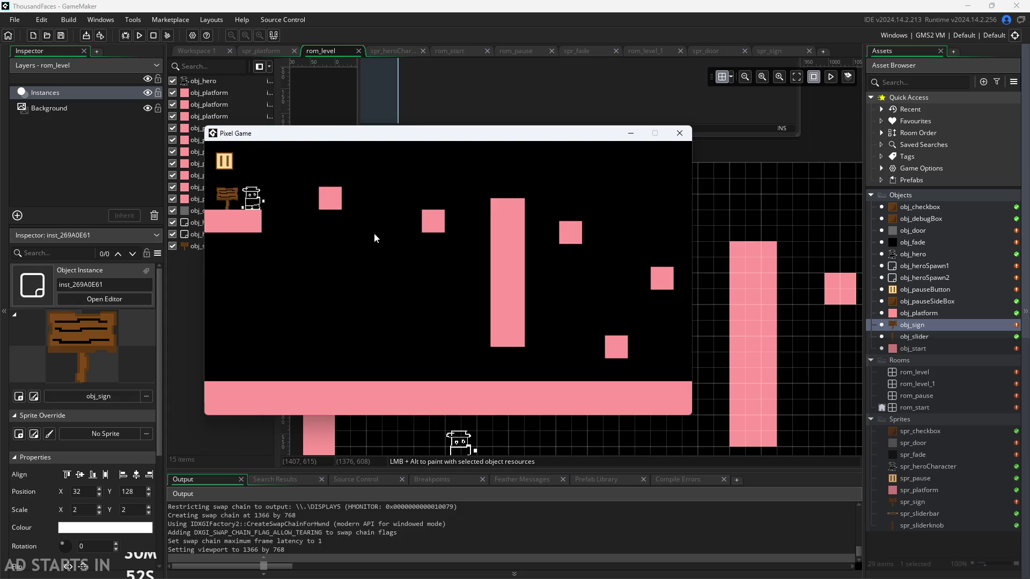
key("space")
key("Left")
key("space")
key("Right")
key("Left")
key("Right")
left_click(680, 132)
In rom_level, move obj_hero below obj_sign in the instance order and run the game
left_click(925, 375)
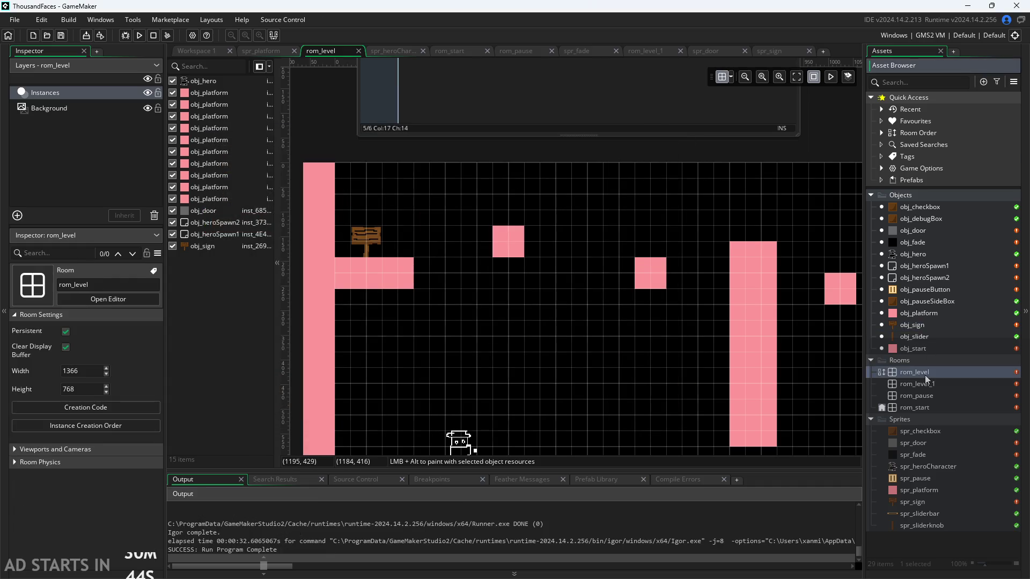
left_click(374, 241)
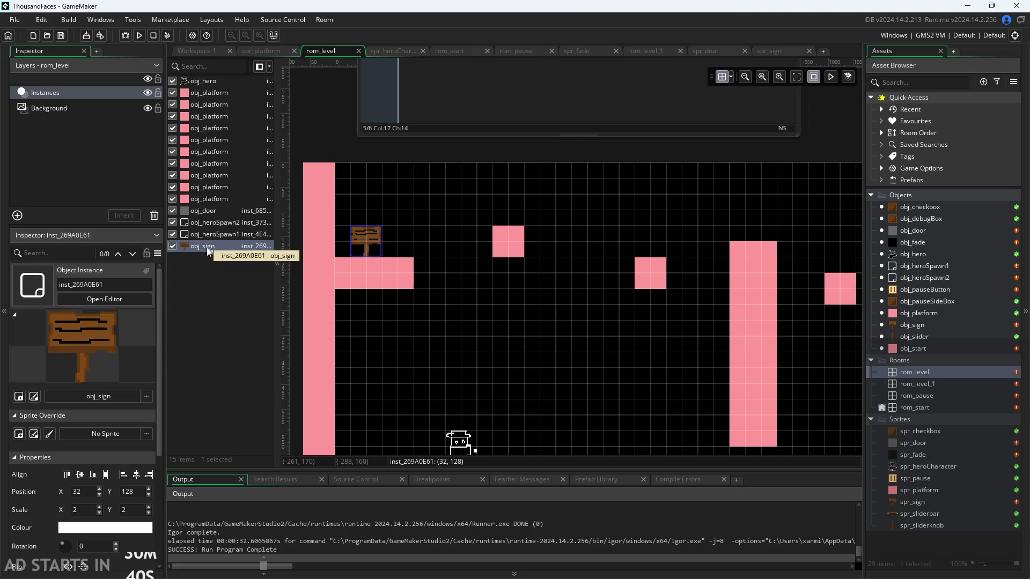
left_click(226, 79)
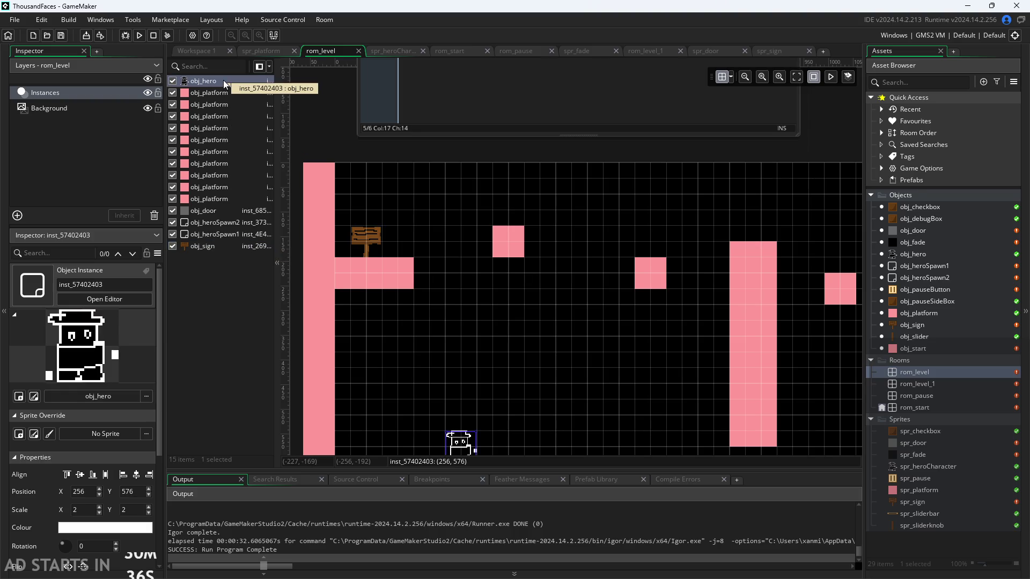
scroll(323, 130, "down", 1)
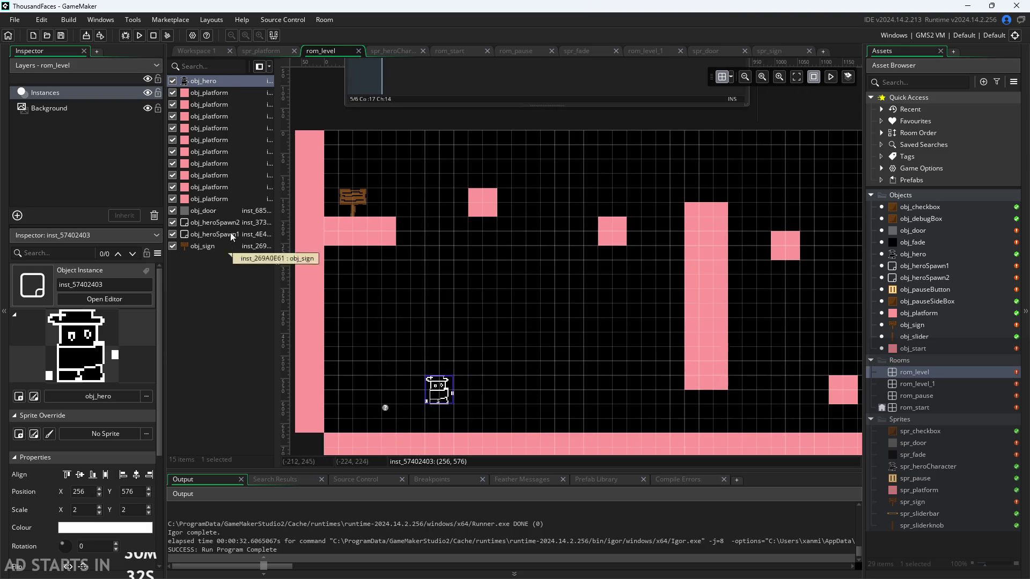
mouse_move(214, 81)
left_mouse_down()
mouse_move(232, 280)
mouse_move(224, 252)
left_mouse_up()
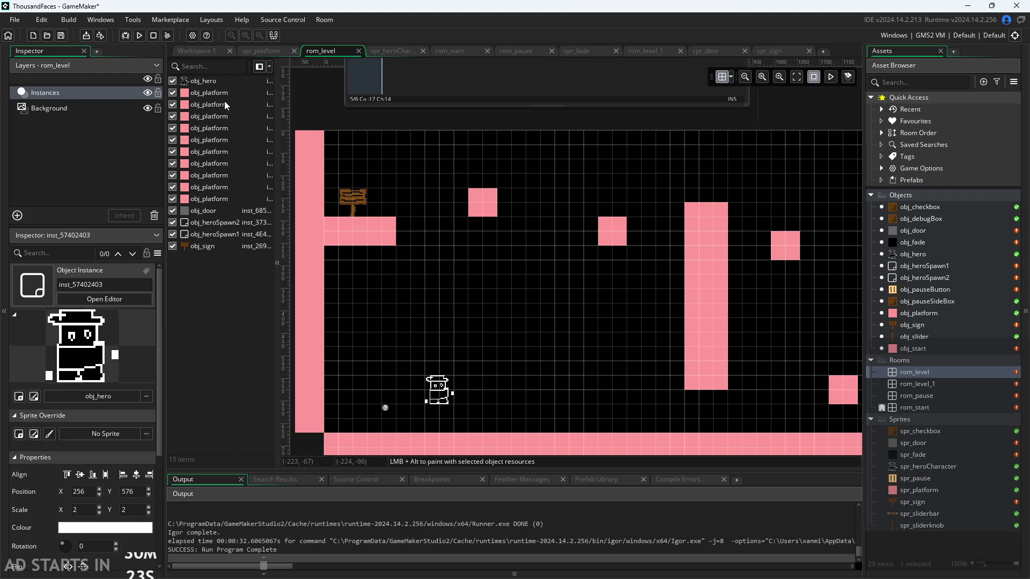
left_click(140, 34)
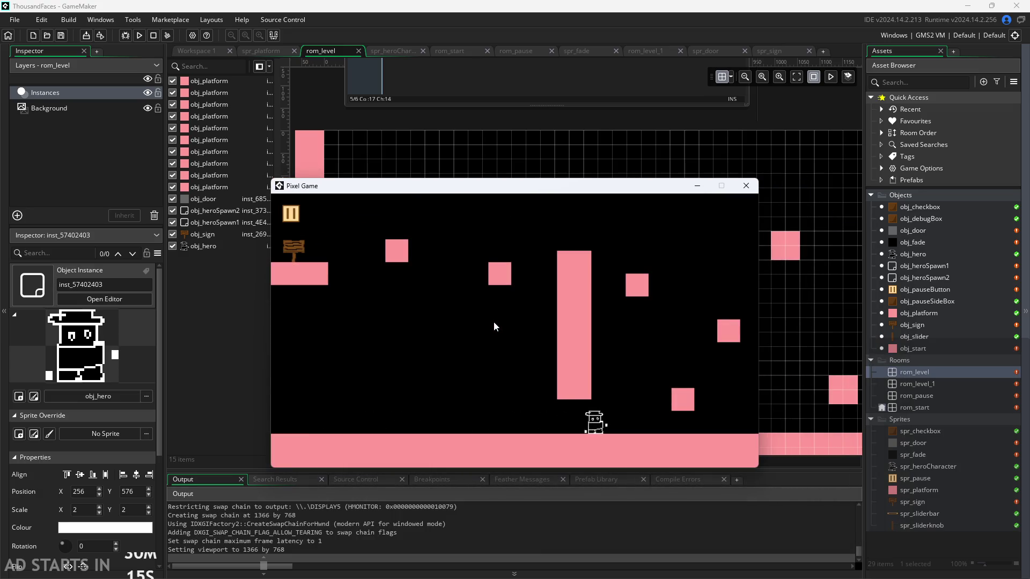
Jump the hero onto the sign ledge and move it around the sign
key("space")
key("space")
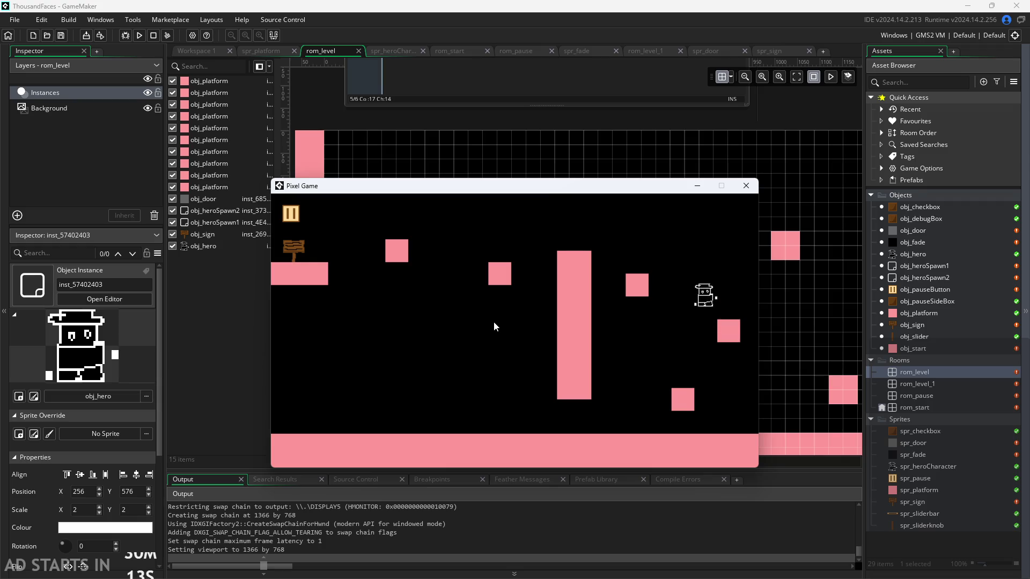
key("Left")
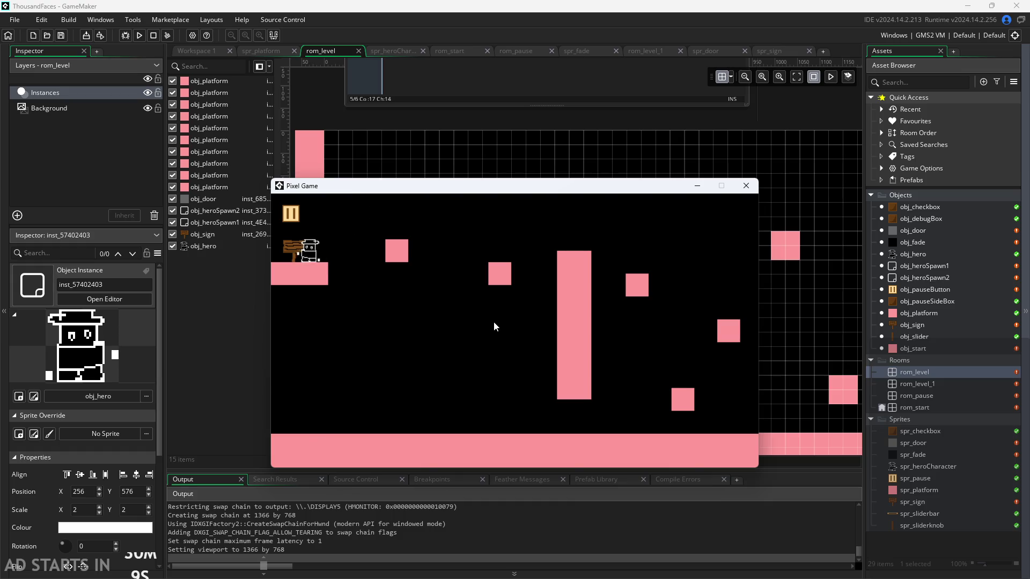
key("space")
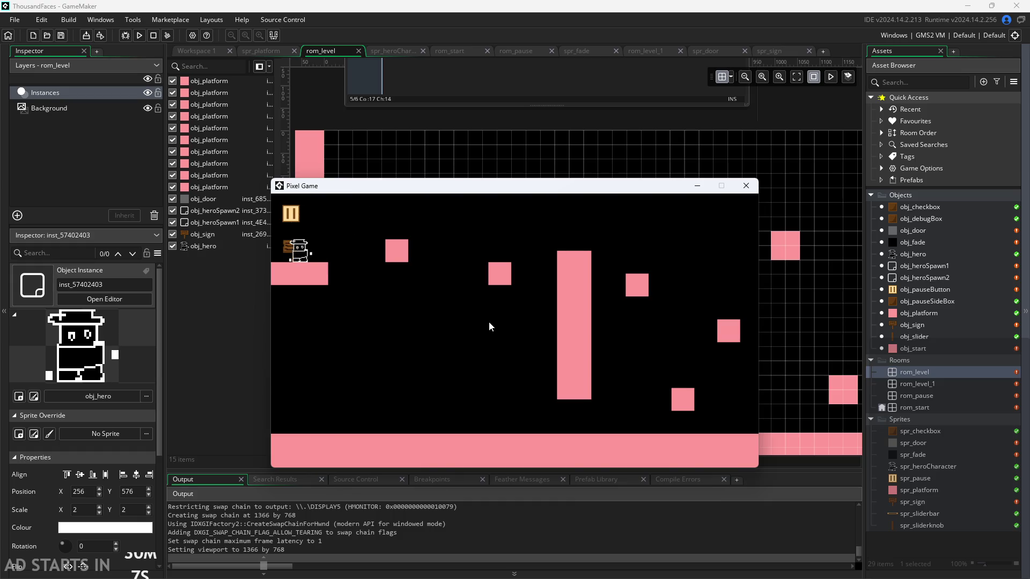
key("Right")
key("space")
key("Left")
key("space")
key("Right")
key("space")
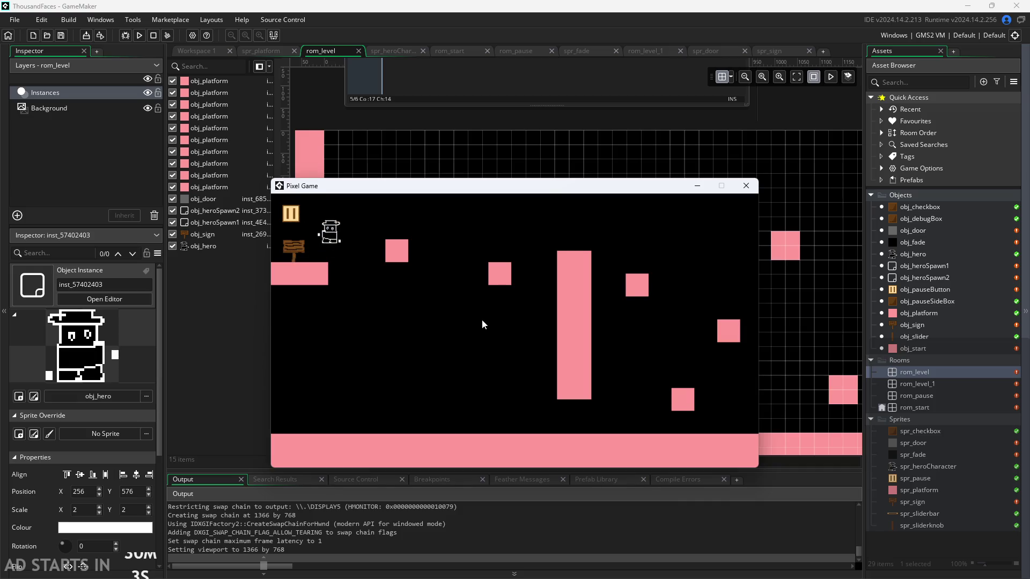
key("Left")
key("space")
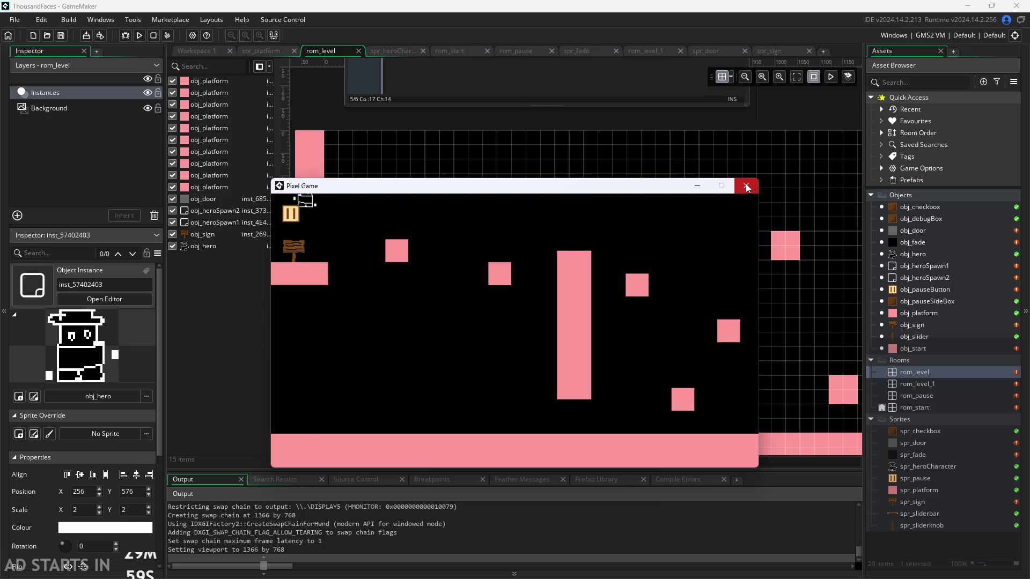
key("Left")
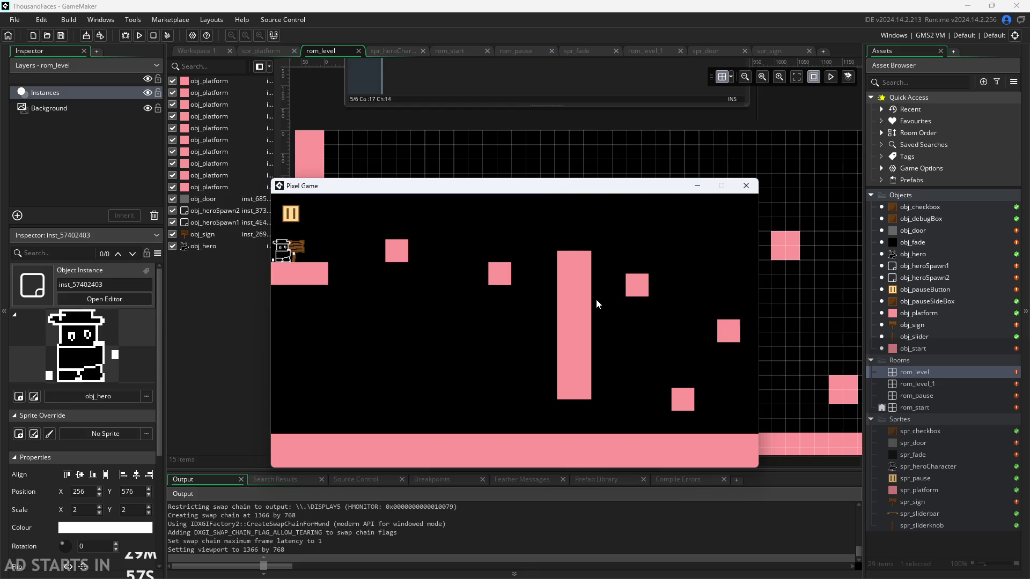
key("Right")
key("space")
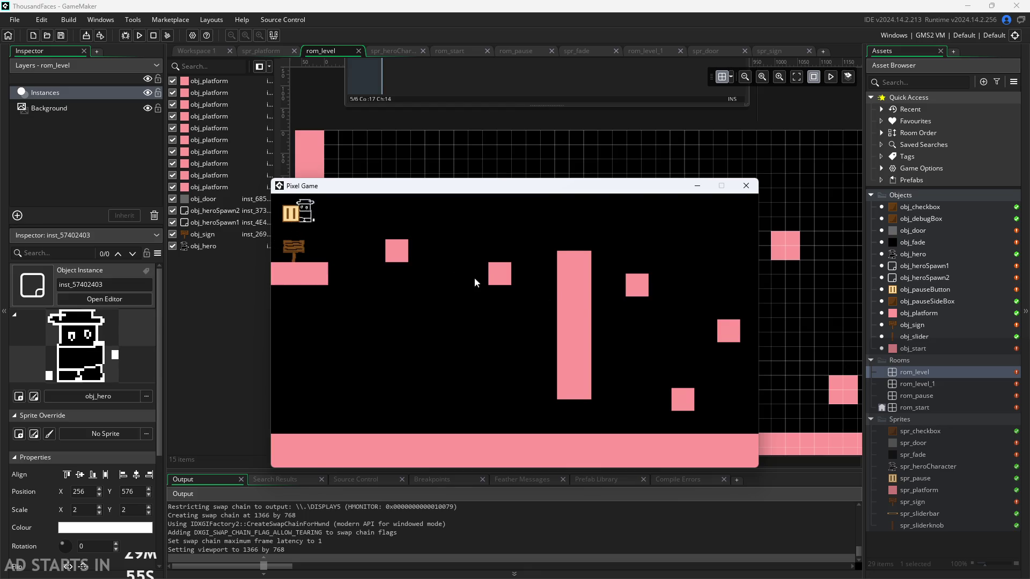
Pause the game, enable Pause Button on Right Side, turn off Debug Stats, and resume
left_click(440, 293)
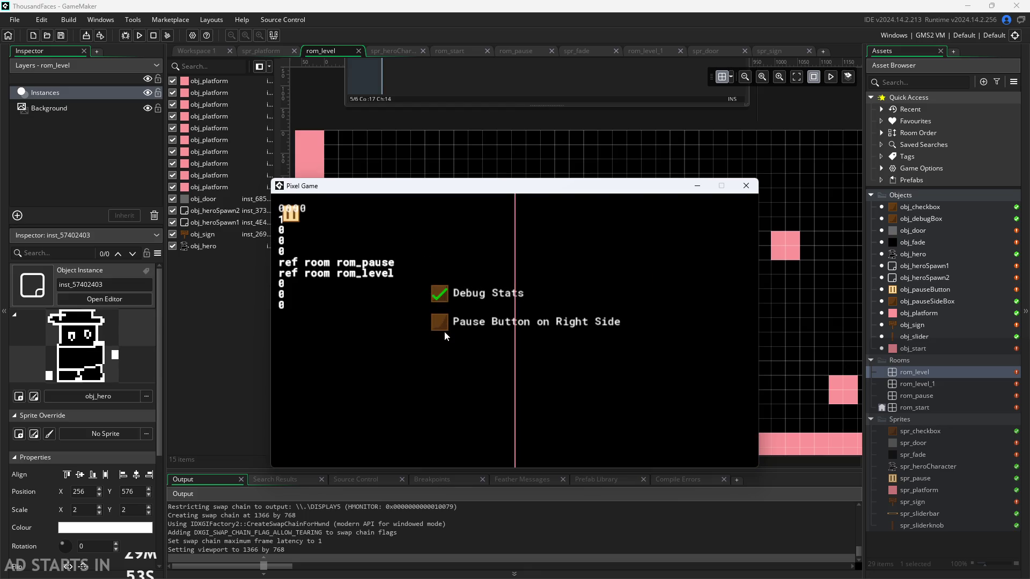
left_click(439, 322)
left_click(436, 293)
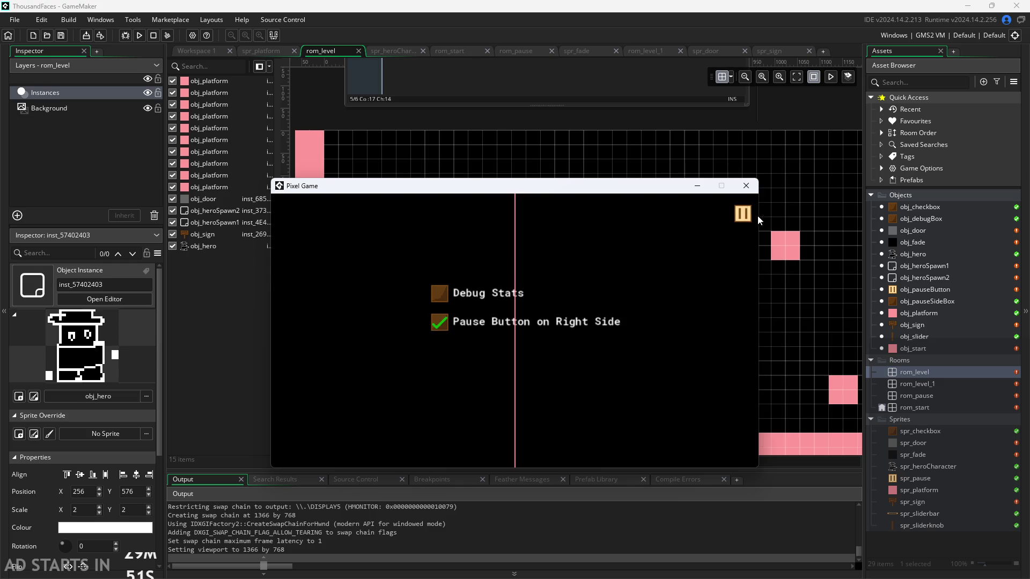
left_click(743, 214)
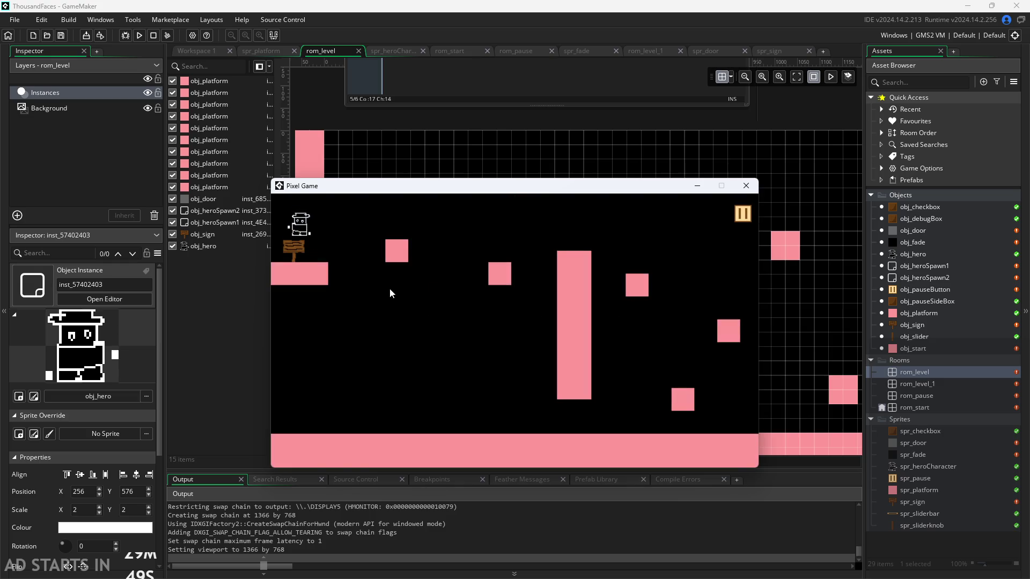
Walk and jump the hero past the sign and stop beside it
key("Right")
key("Left")
key("Up")
key("Left")
key("Up")
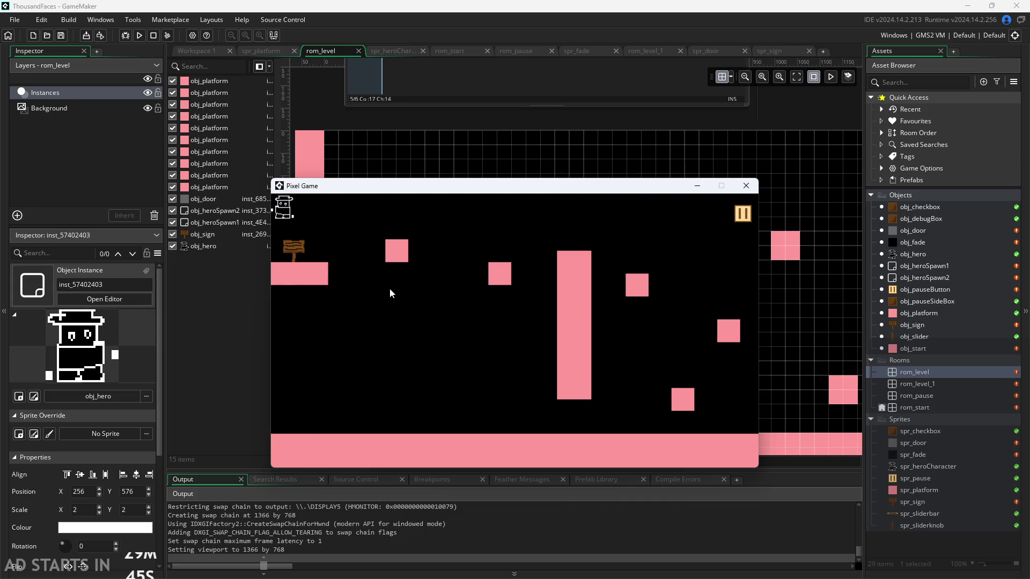
key("Up")
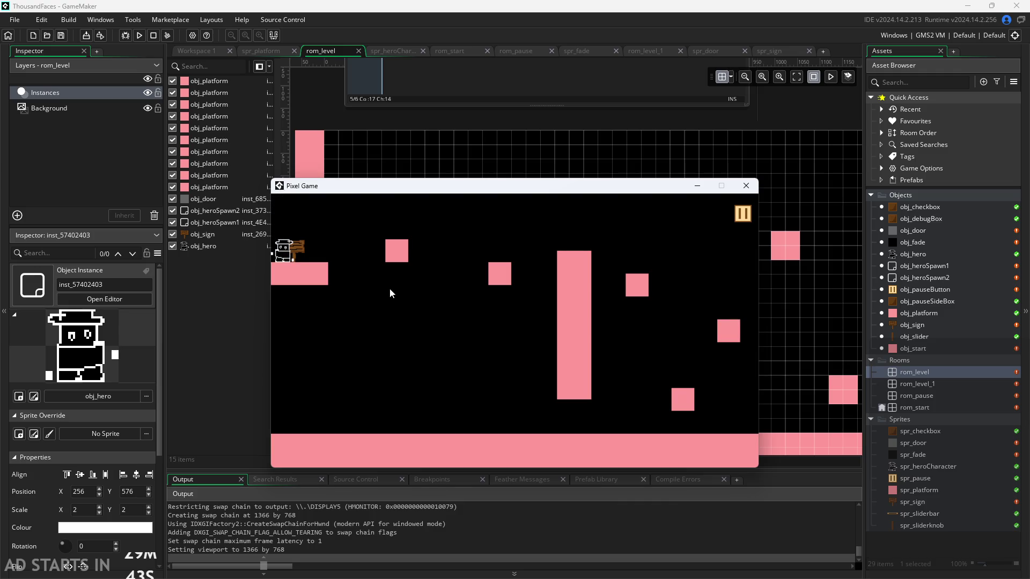
key("Up")
key("Up")
key("Up")
key("Right")
key("Right")
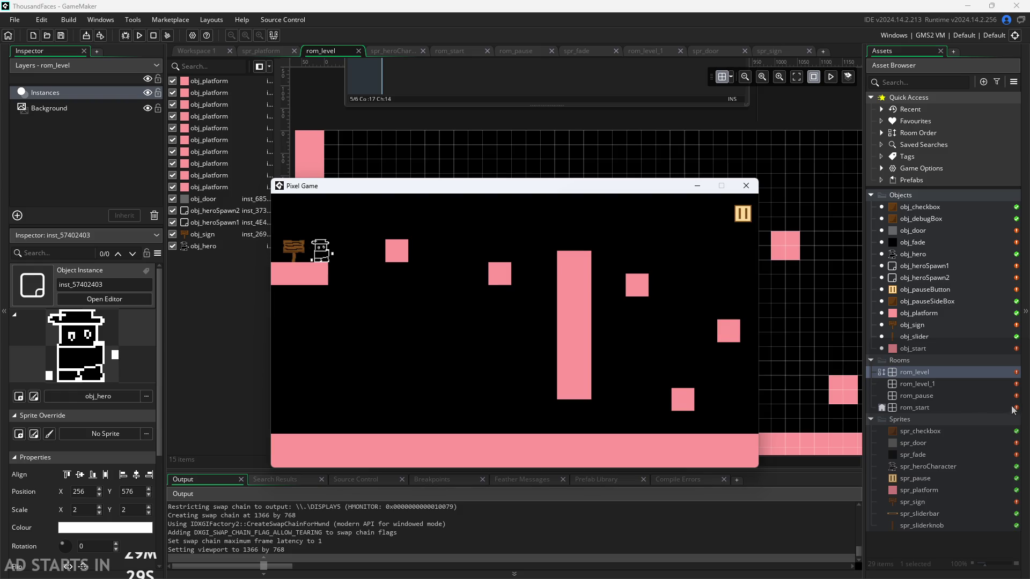
Close the game, inspect spr_sign's two frames, and open obj_hero's Create event code
left_click(745, 185)
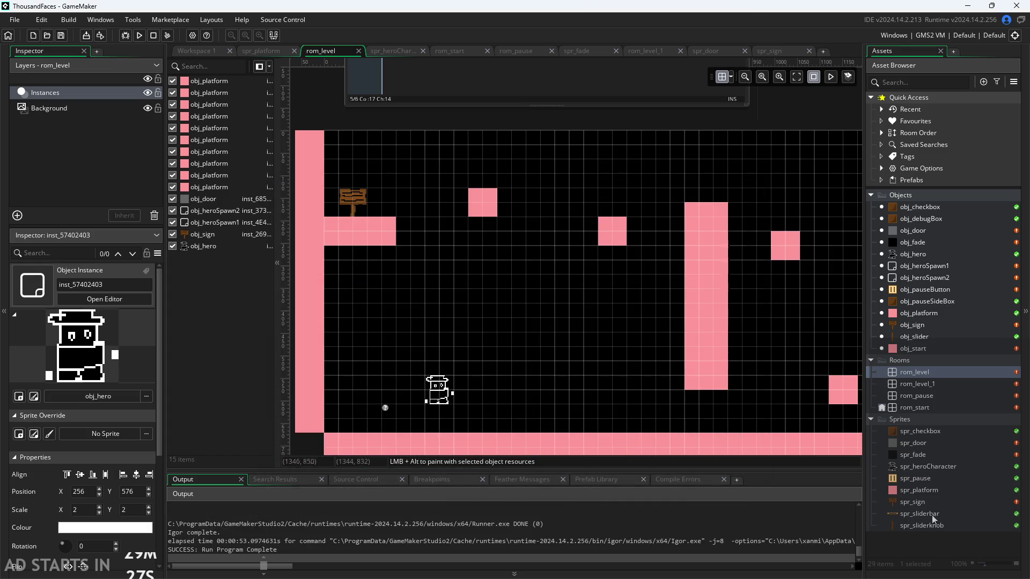
double_click(928, 501)
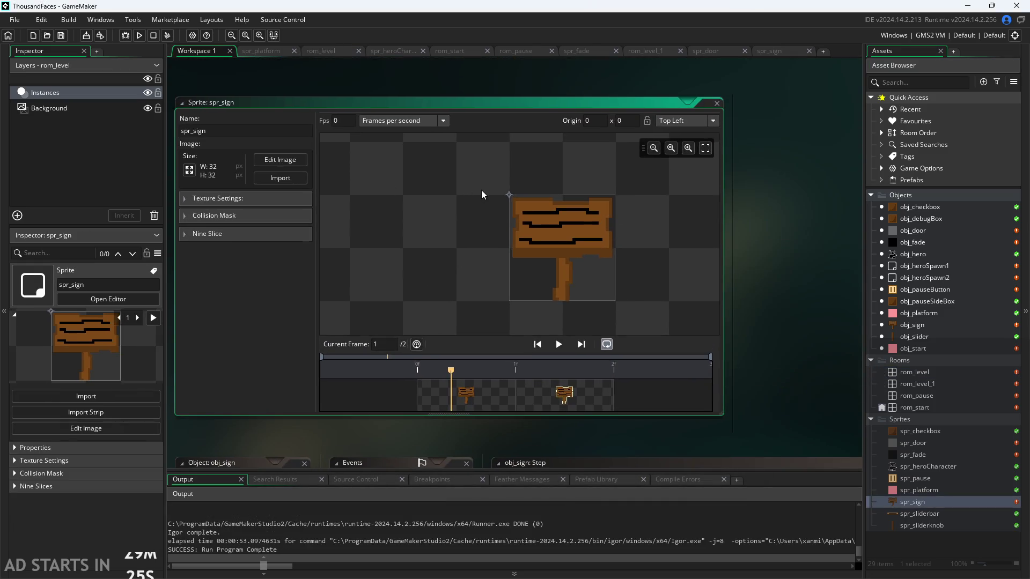
scroll(481, 196, "up", 3)
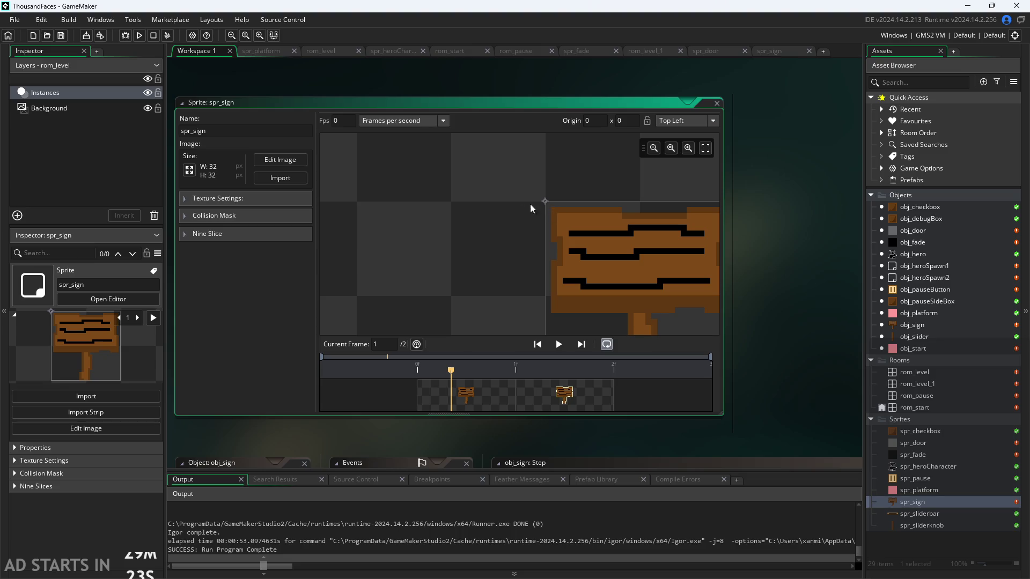
scroll(430, 194, "down", 2)
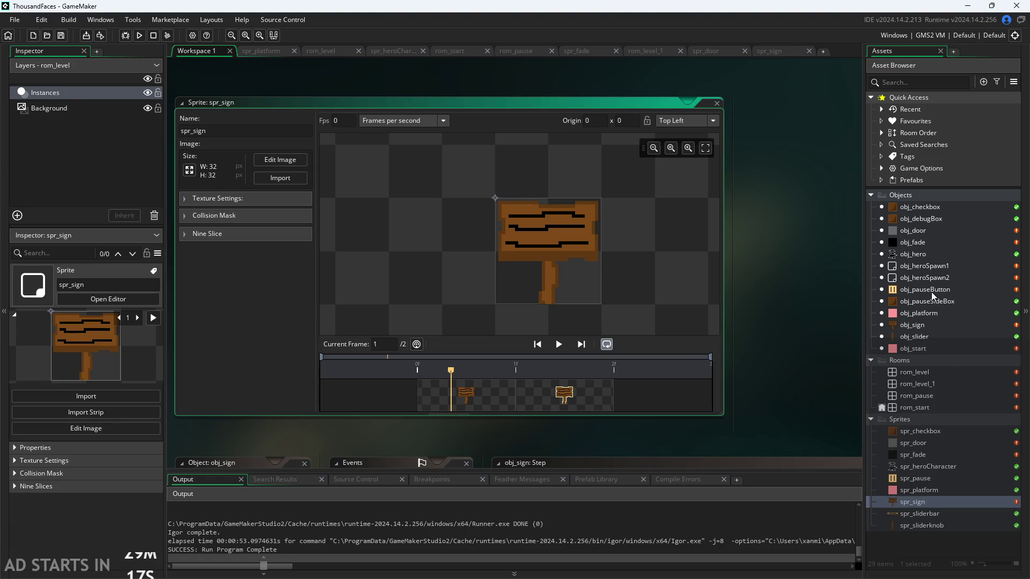
double_click(931, 255)
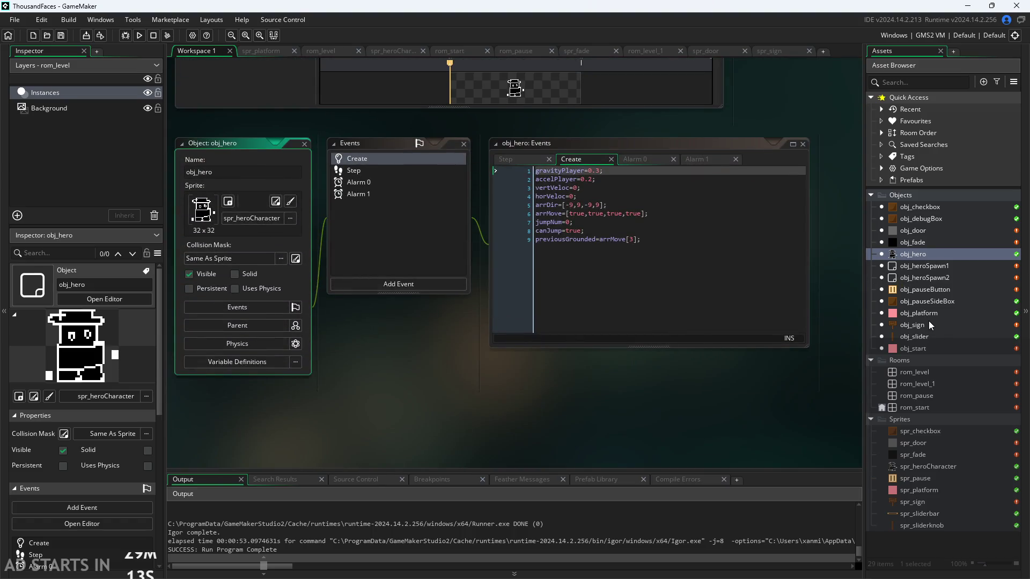
Reopen obj_sign's Step event code and dismiss the position_meeting documentation popup
double_click(926, 324)
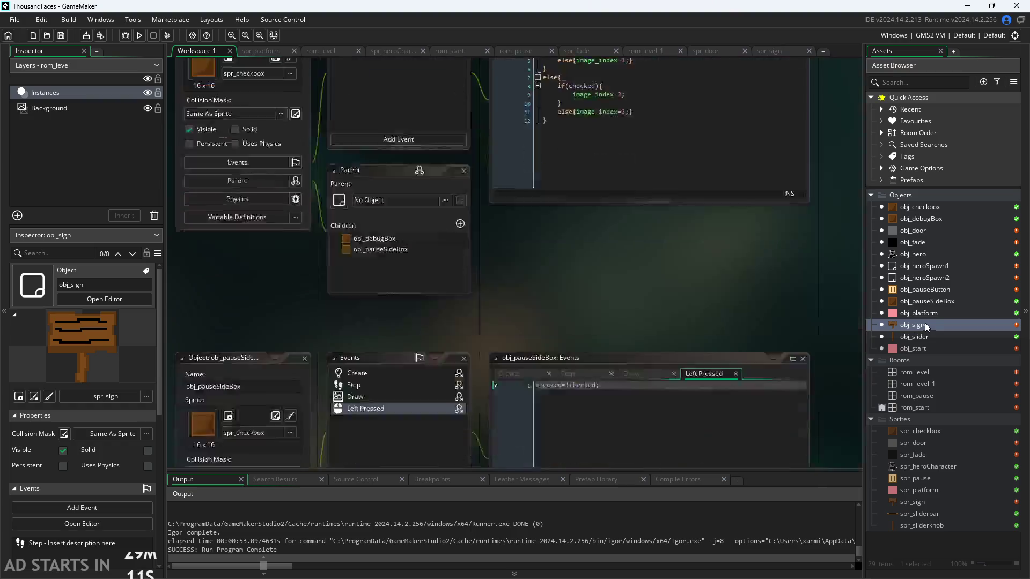
mouse_move(500, 189)
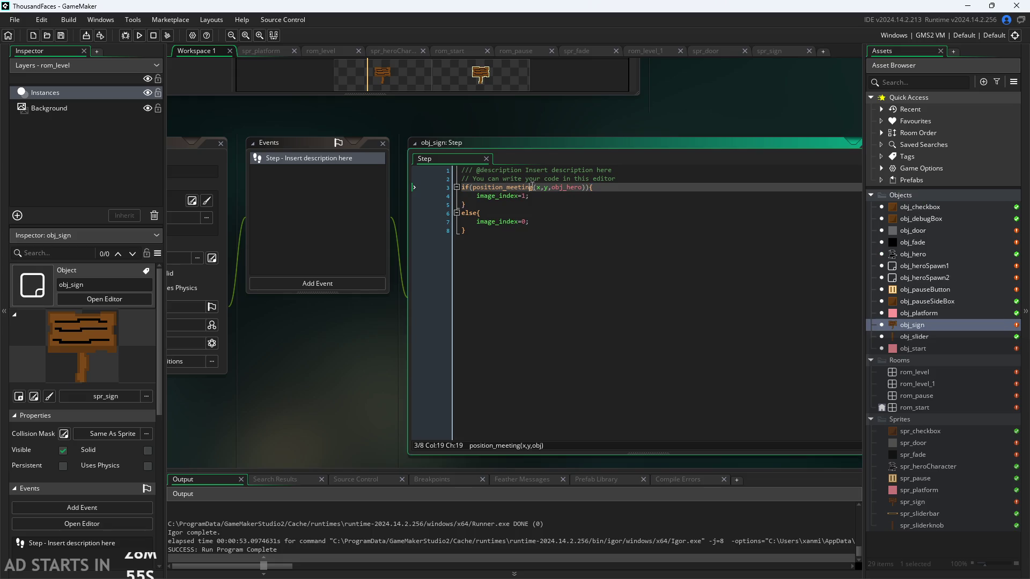
left_click(530, 187)
mouse_move(529, 187)
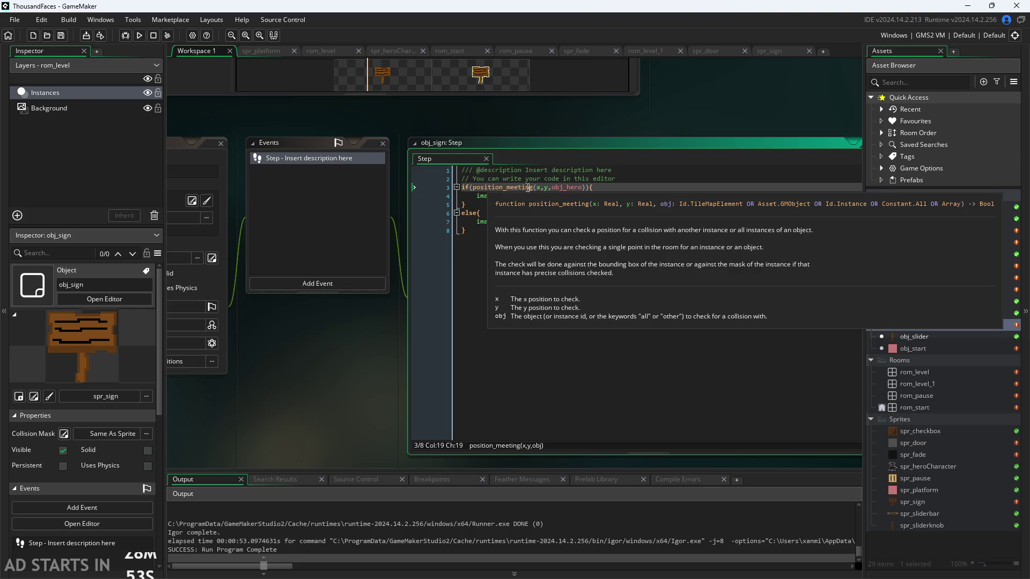
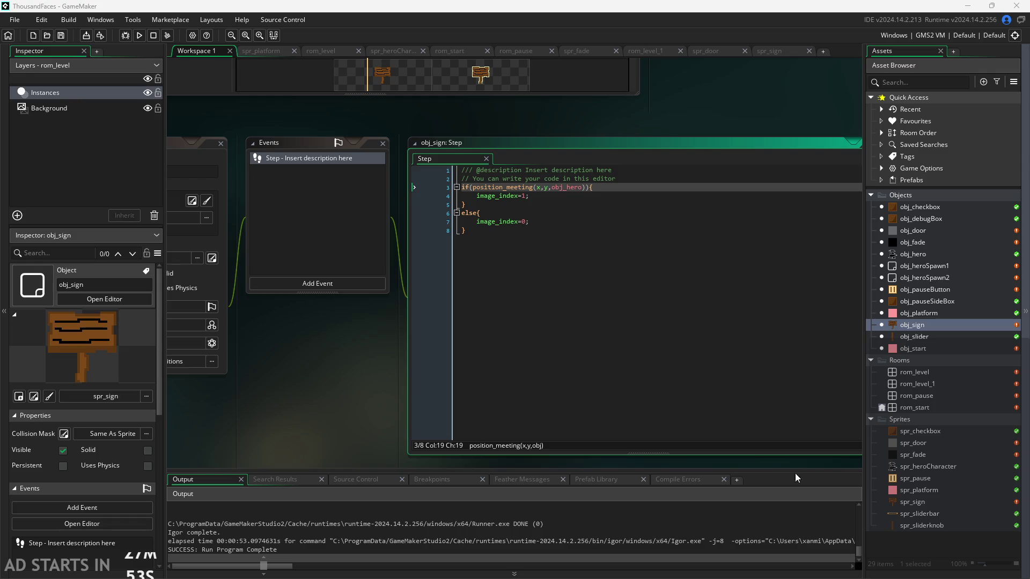
Read obj_checkbox's Create and Left Pressed code and obj_slider's Step code
left_click(932, 246)
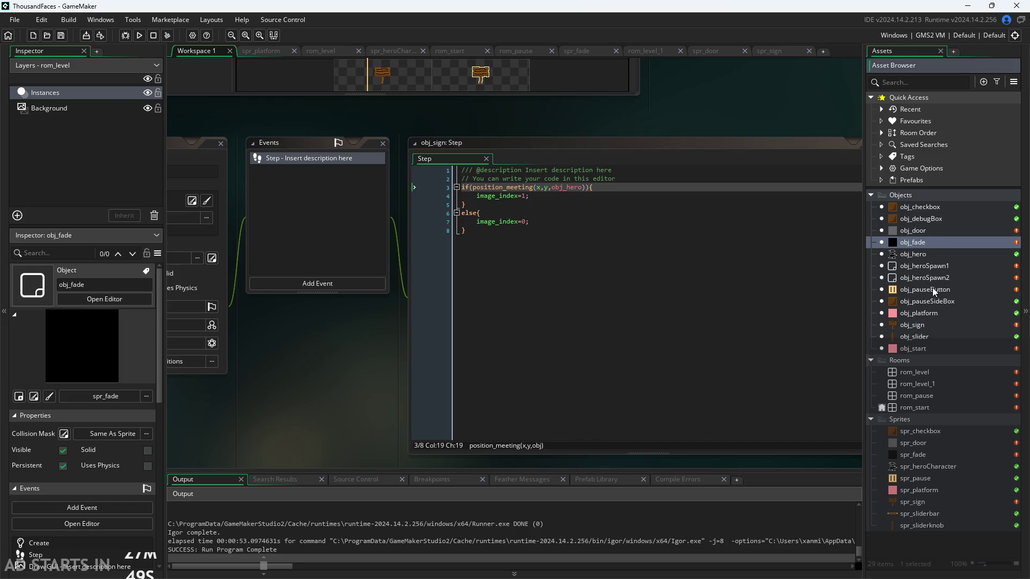
left_click(925, 208)
double_click(926, 208)
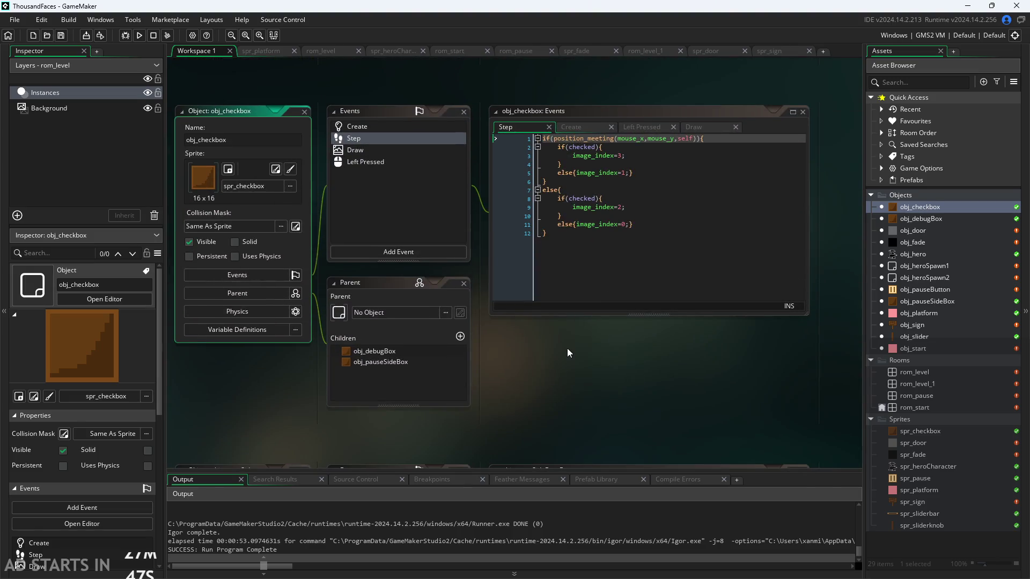
left_click(571, 143)
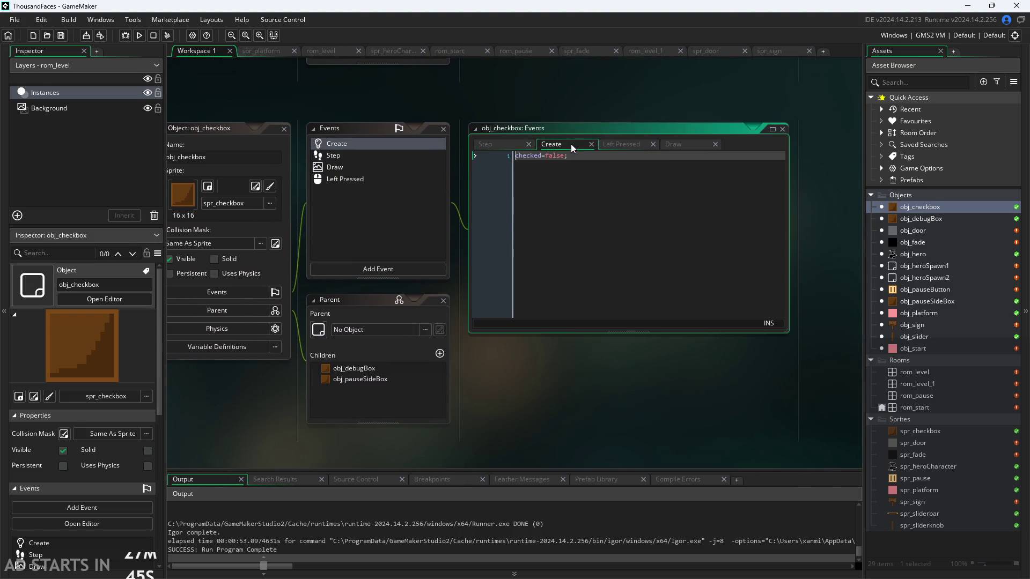
left_click(607, 145)
double_click(914, 336)
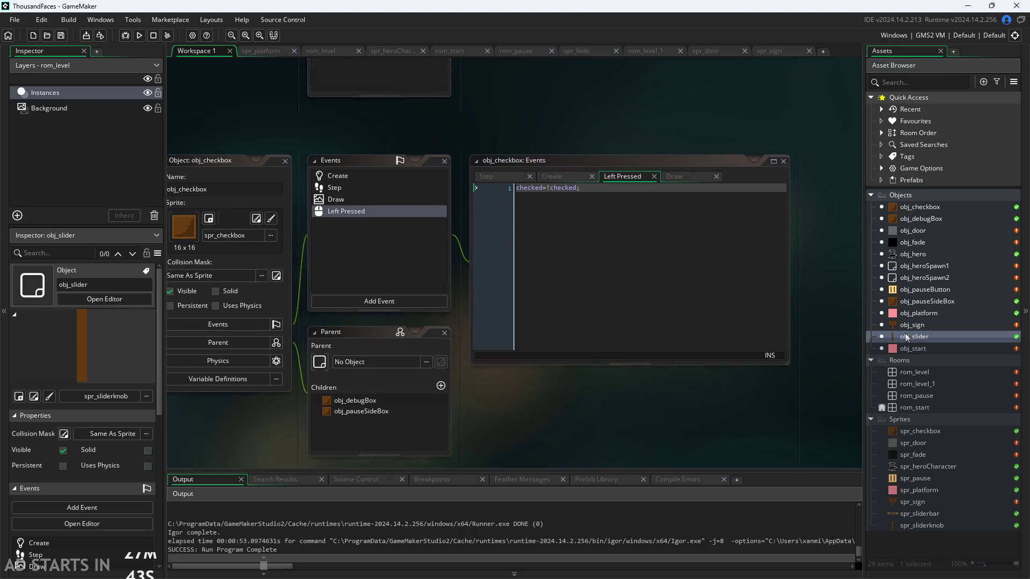
left_click(515, 156)
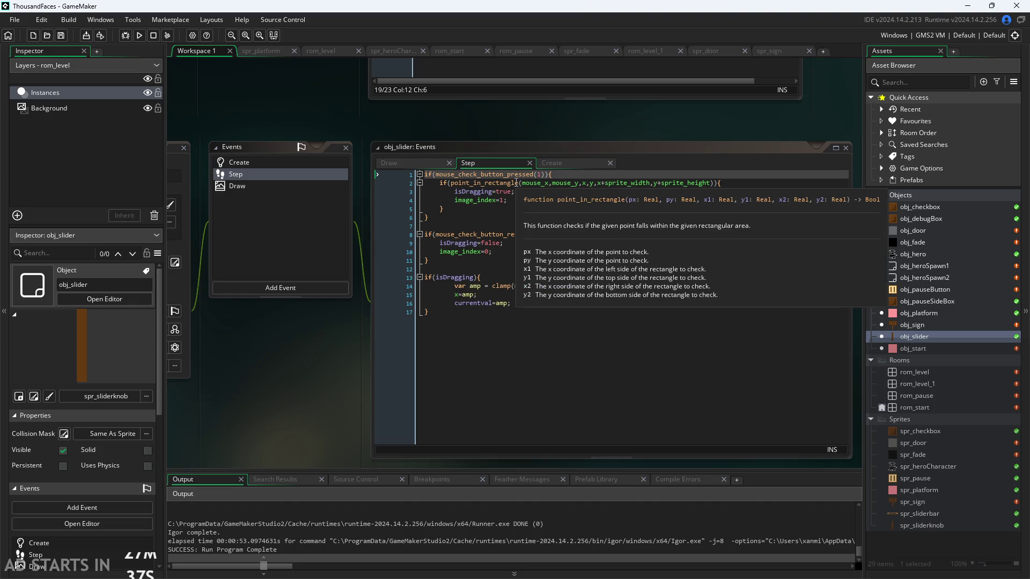
left_click(543, 151)
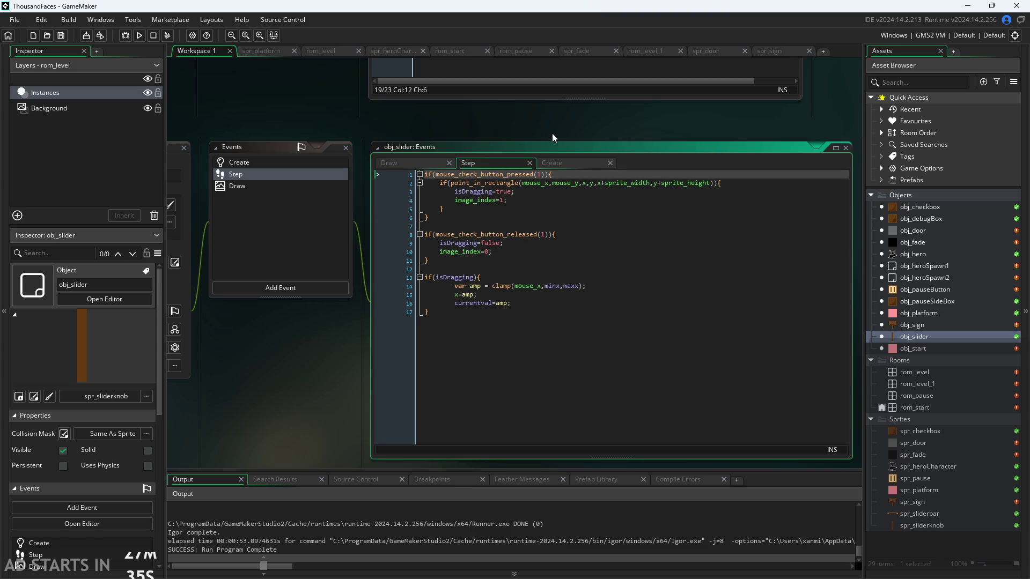
scroll(552, 133, "up", 2)
Open obj_pauseButton's Step code, then open the obj_platform object
left_click(927, 289)
double_click(928, 289)
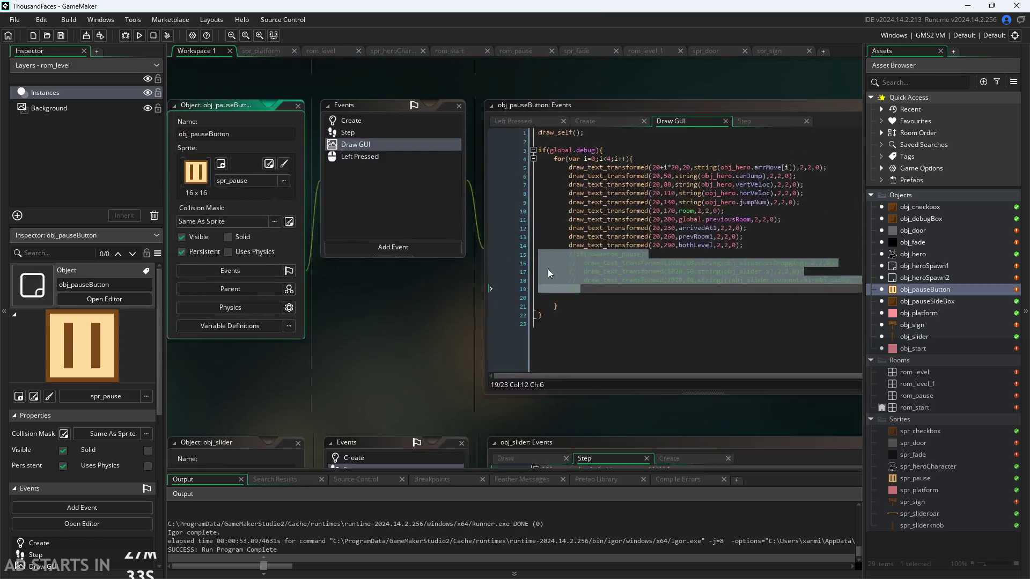
left_click(675, 176)
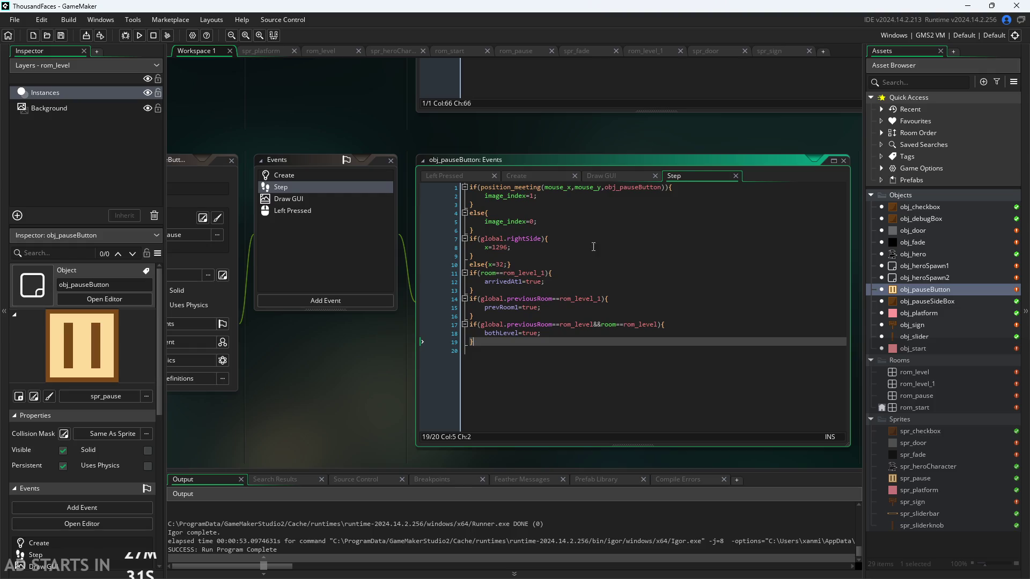
scroll(383, 395, "up", 2)
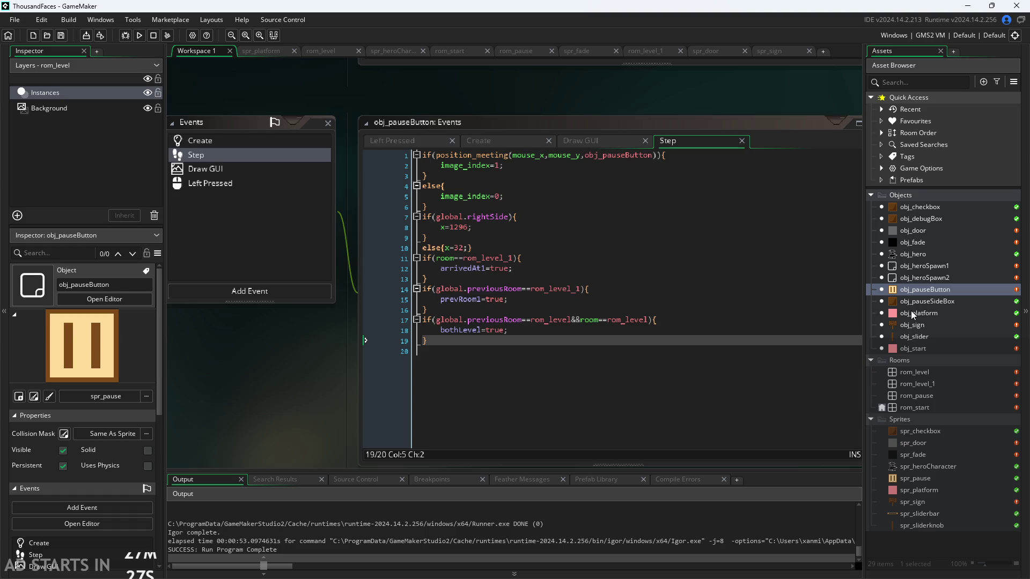
double_click(912, 314)
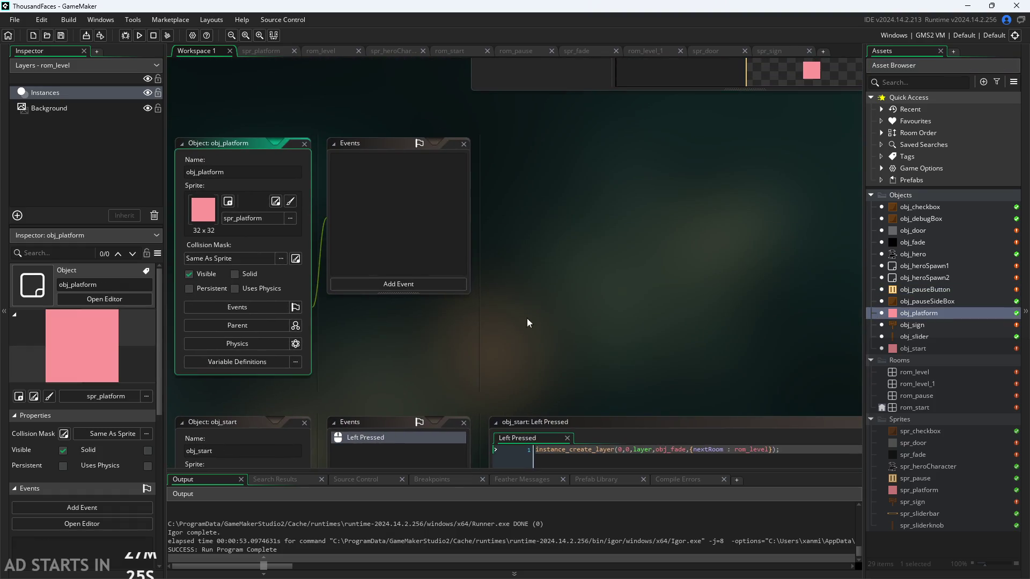
Open obj_hero and read its Step code's collision checks and keyboard_check movement lines
double_click(915, 255)
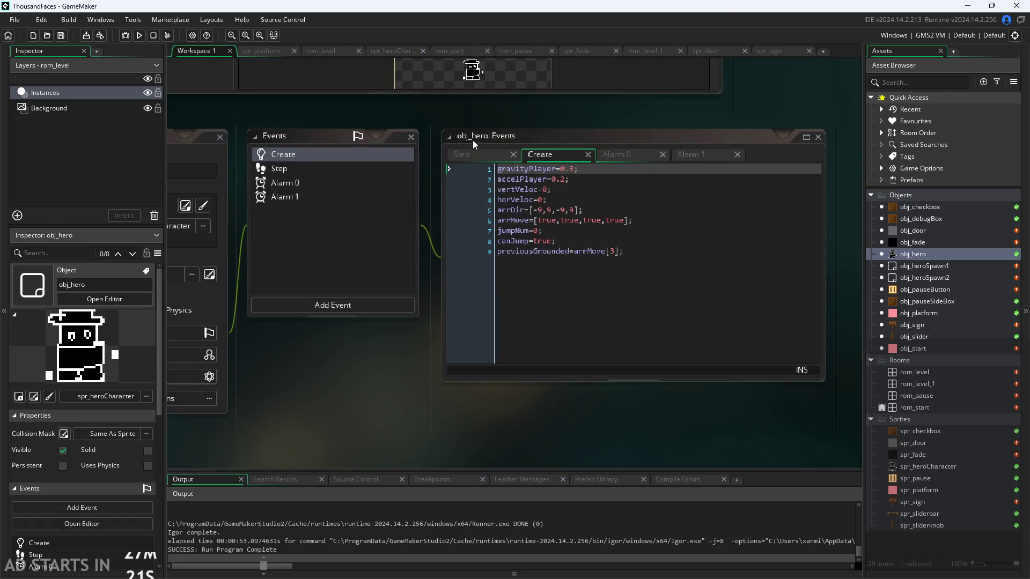
left_click(471, 156)
scroll(609, 247, "down", 1)
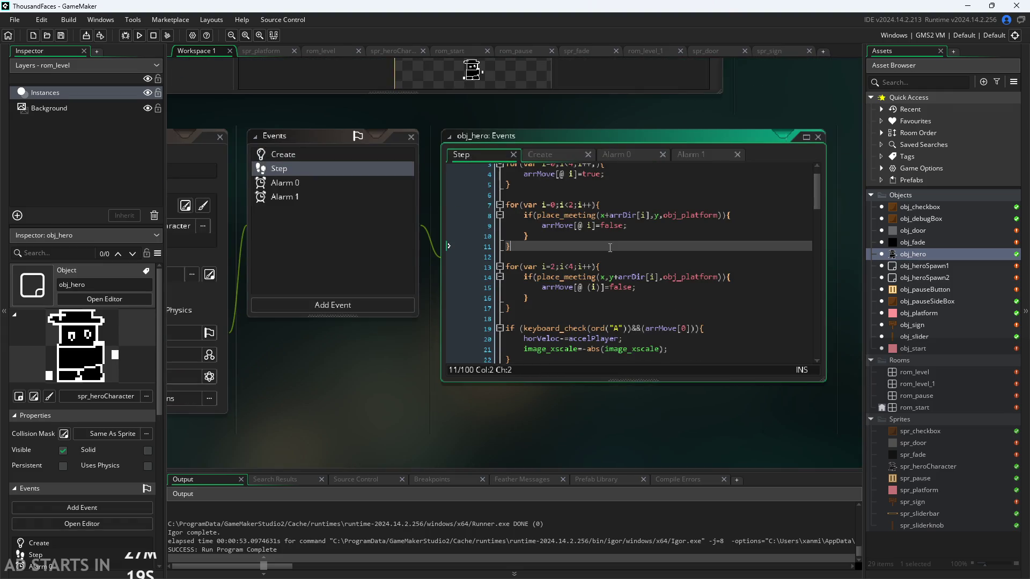
scroll(609, 248, "down", 4)
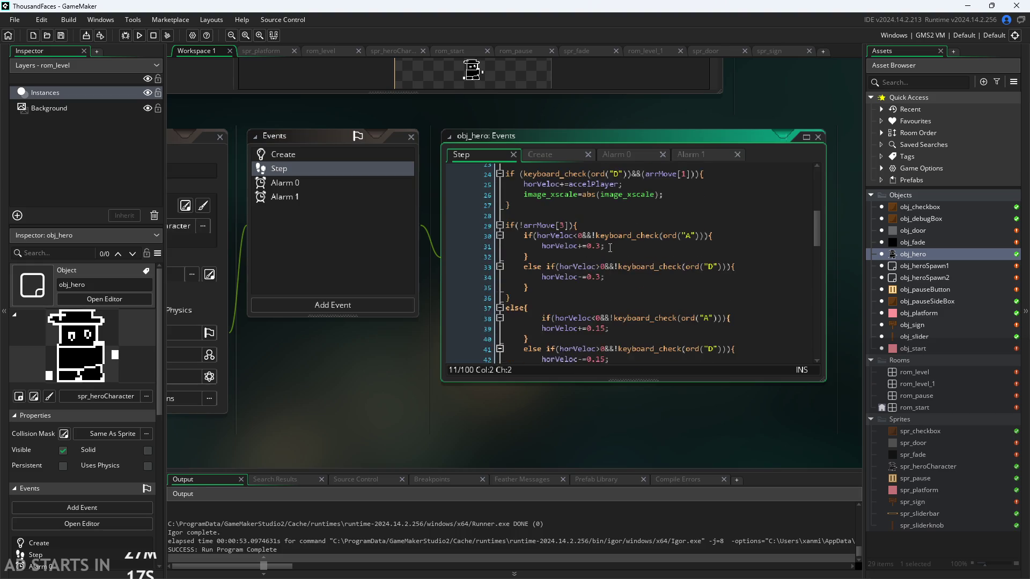
left_click(623, 231)
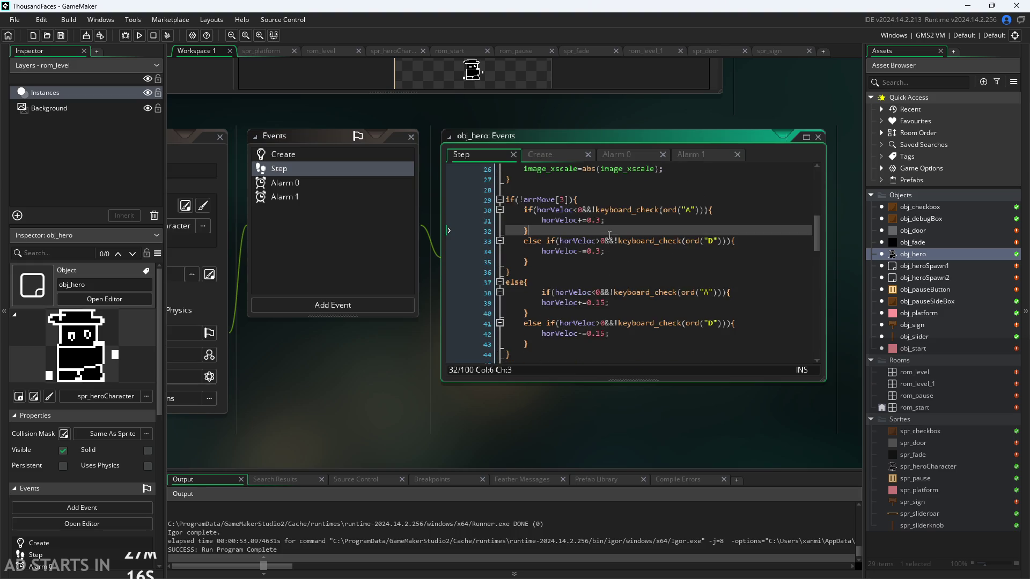
left_click(636, 209)
left_click(630, 220)
scroll(610, 278, "up", 8)
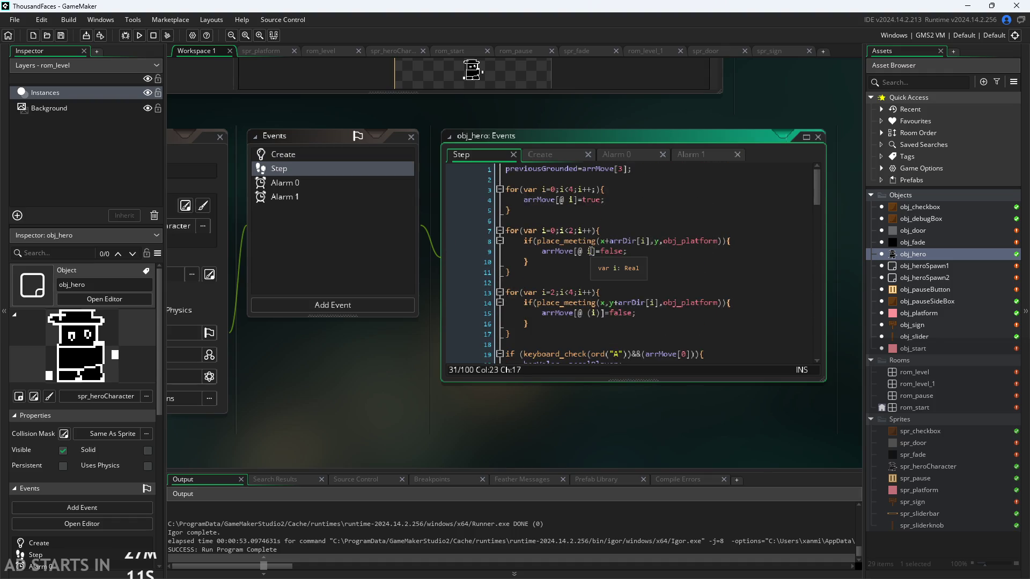
mouse_move(588, 240)
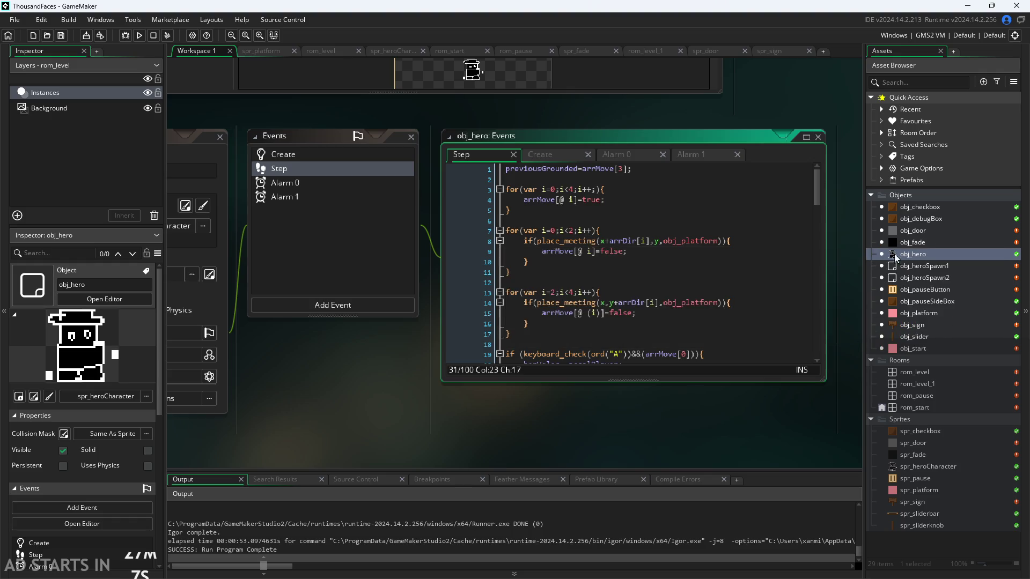
Change obj_sign's Step check from position_meeting to place_meeting, save, and run the game
double_click(912, 325)
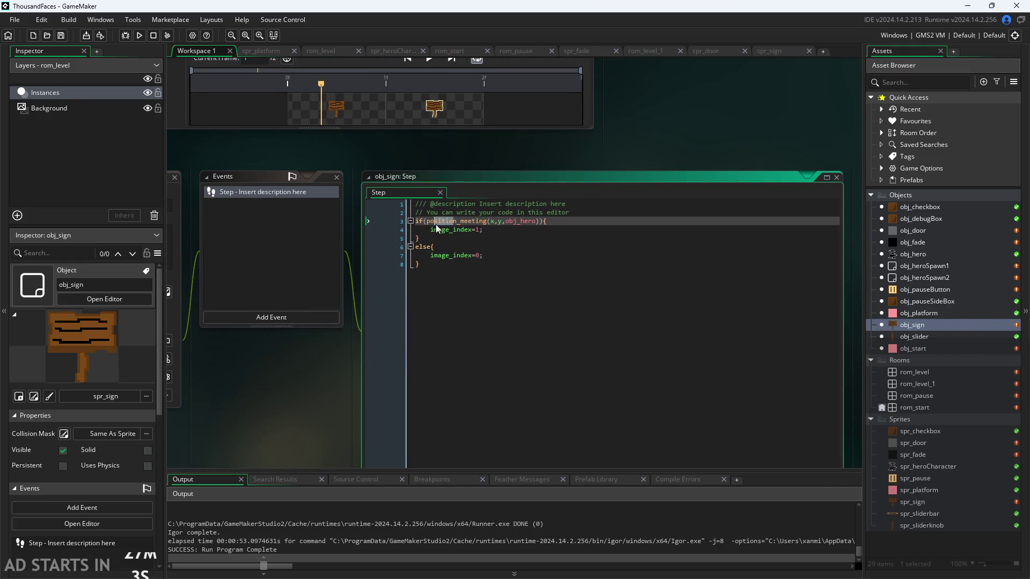
double_click(440, 221)
type("place")
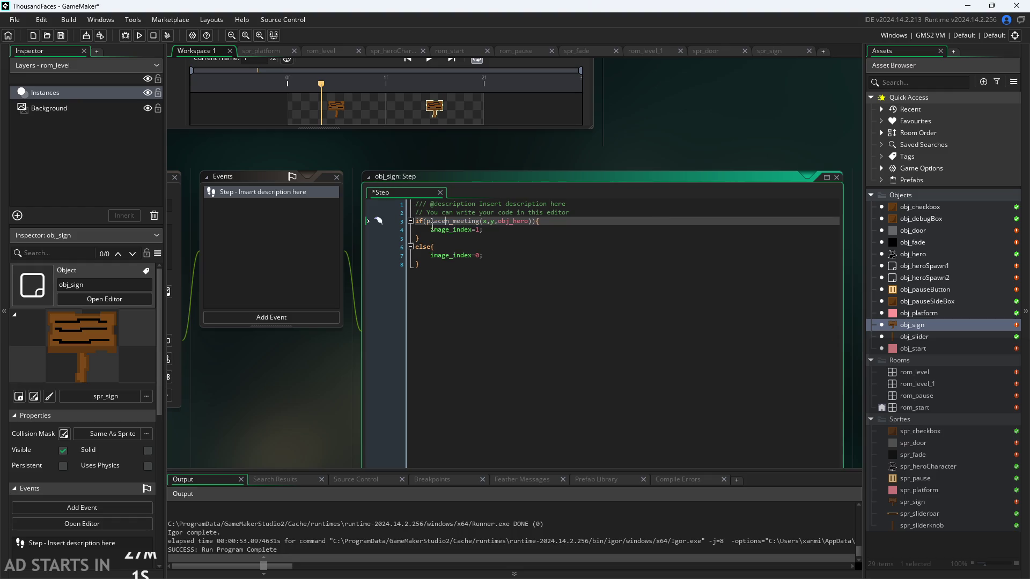
key("Delete")
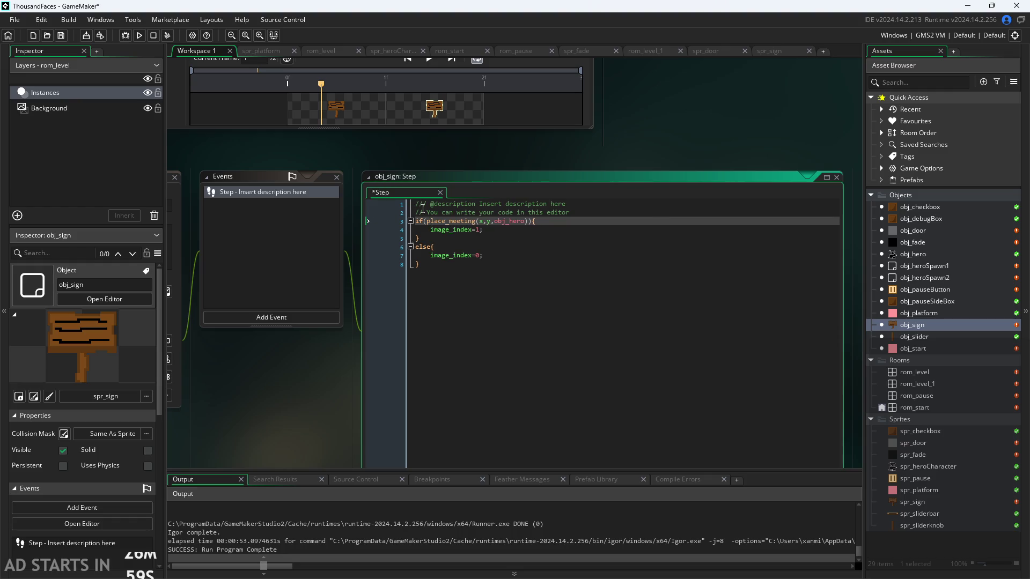
mouse_move(437, 225)
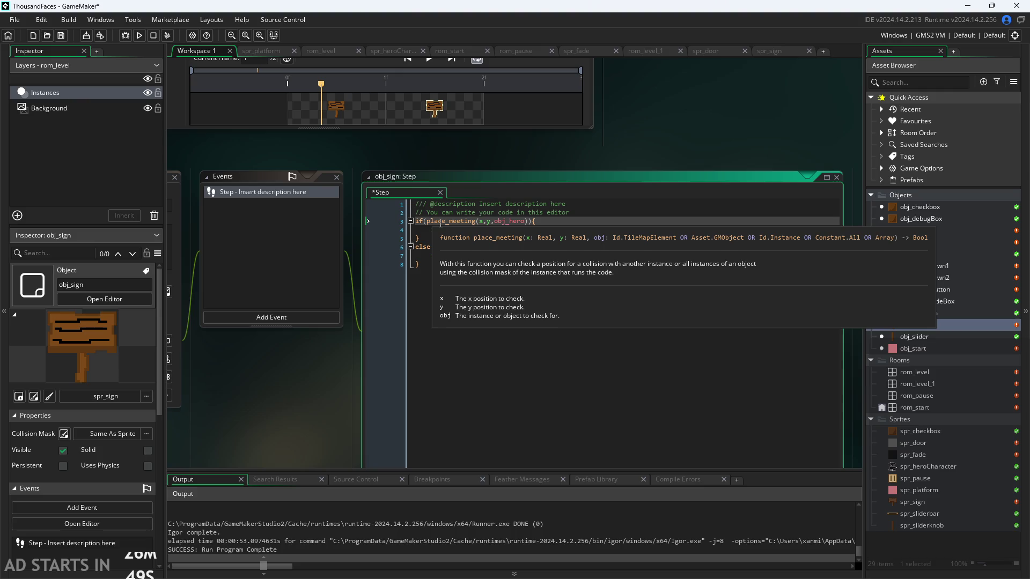
left_click(642, 135)
left_click(138, 35)
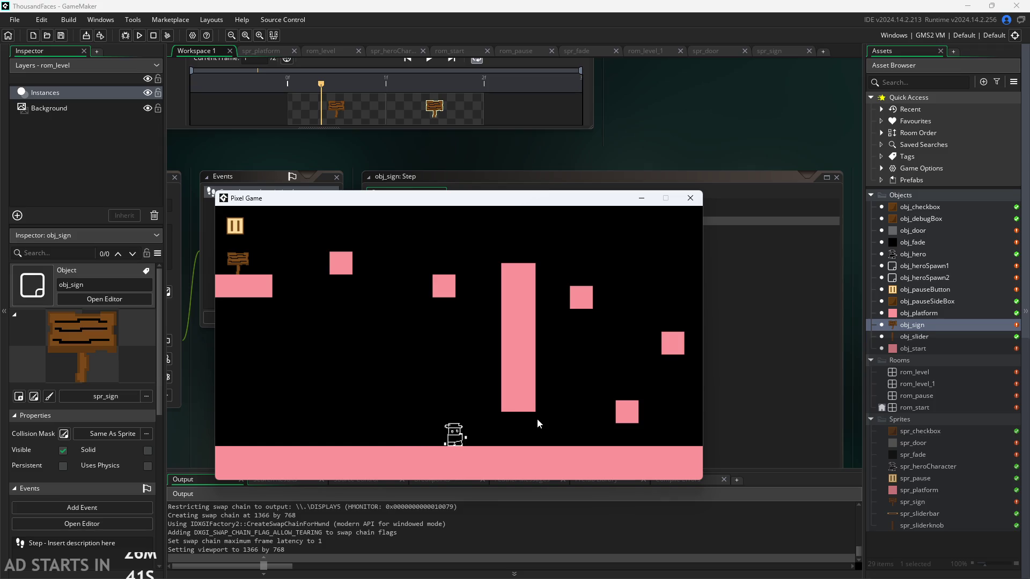
Close the game and move the sign down onto the floor in rom_level
left_click(690, 198)
double_click(918, 373)
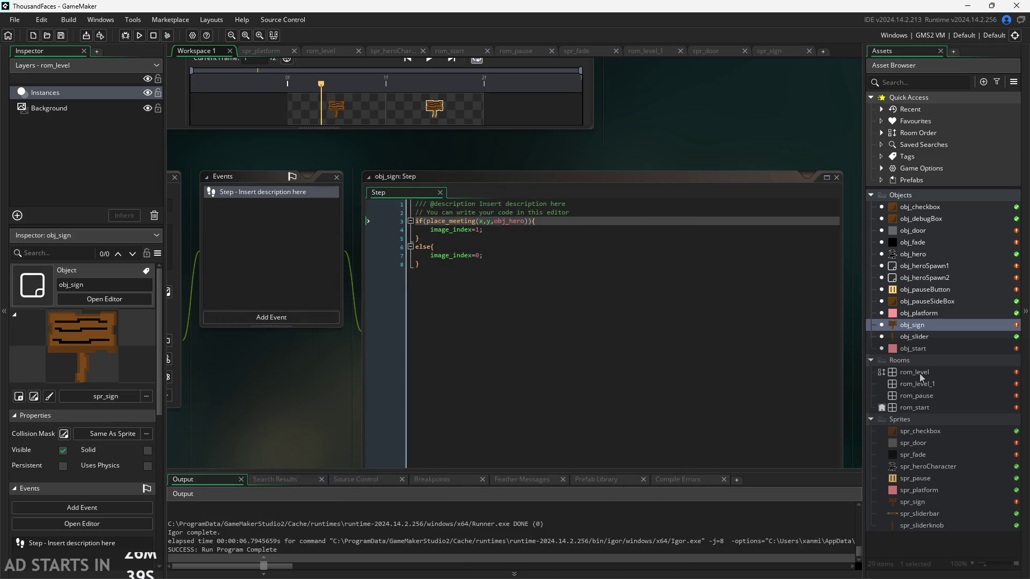
mouse_move(353, 201)
left_mouse_down()
mouse_move(612, 390)
mouse_move(612, 419)
left_mouse_up()
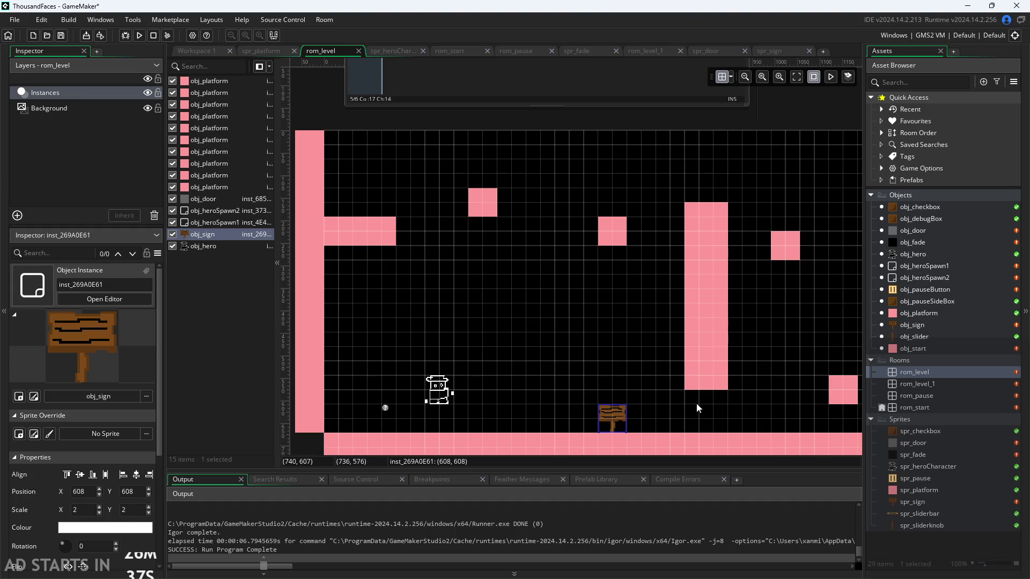
Run the game, walk the hero back and forth past the sign, then close it
left_click(139, 35)
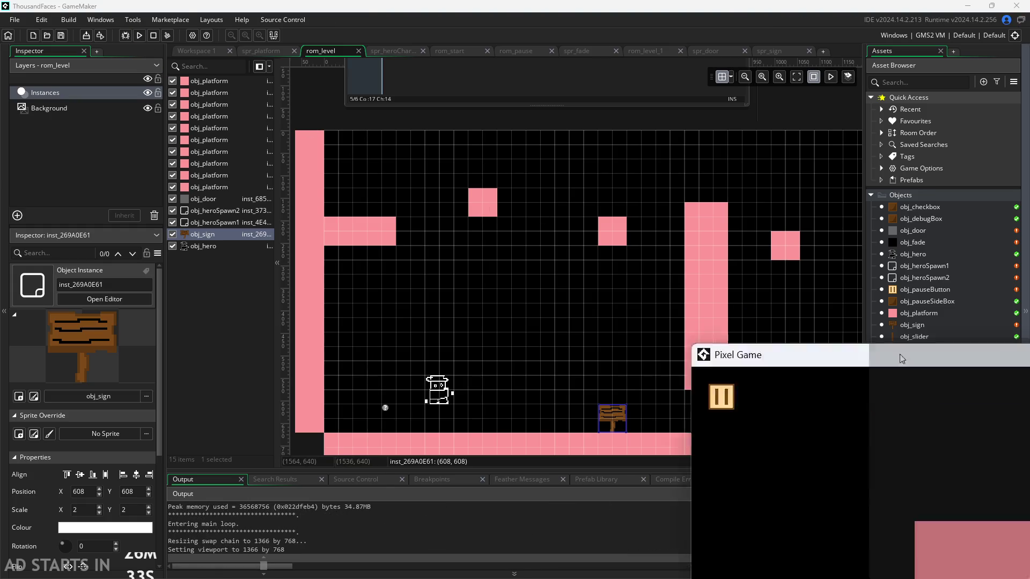
key("Right")
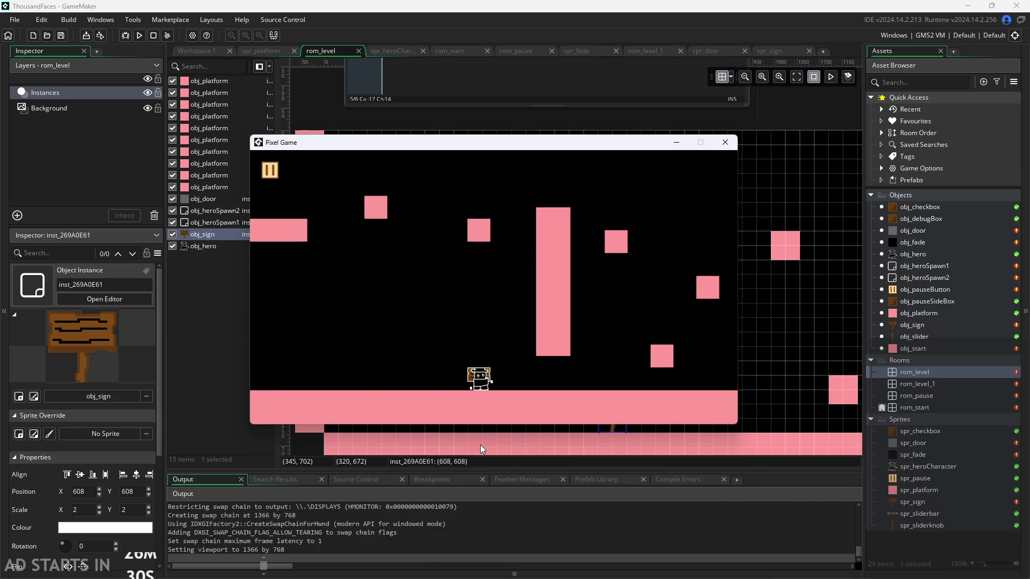
key("Right")
key("Left")
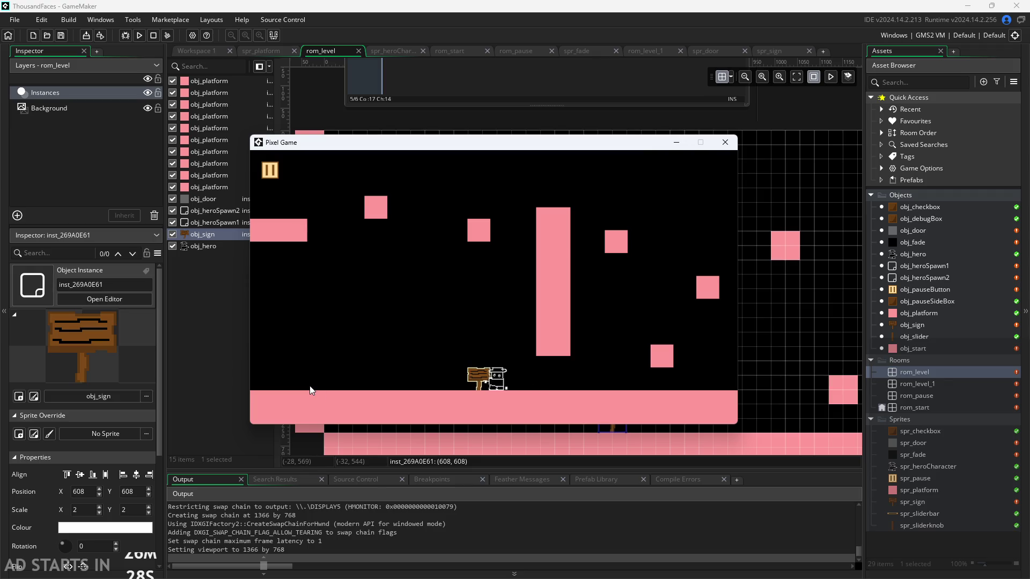
key("Left")
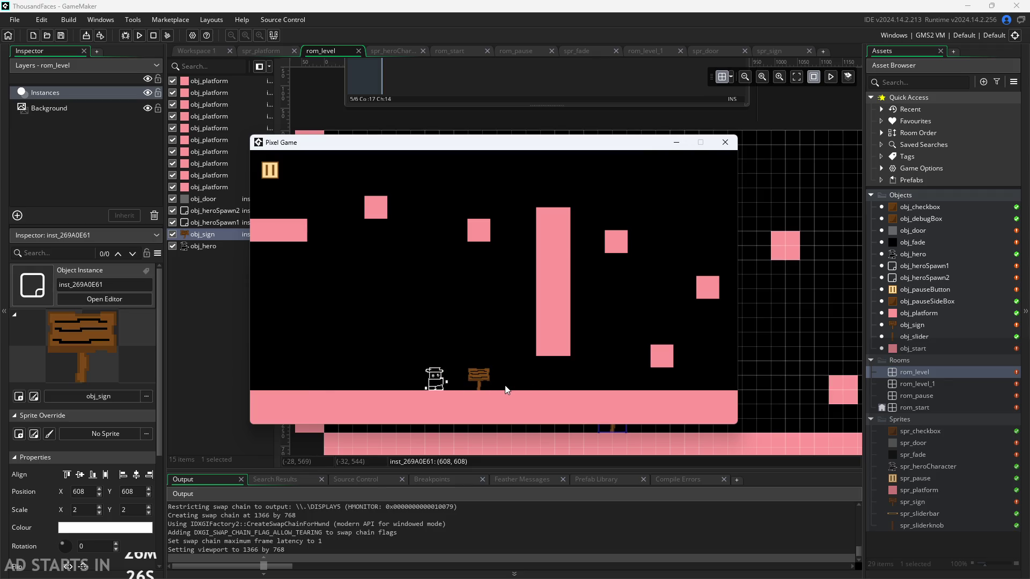
key("Right")
key("Right")
key("Left")
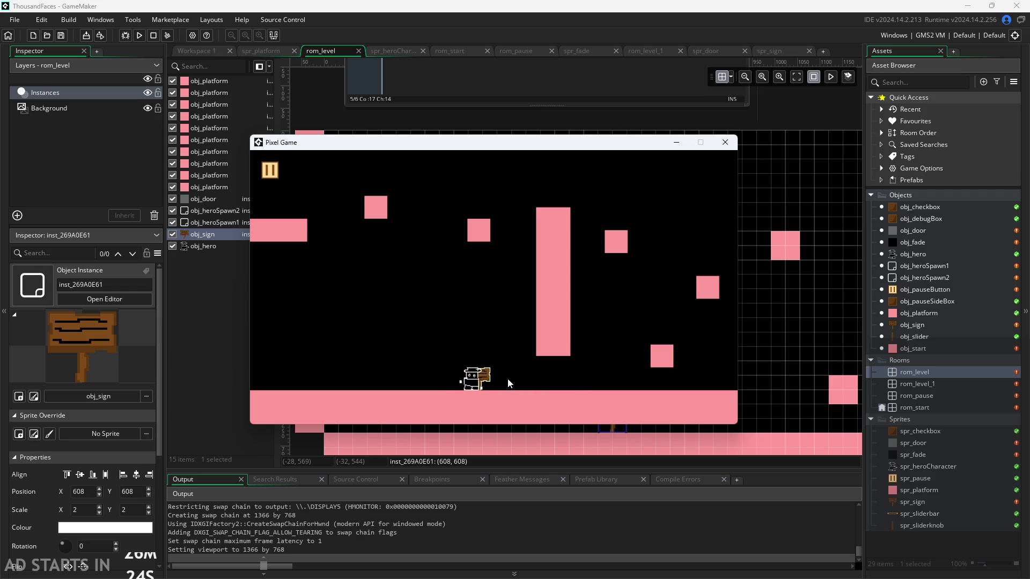
key("Right")
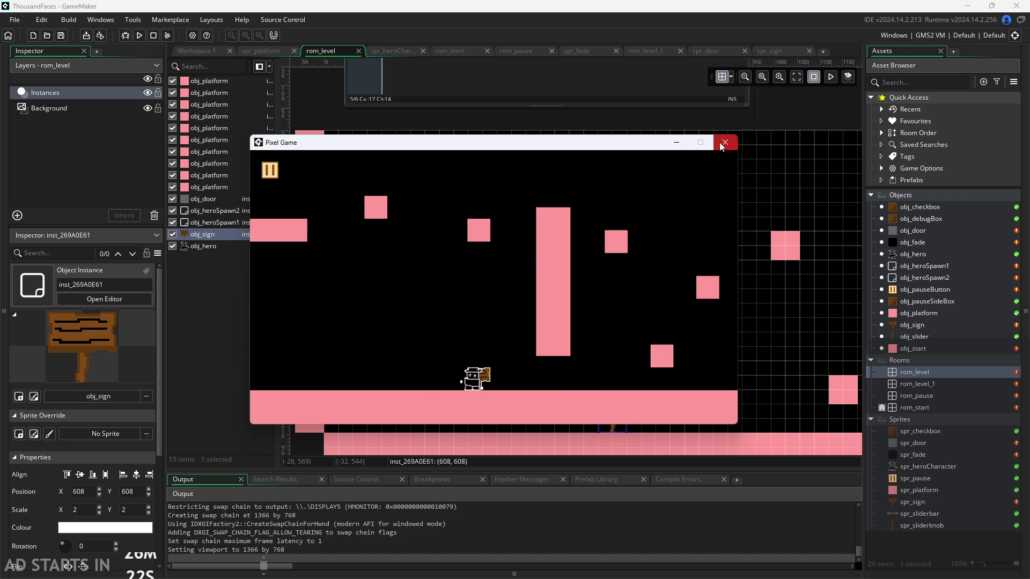
left_click(724, 143)
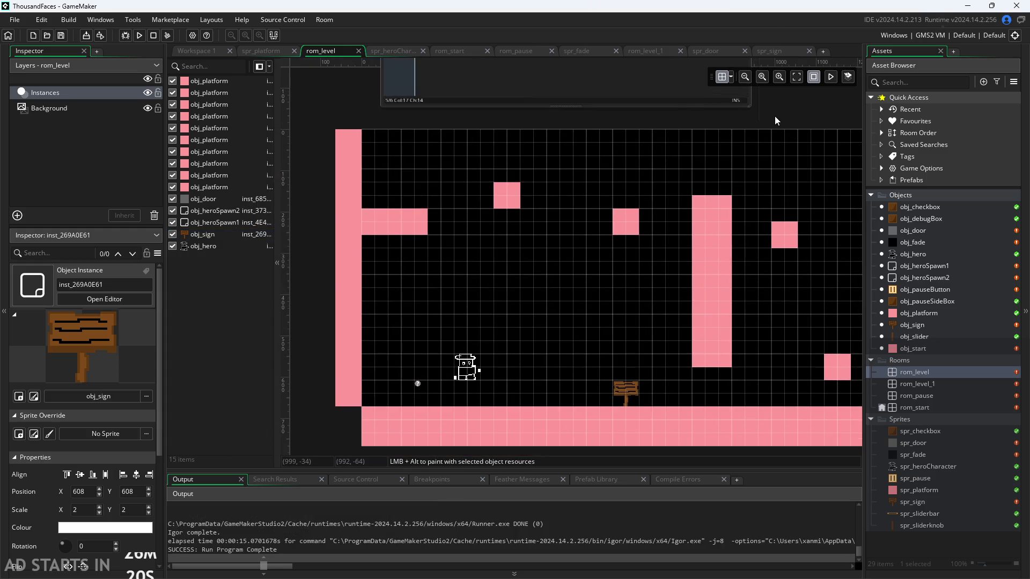
In Workspace 1, open obj_sign's Step code with the caret after image_index=1
left_click(195, 51)
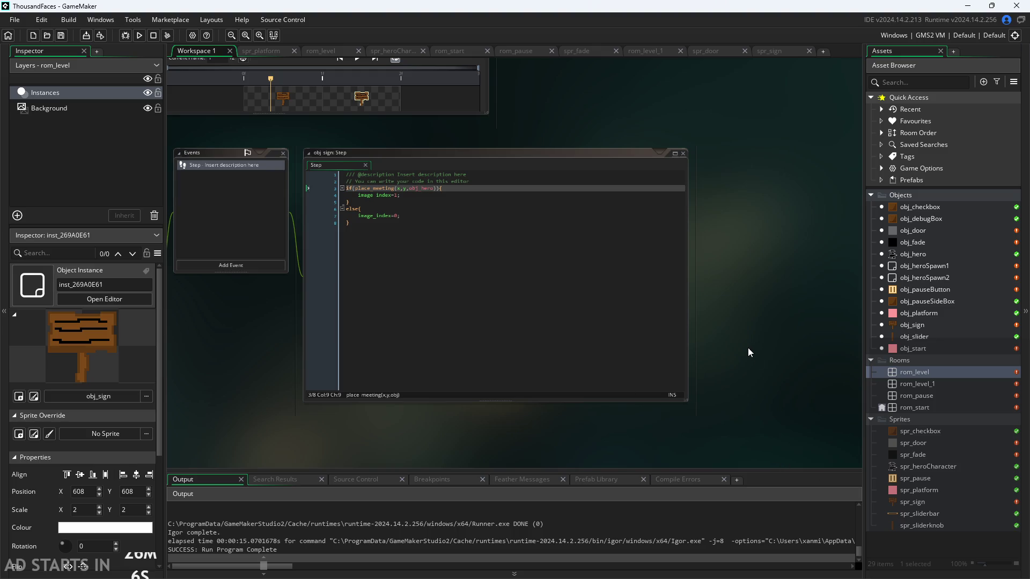
scroll(230, 424, "left", 1)
scroll(230, 427, "up", 3)
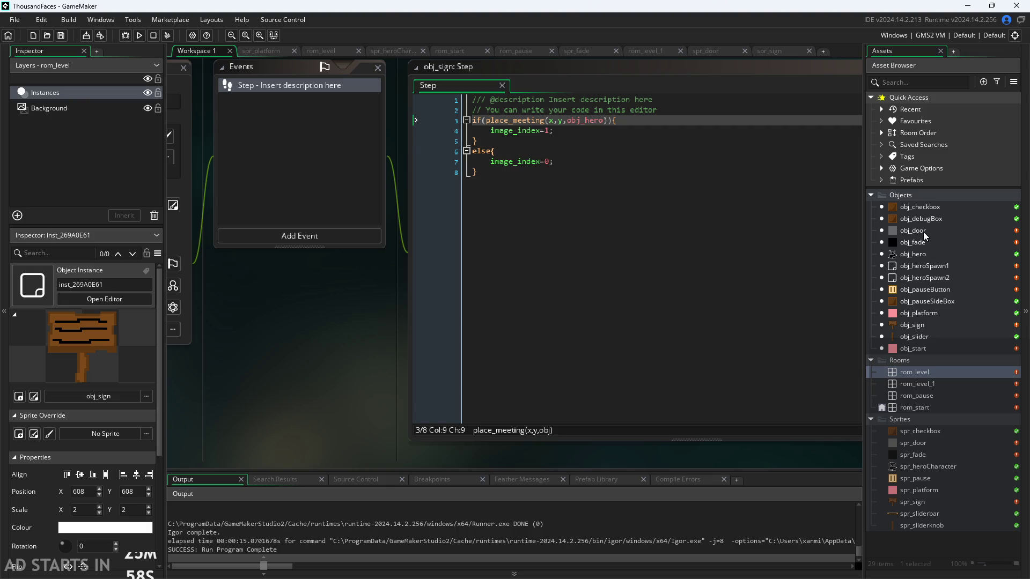
double_click(936, 324)
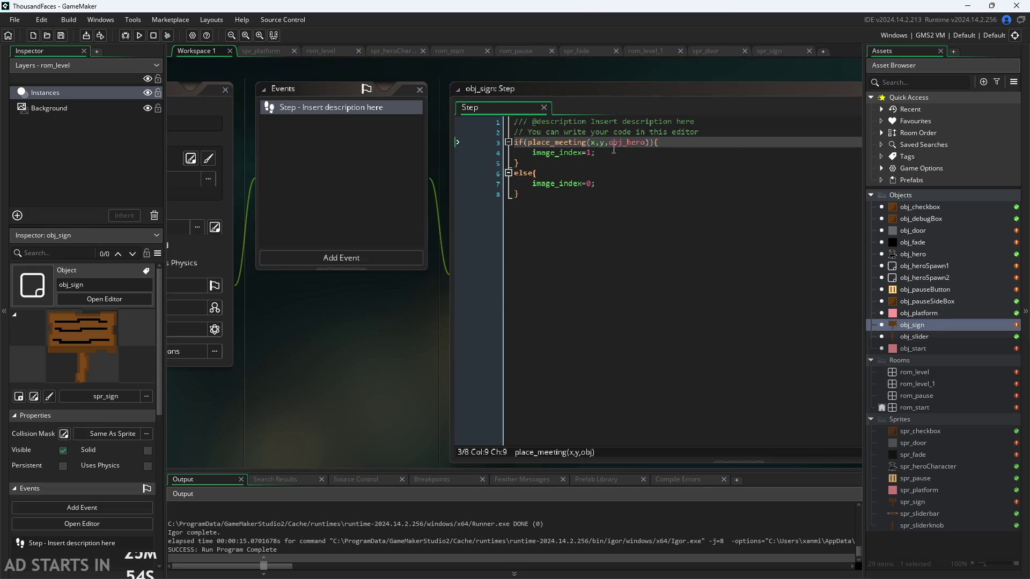
left_click(616, 151)
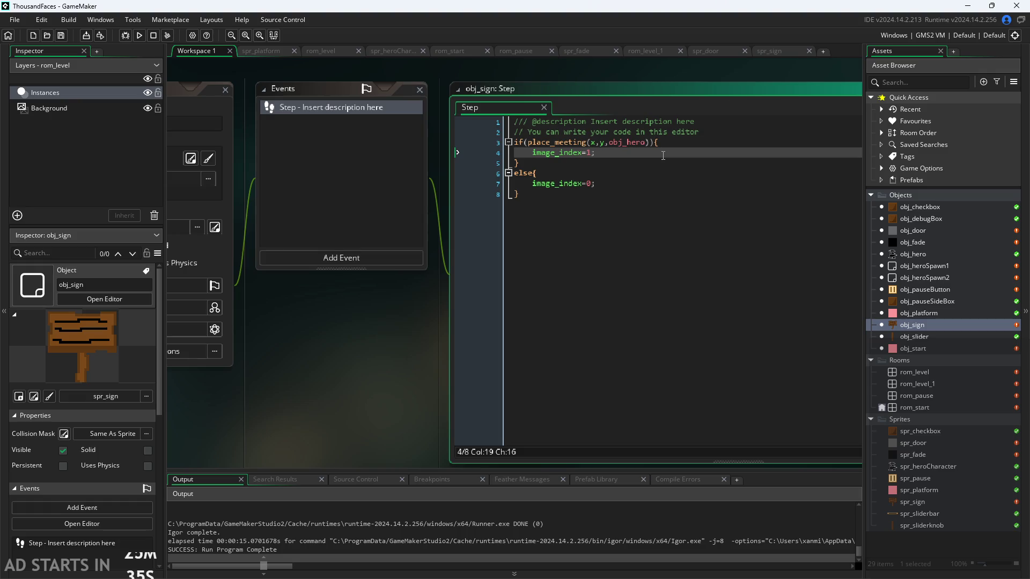
After image_index=1, add an empty if(keyboard_check(vk_space)){ } block
key("Return")
type("if(")
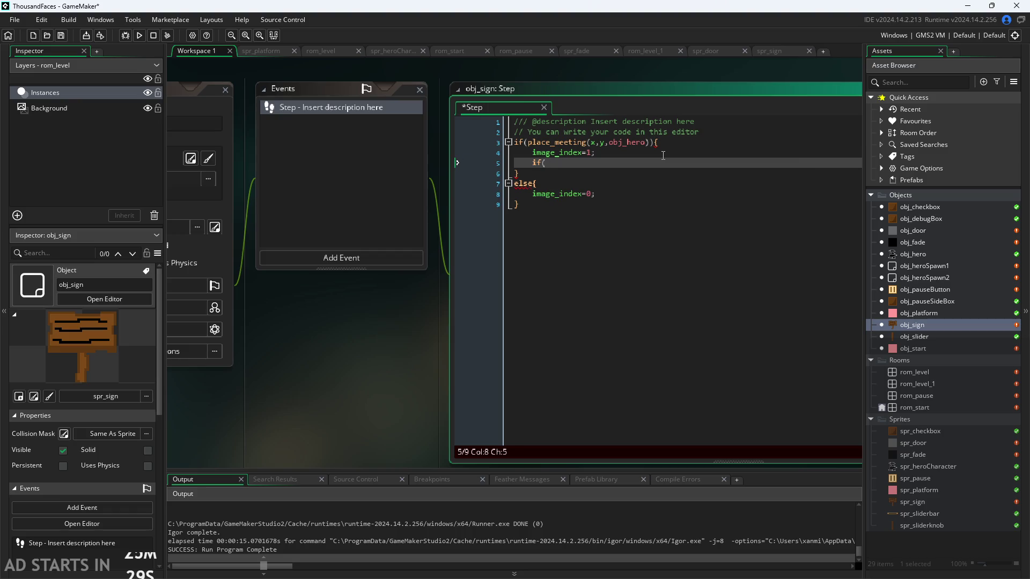
type("keyboar")
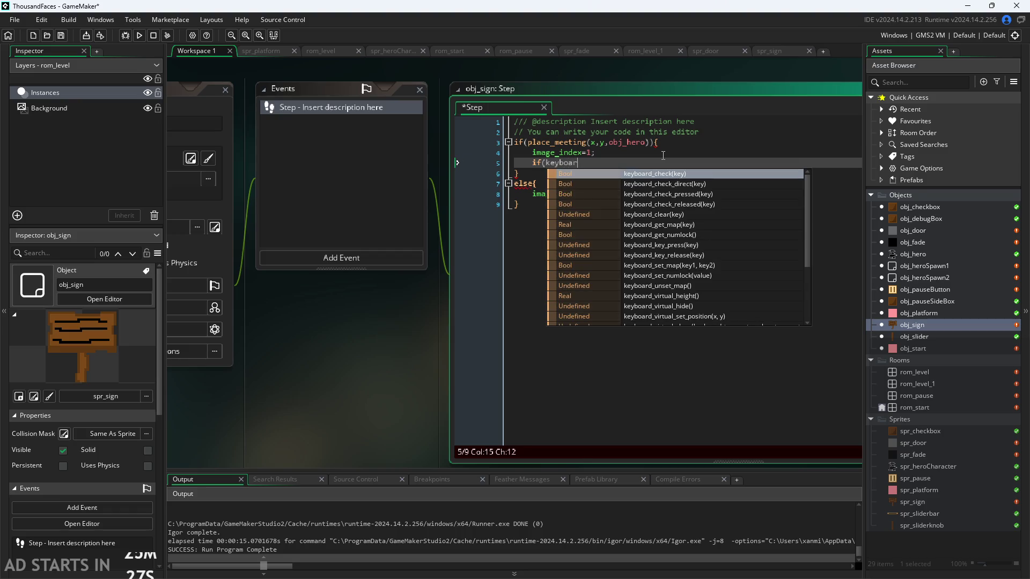
key("Return")
type("sp")
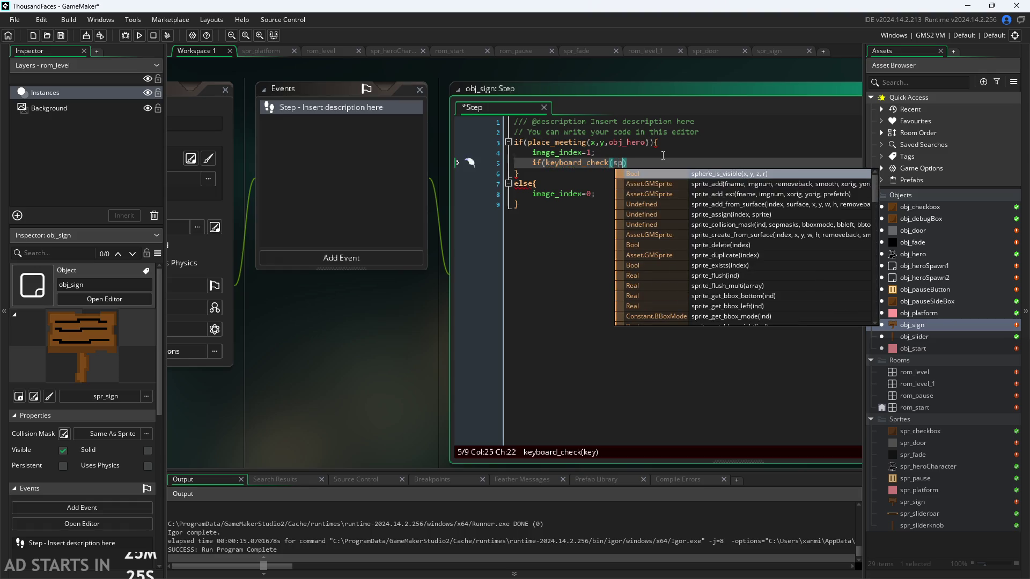
key("BackSpace")
key("BackSpace")
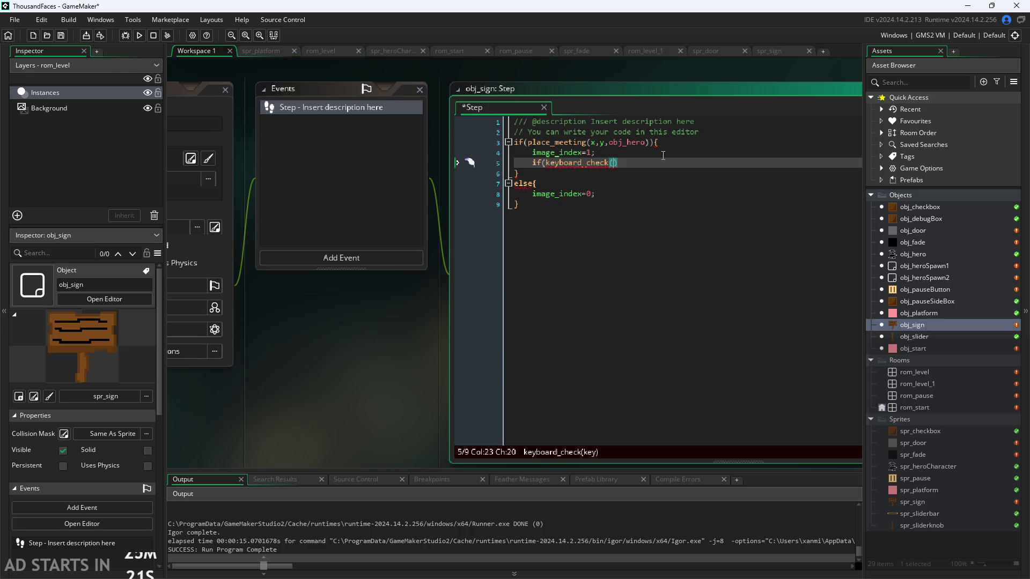
type("ord")
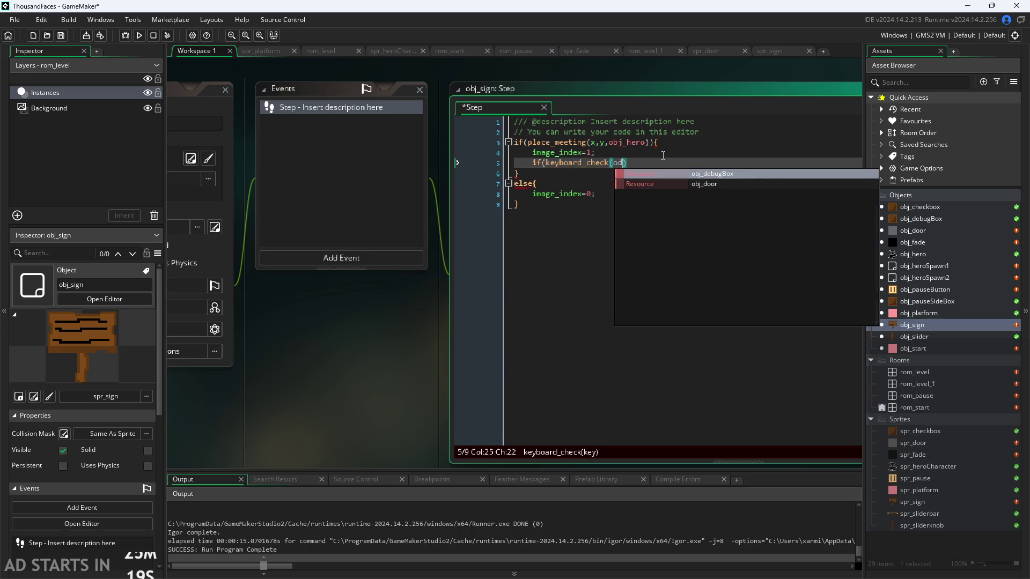
type("(\"W\"")
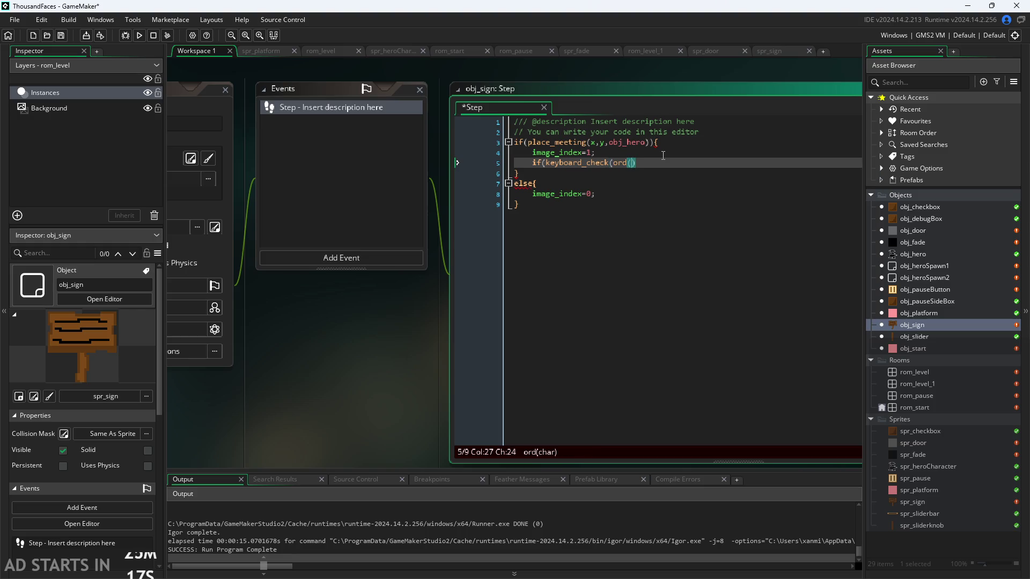
key("BackSpace")
key("BackSpace")
key("BackSpace")
key("BackSpace")
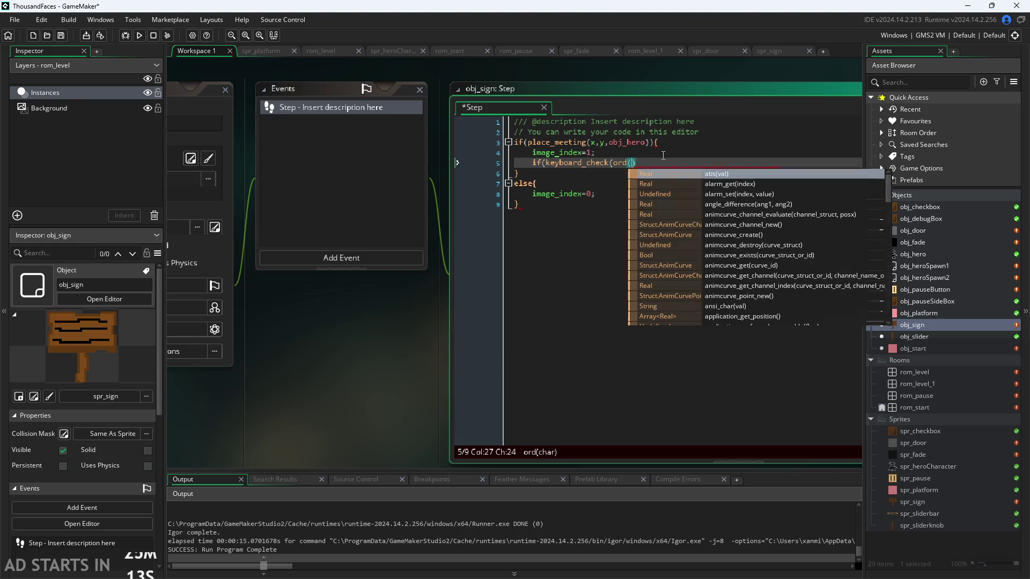
key("Delete")
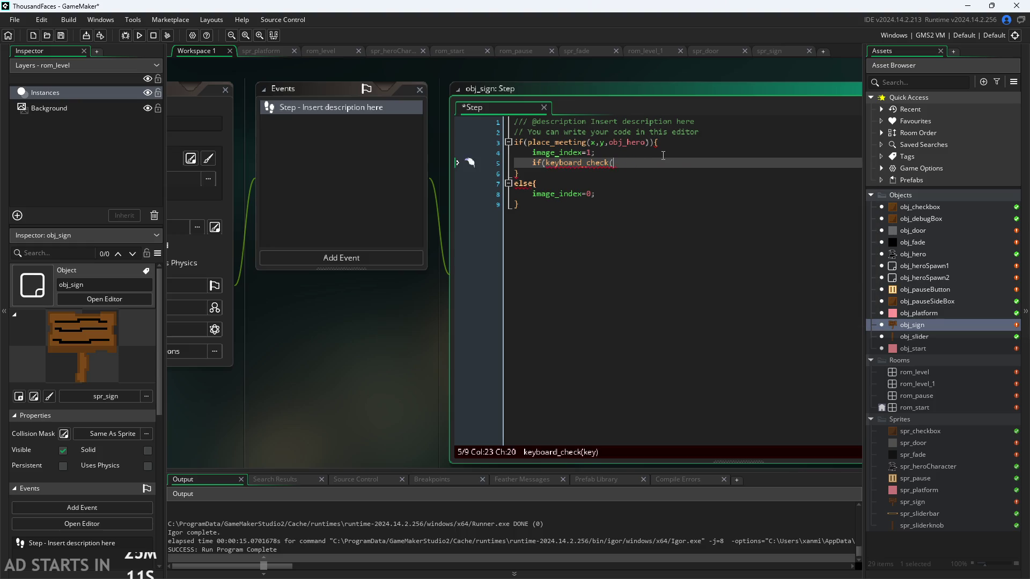
type("vk_space")
type(")")
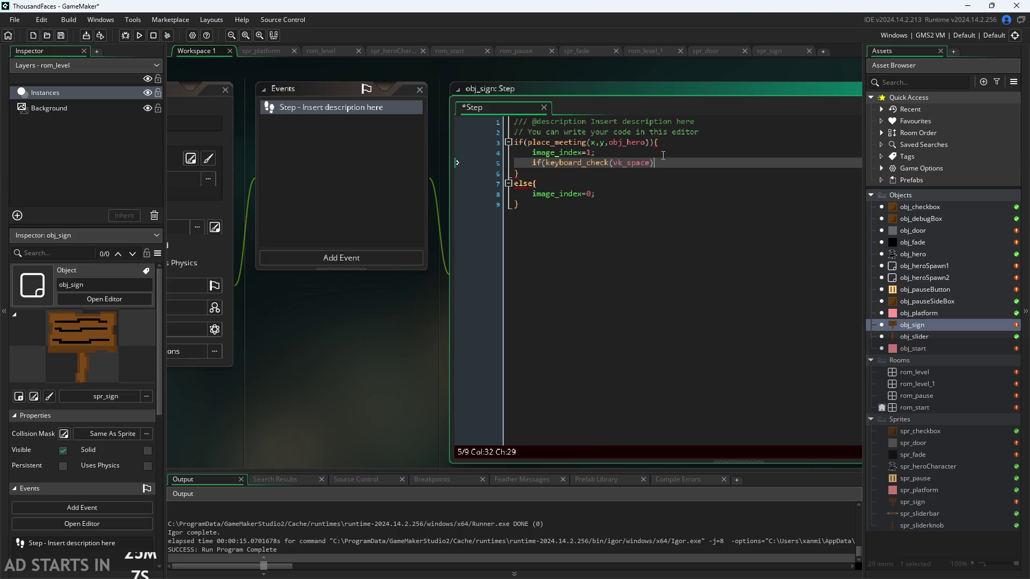
type("){")
key("Return")
key("Return")
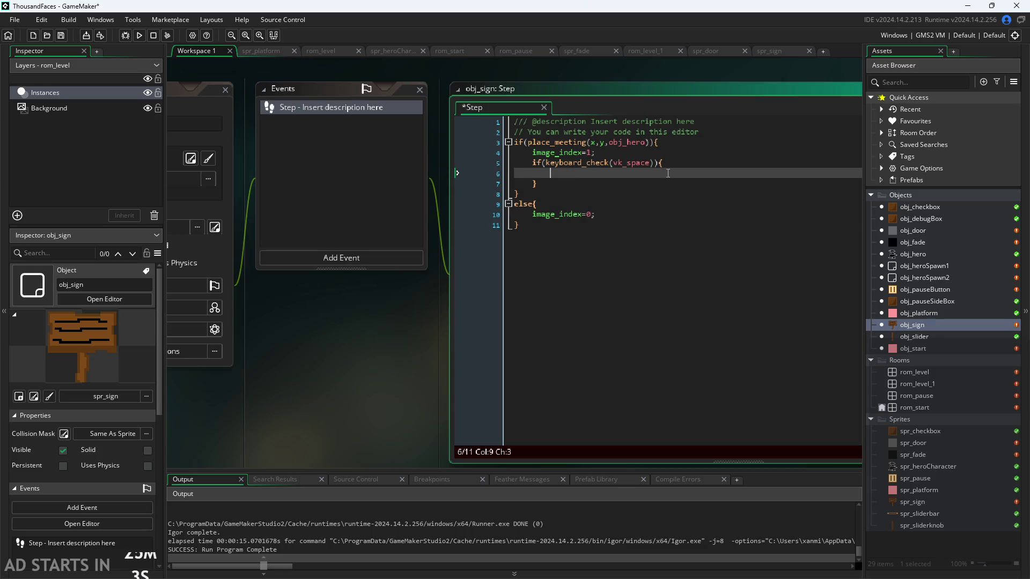
left_click(658, 164)
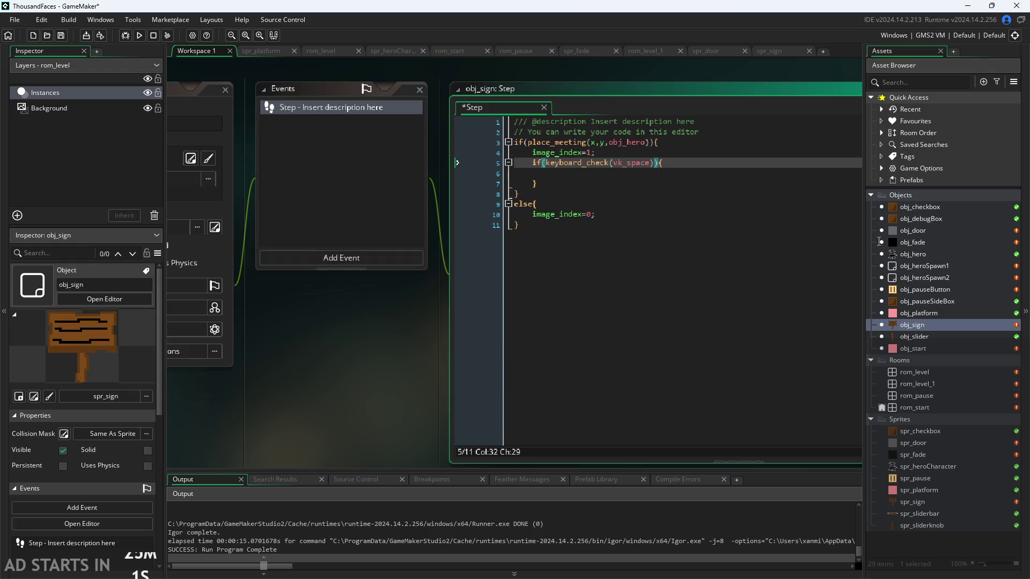
left_click(223, 333)
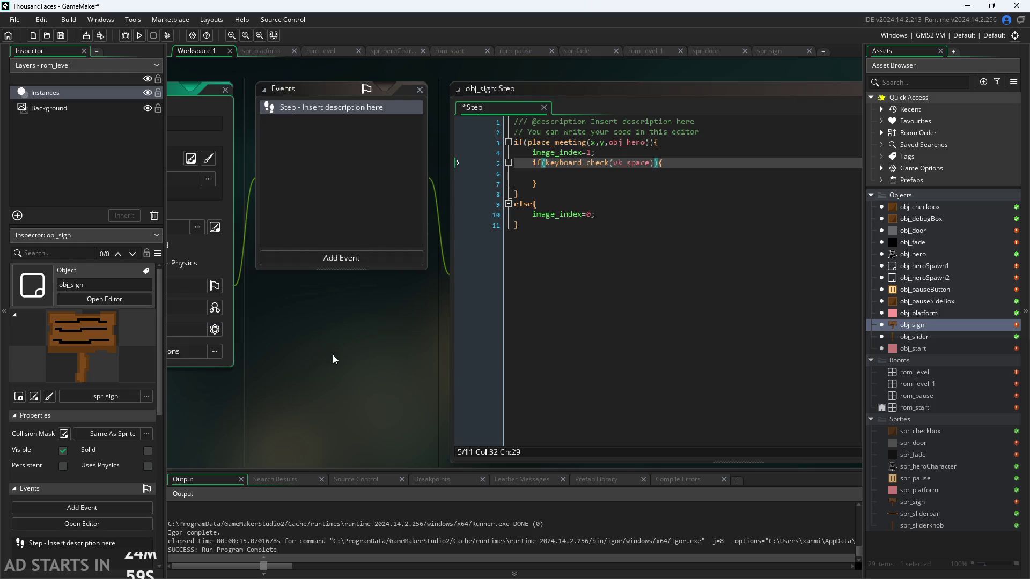
mouse_move(333, 355)
left_mouse_down()
mouse_move(363, 334)
mouse_move(642, 323)
mouse_move(475, 353)
left_mouse_up()
Save and run, start the level, move the hero right and jump with space, then close
key("ctrl+s")
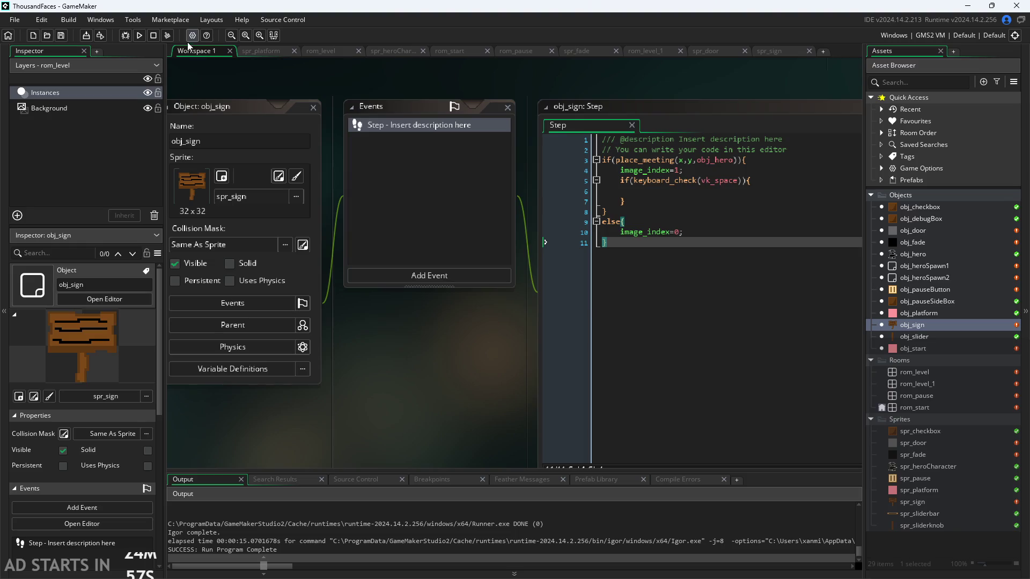
left_click(139, 36)
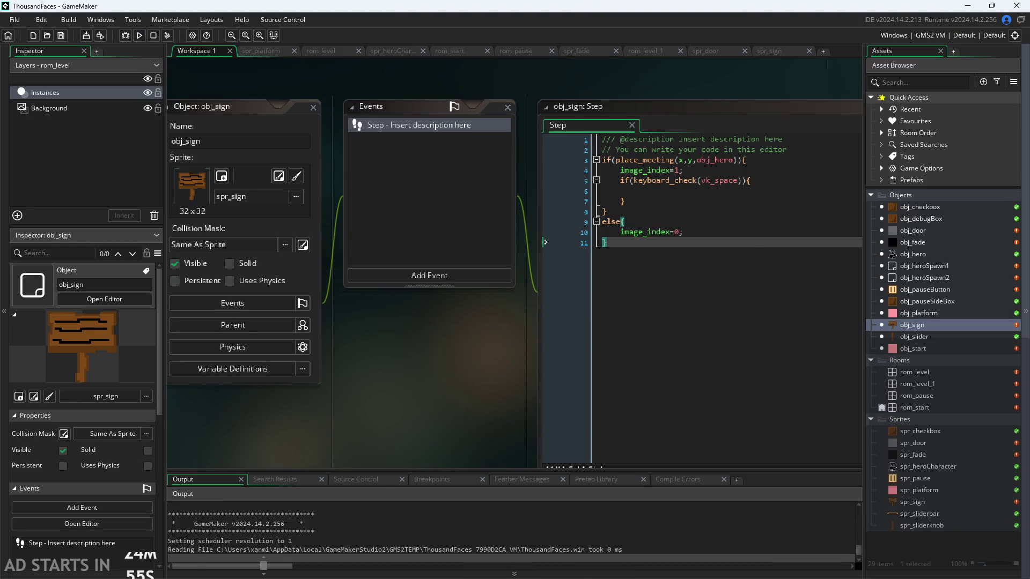
left_click(455, 325)
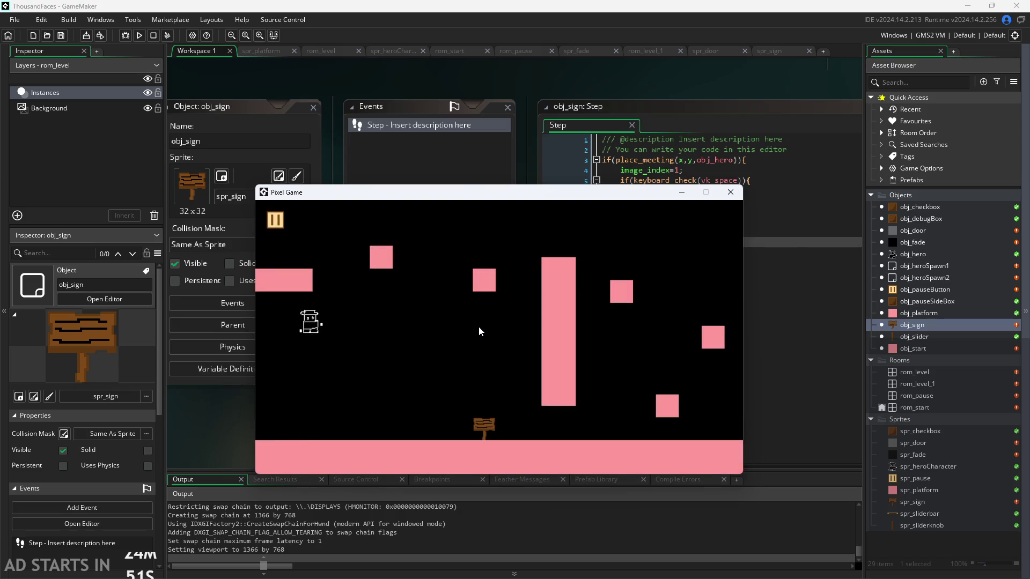
key("Right")
key("space")
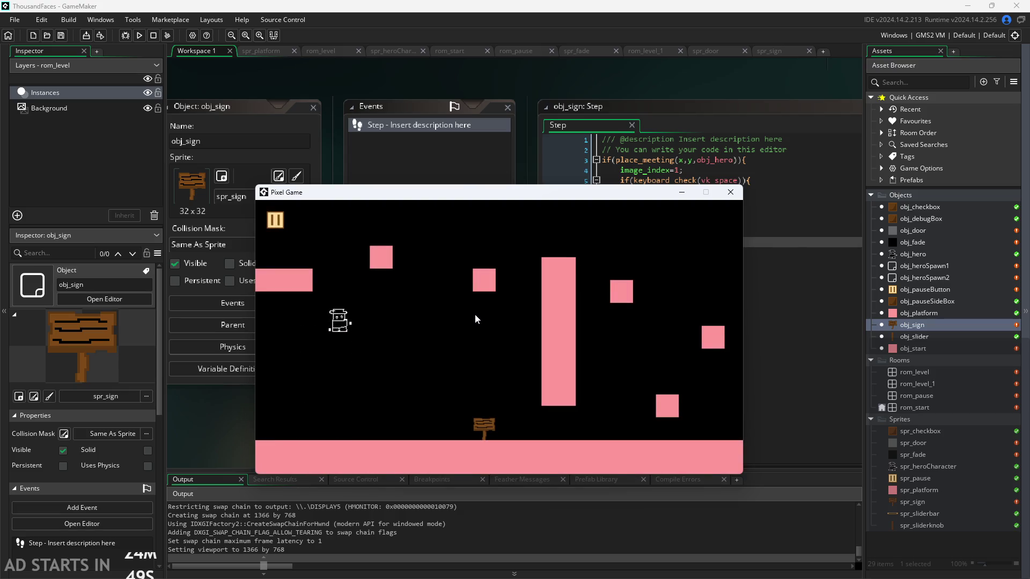
key("space")
mouse_move(656, 179)
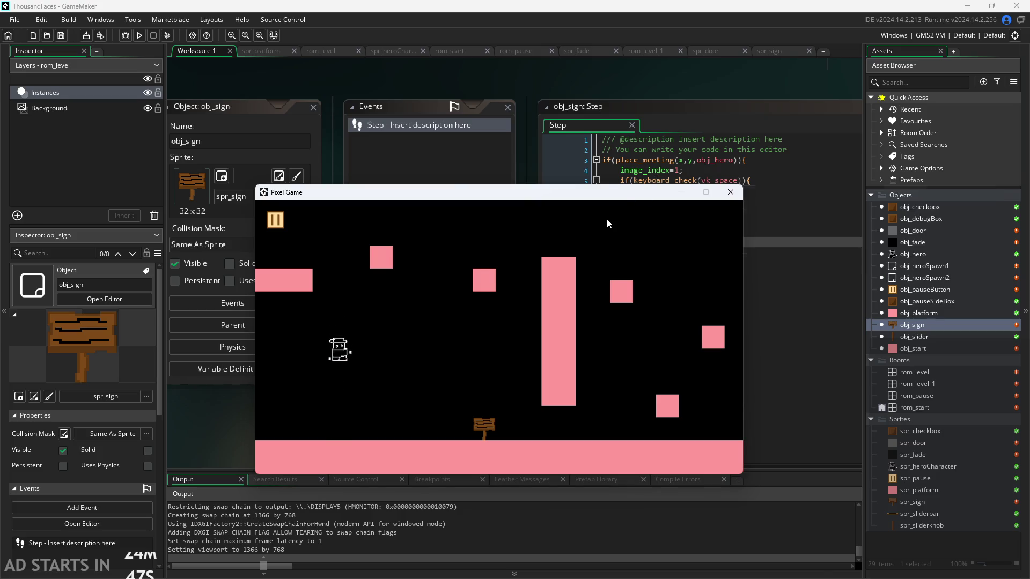
key("space")
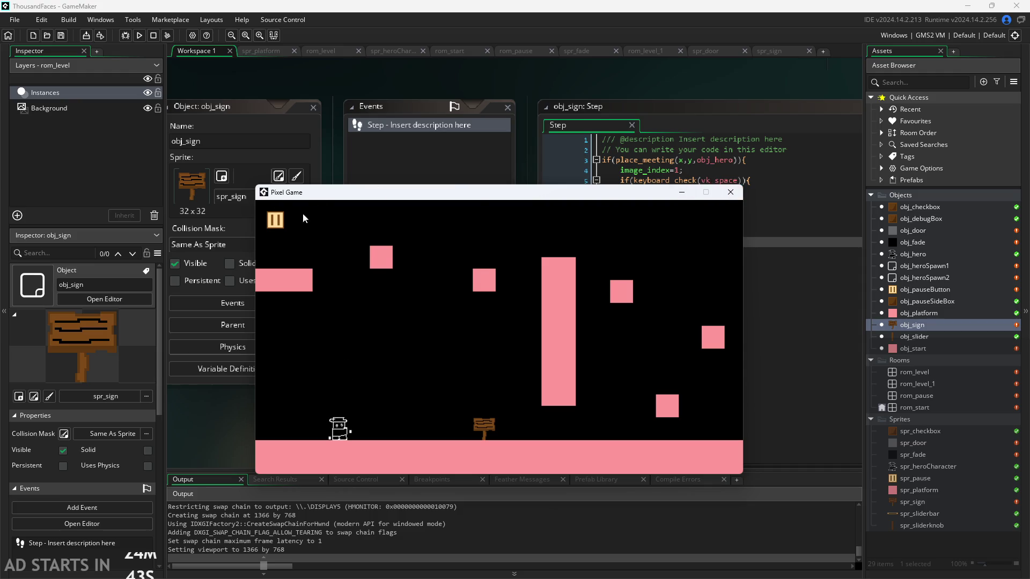
left_click(723, 194)
scroll(432, 370, "up", 3)
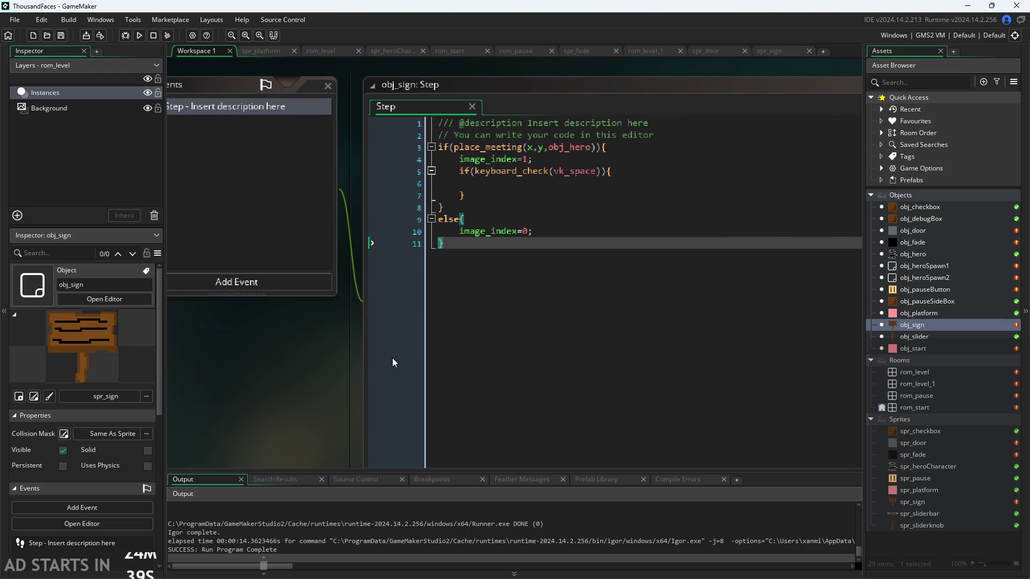
Extend the condition to keyboard_check(vk_space)||keyboard_check(ord("W")) and move into the empty block
left_click_drag(391, 358, 334, 415)
left_click(561, 227)
left_click(554, 218)
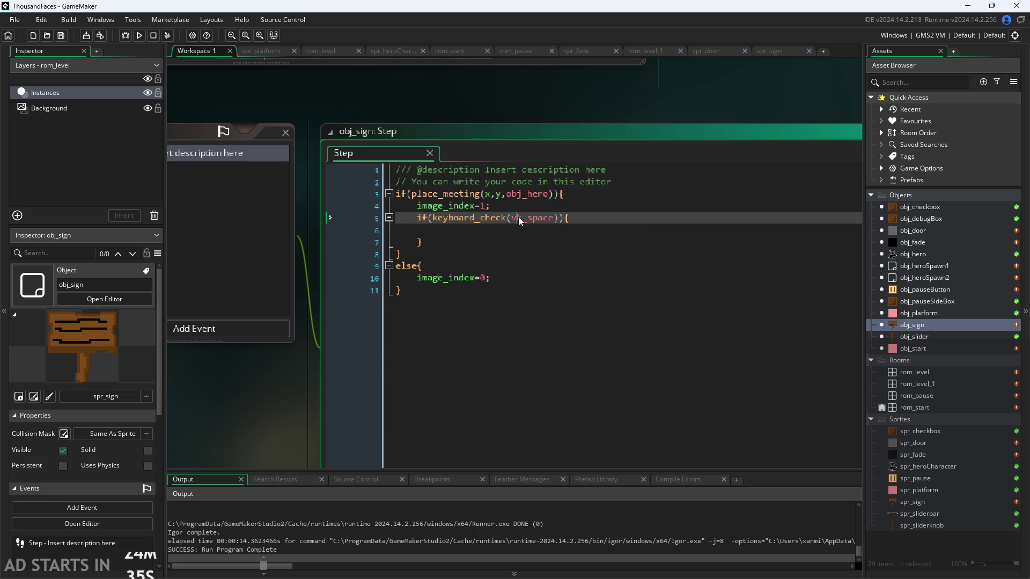
left_click(560, 219)
left_click_drag(560, 219, 432, 218)
key("ctrl+c")
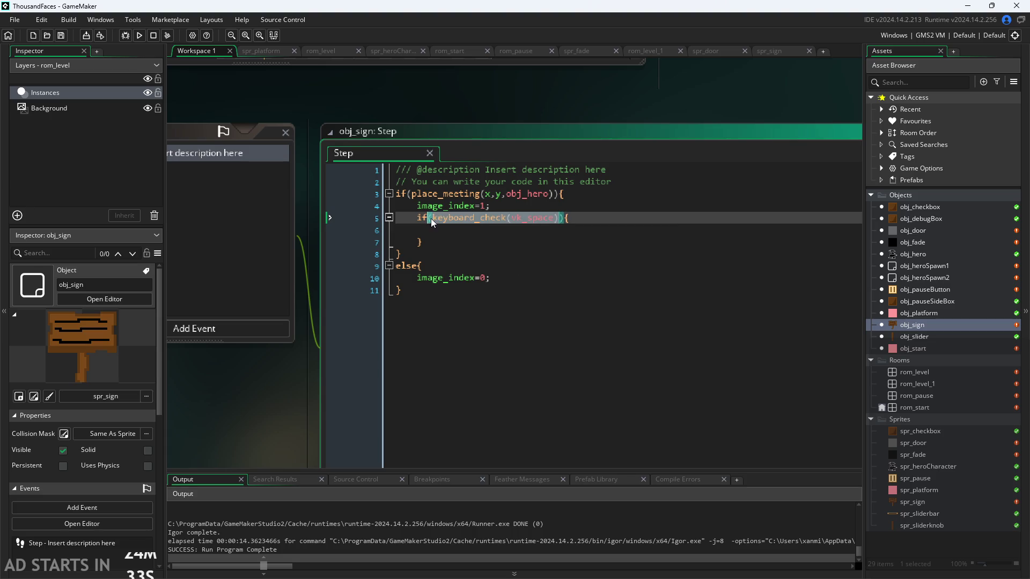
left_click(550, 218)
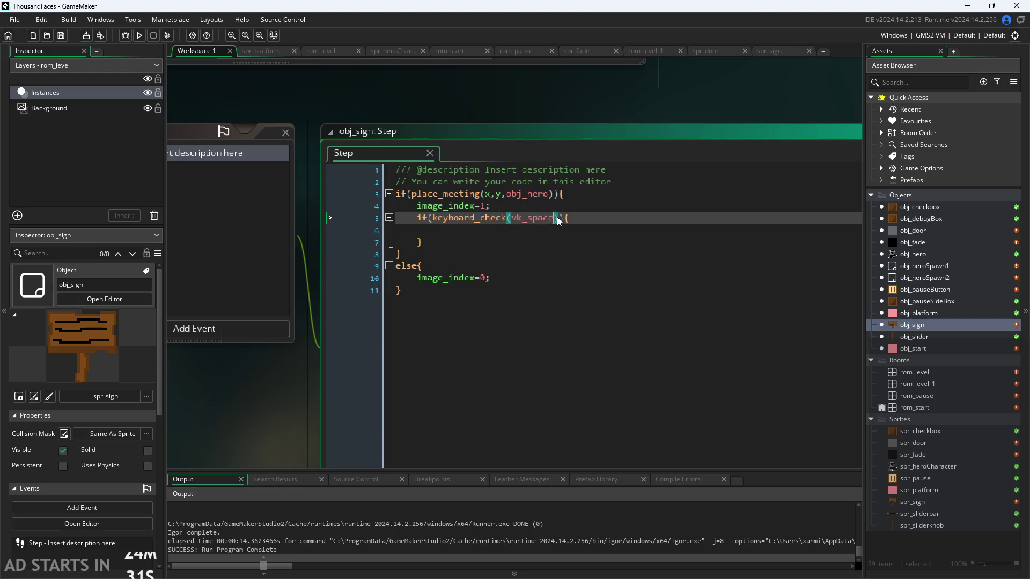
type("||")
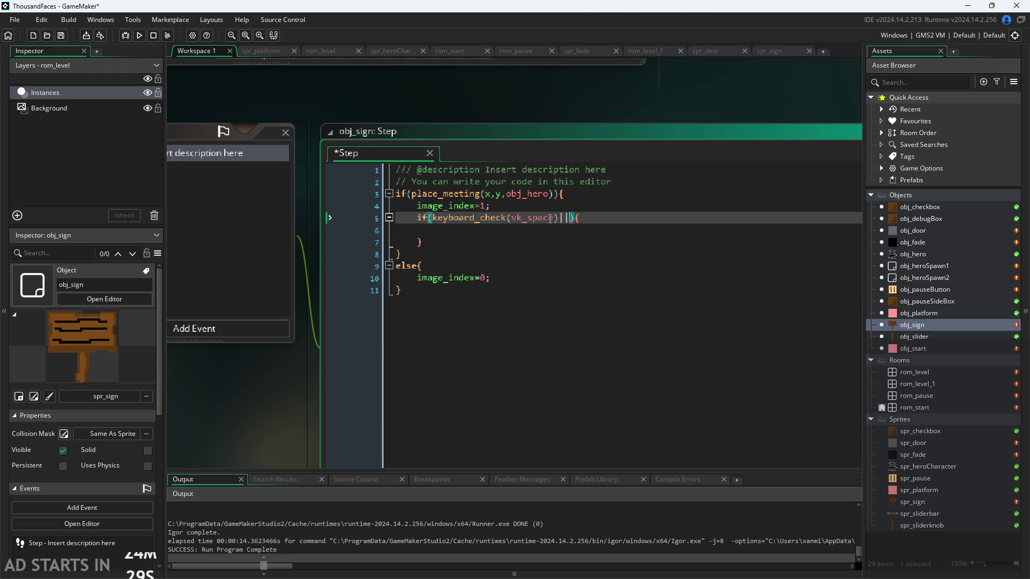
key("ctrl+v")
key("BackSpace")
key("BackSpace")
key("BackSpace")
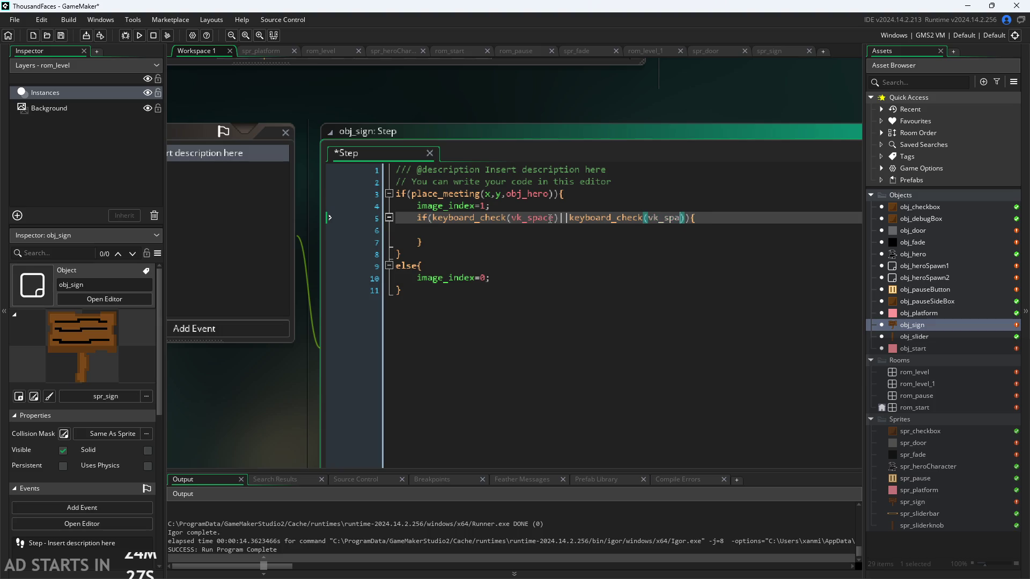
type("ord")
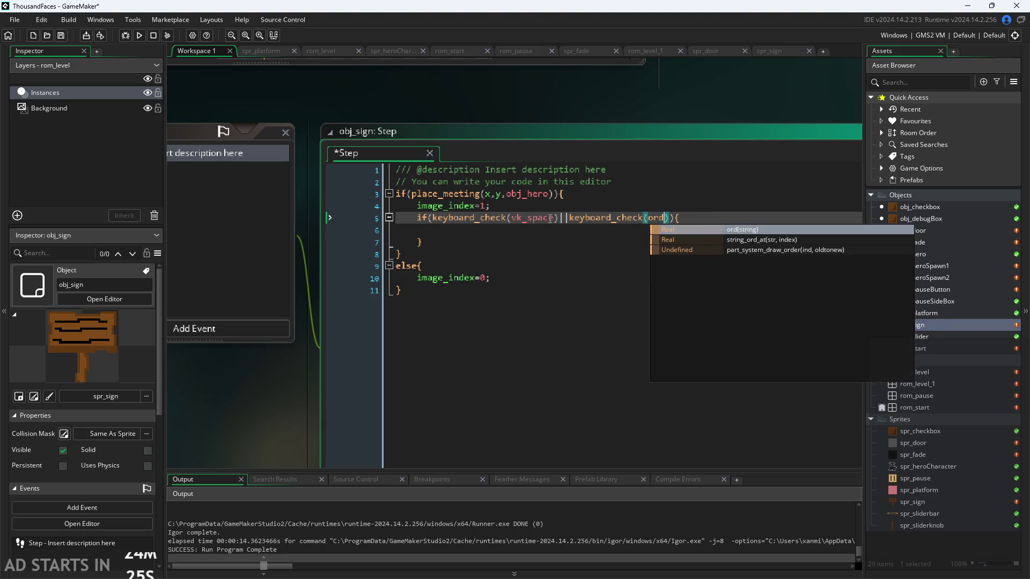
type("(\"W\")")
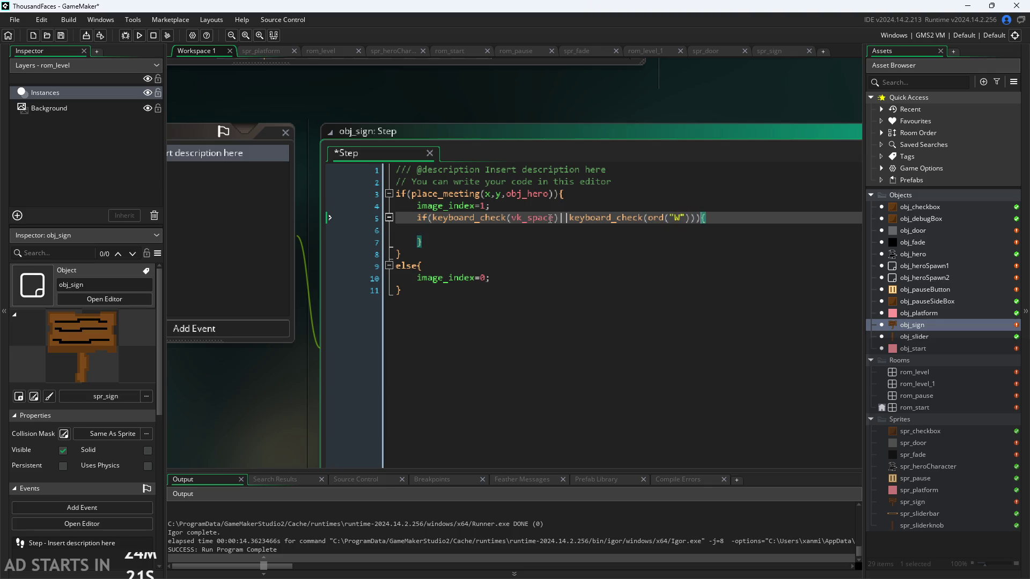
key("Down")
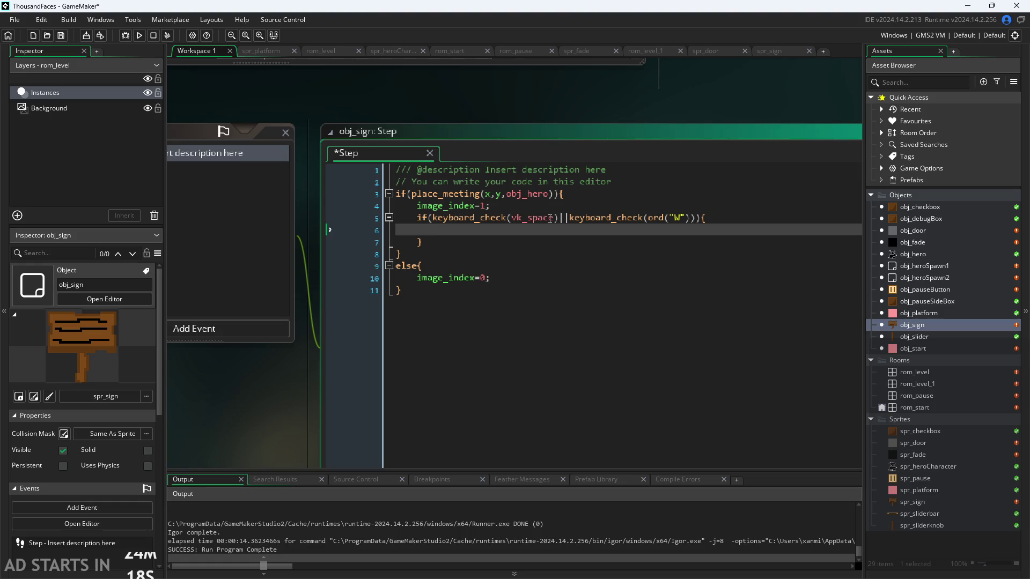
Inside the key-check block, add an instance_create_layer call creating obj_platform
type("insta")
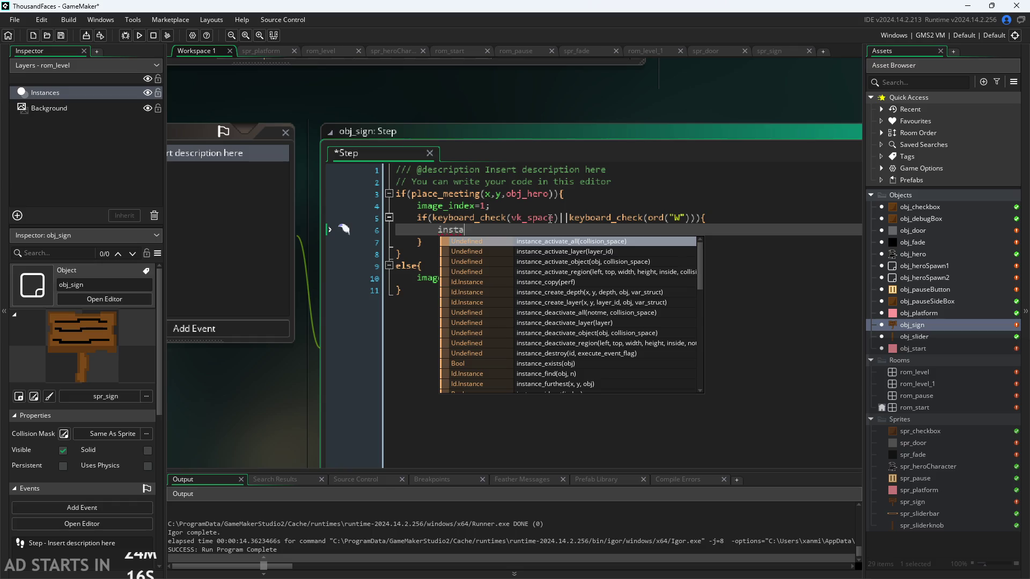
type("nce_create_l")
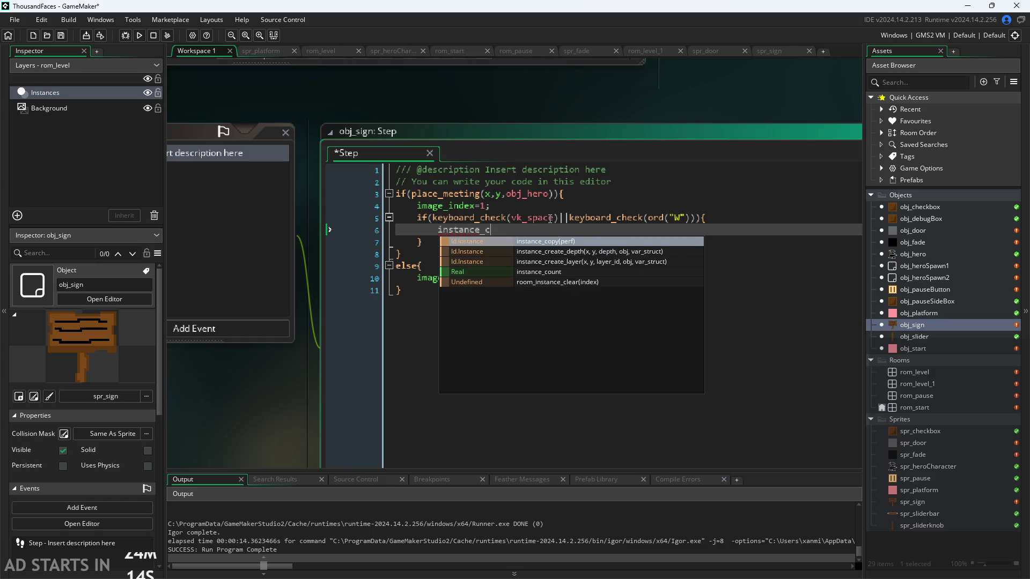
key("Return")
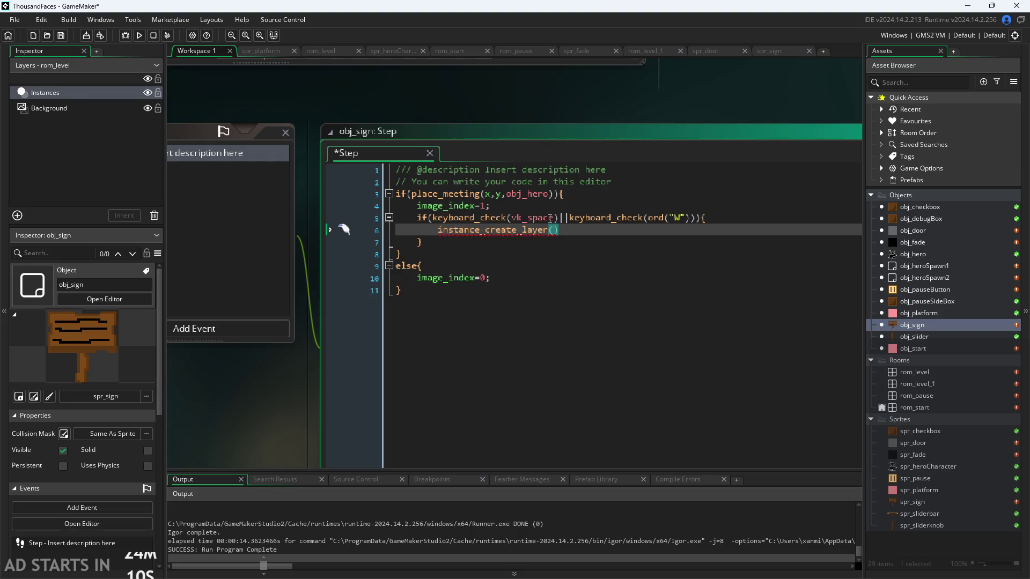
type("plat")
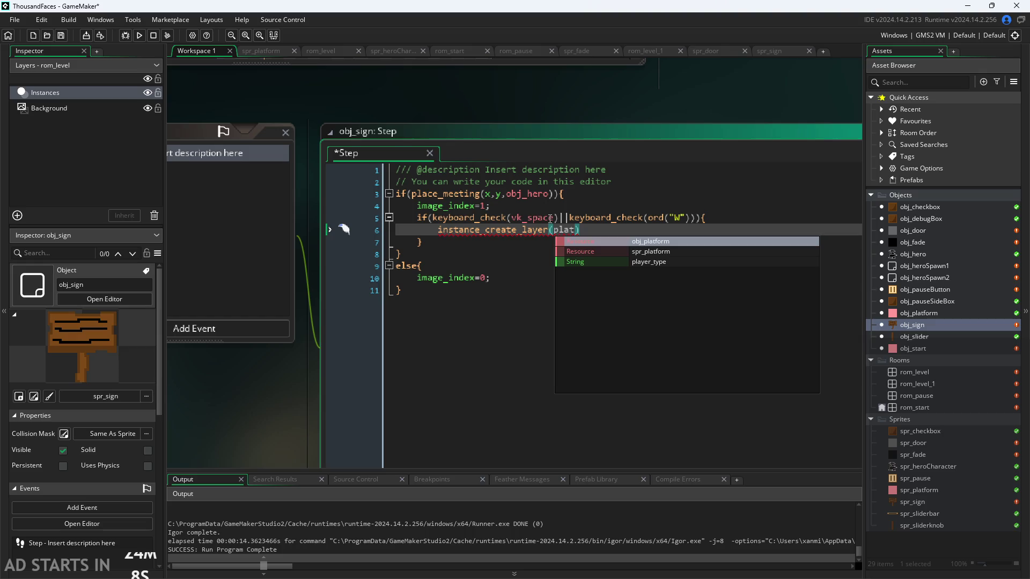
key("Return")
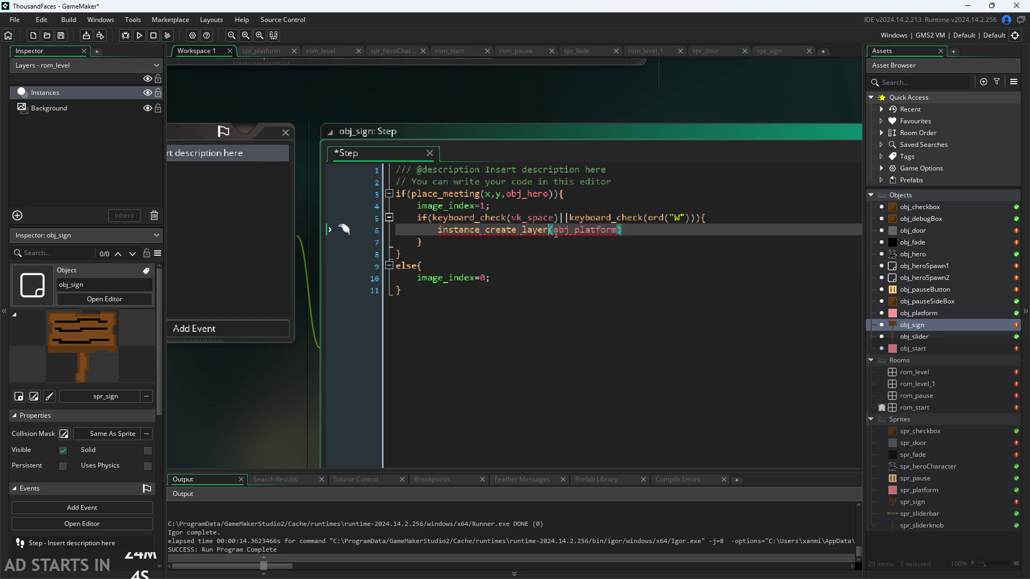
left_click(555, 229)
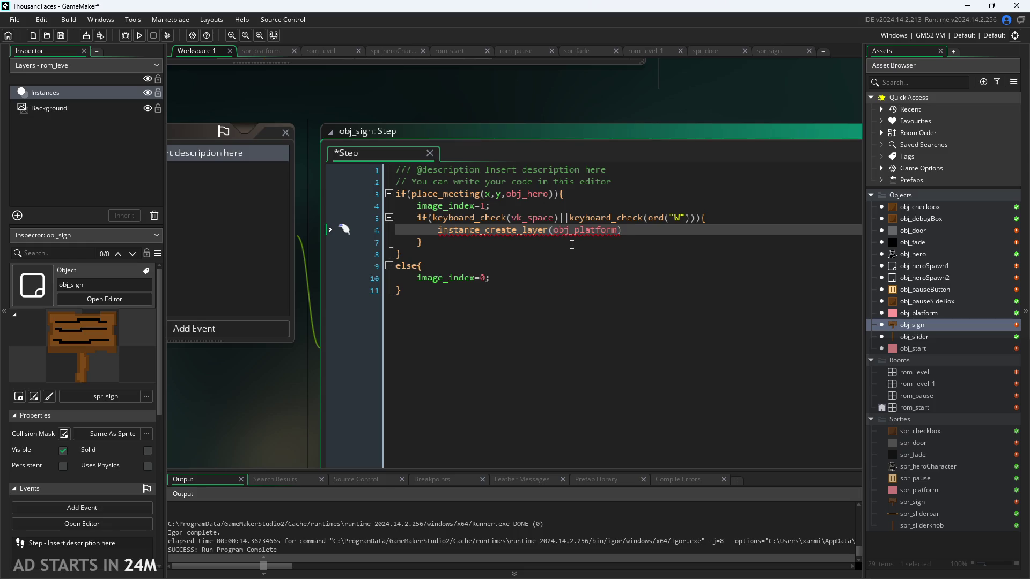
type("x")
key("BackSpace")
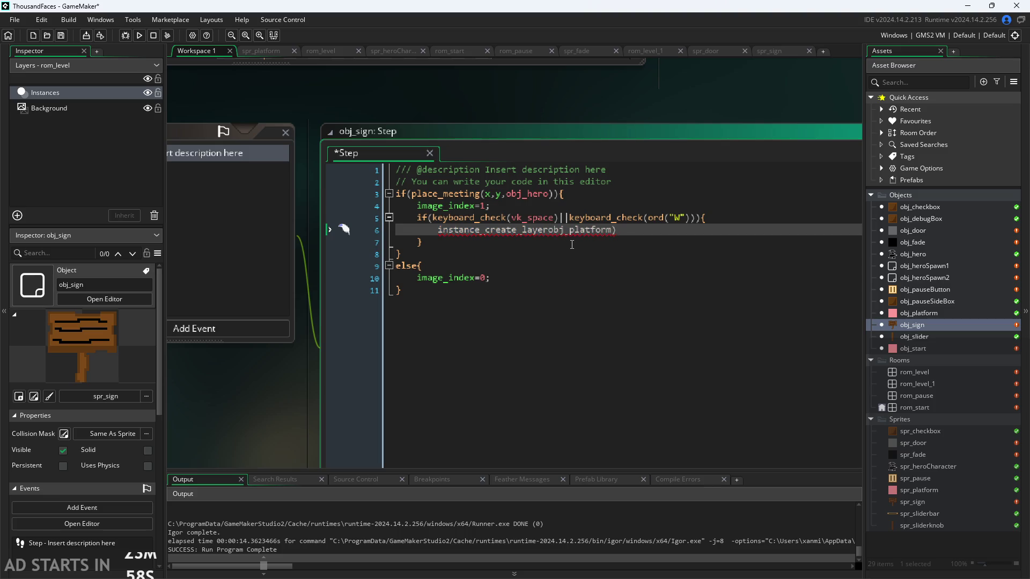
type("(")
left_click(916, 350)
double_click(915, 371)
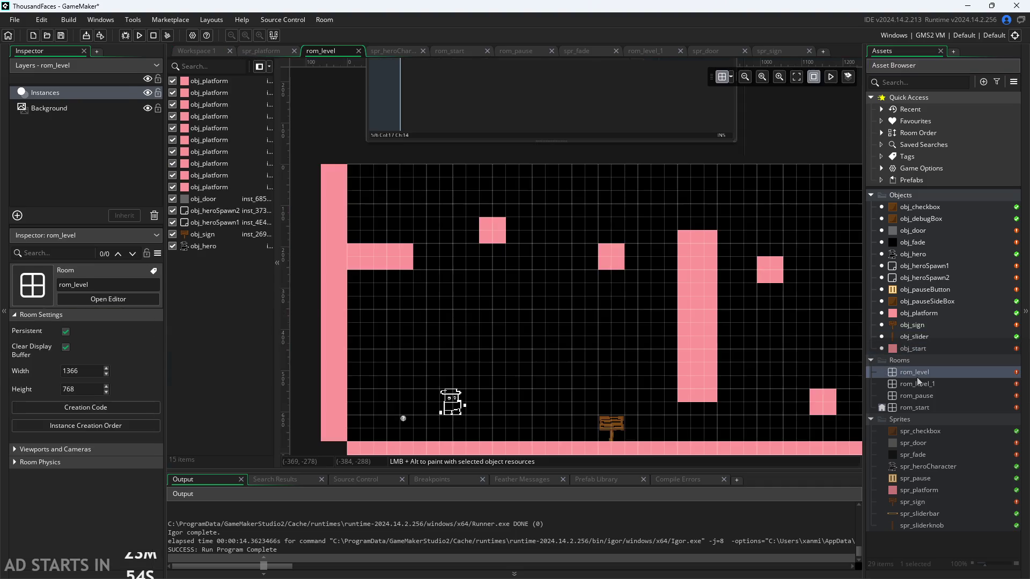
left_click(490, 232)
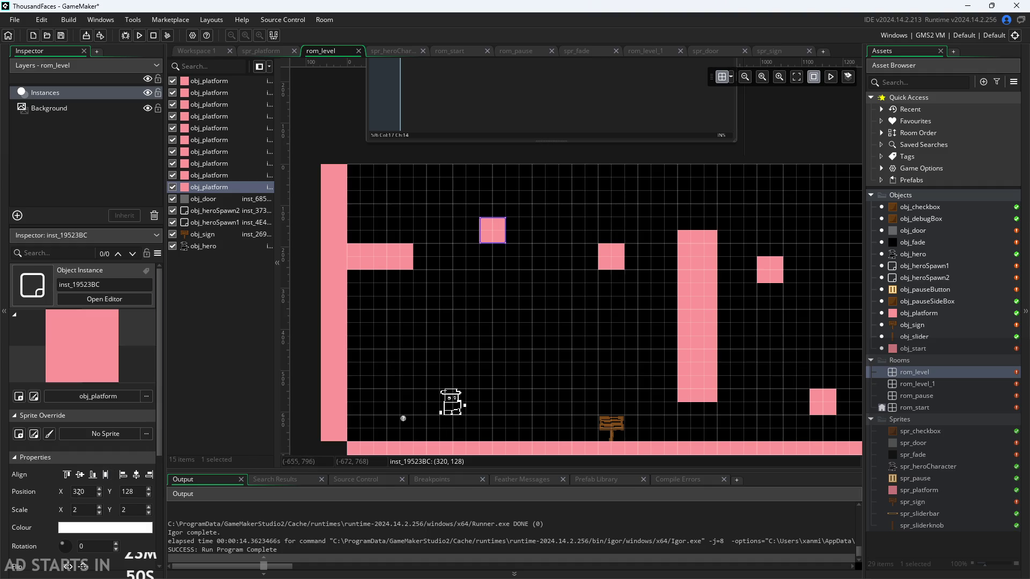
double_click(911, 254)
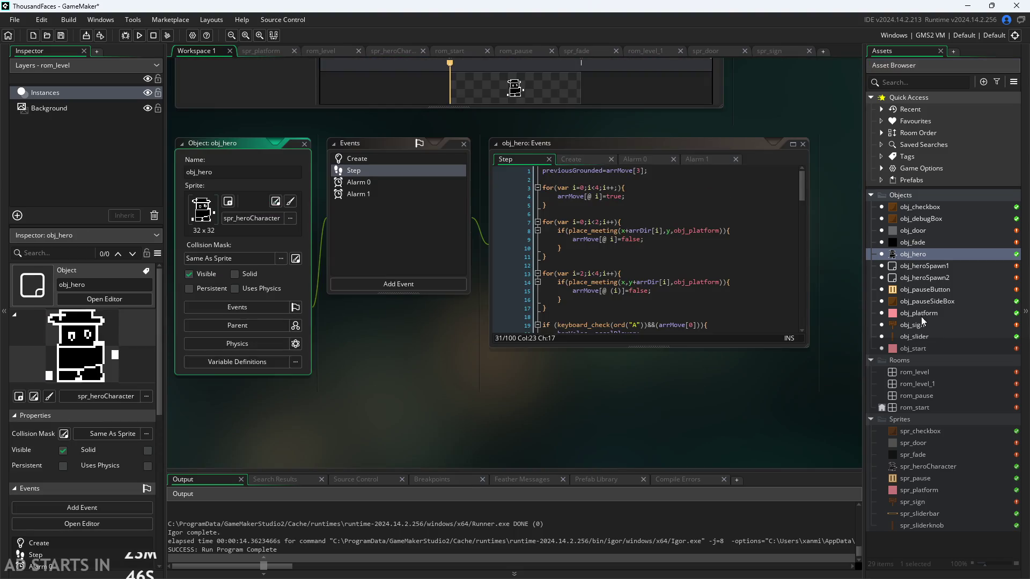
left_click(921, 323)
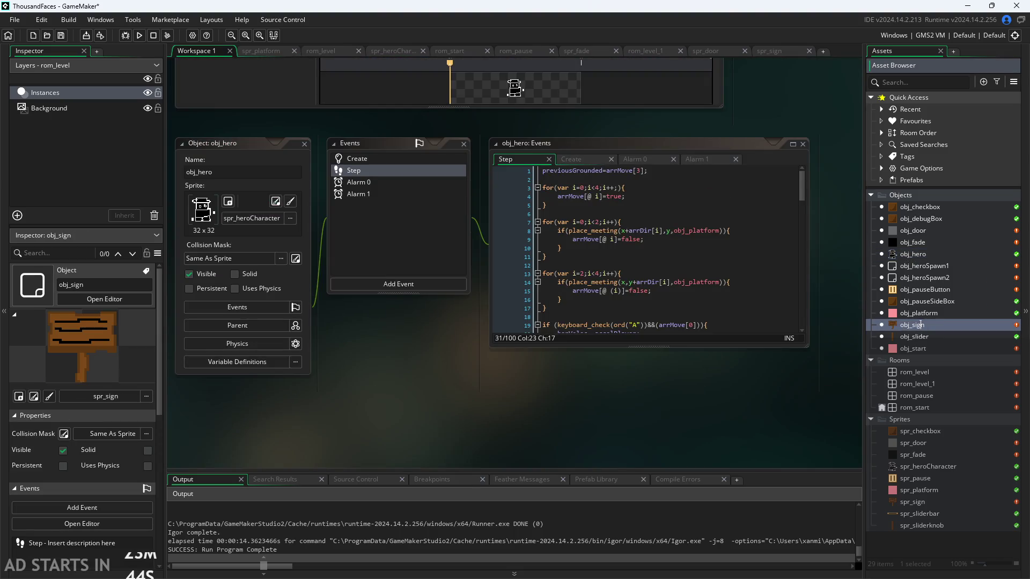
double_click(954, 327)
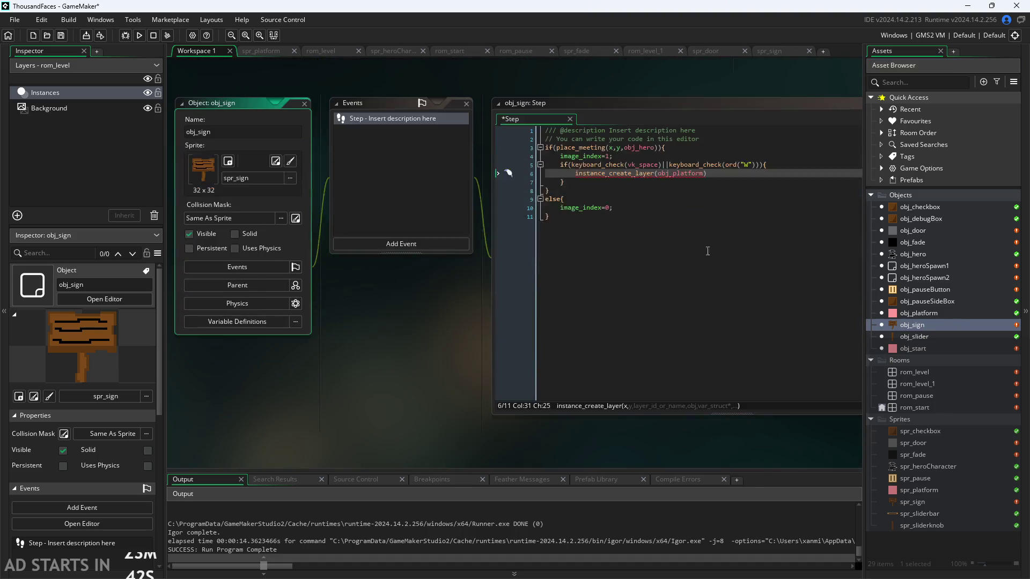
Complete line 6 as instance_create_layer(320,128,layer,obj_platform); then open obj_start's Left Pressed code
left_click(550, 229)
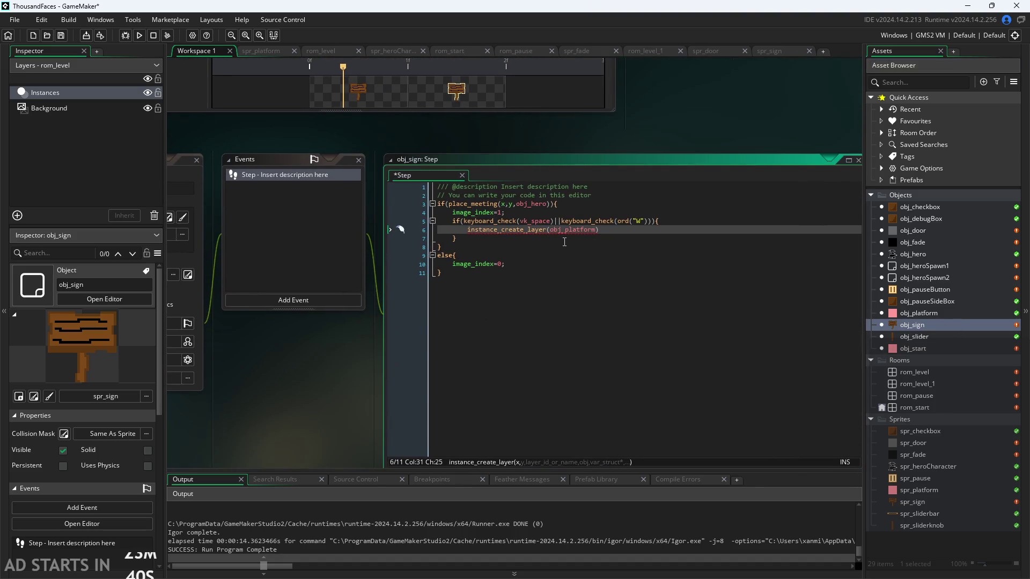
type("320,")
type("128")
type(",")
mouse_move(602, 231)
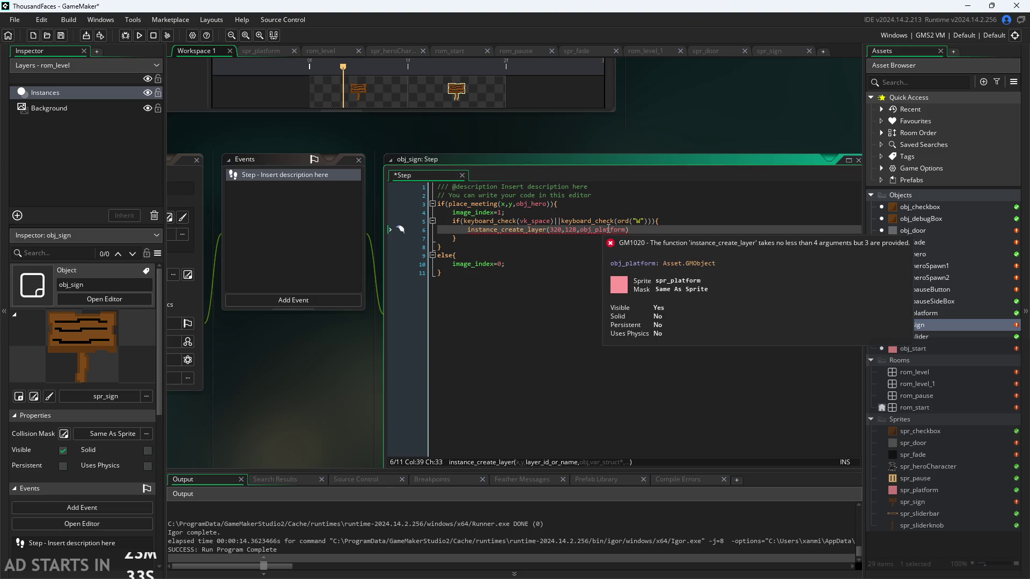
type("layer,")
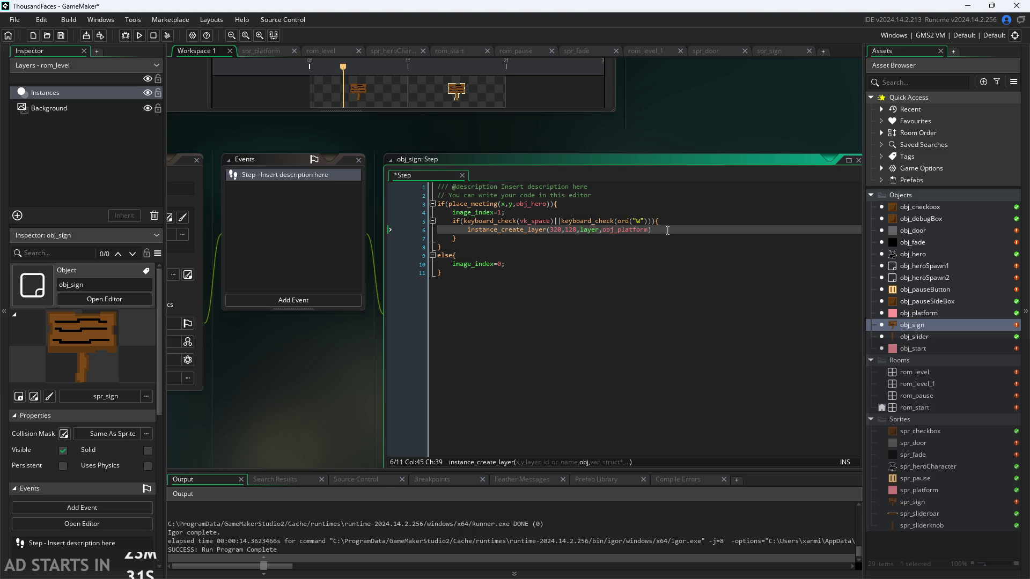
left_click(677, 231)
type(";")
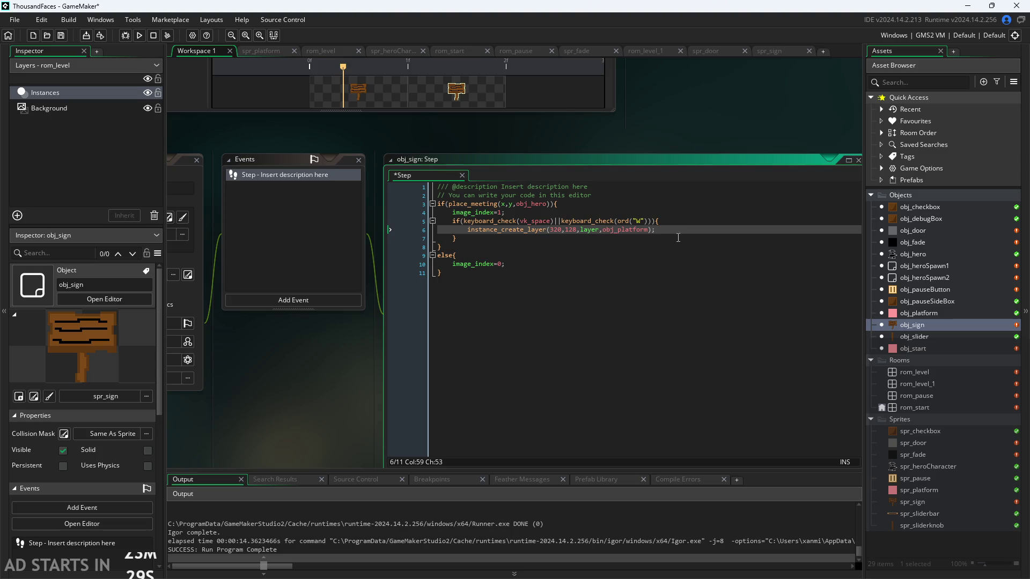
left_click(381, 389)
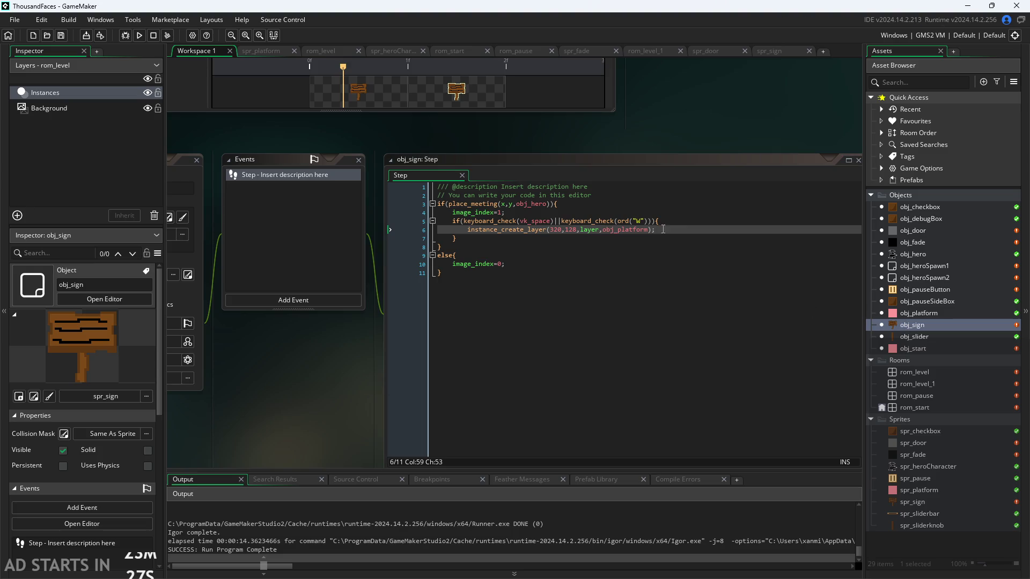
left_click(641, 231)
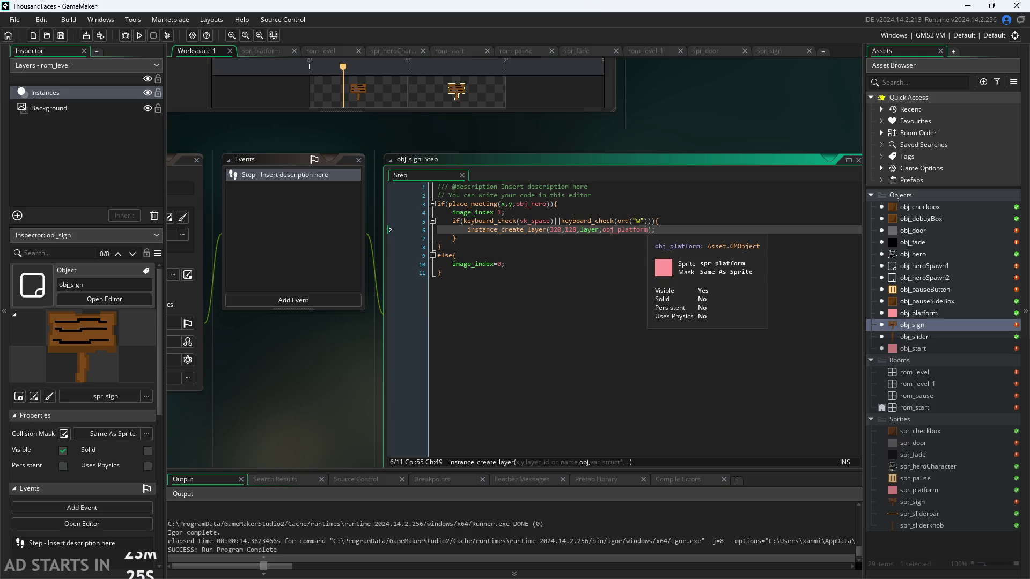
left_click(650, 229)
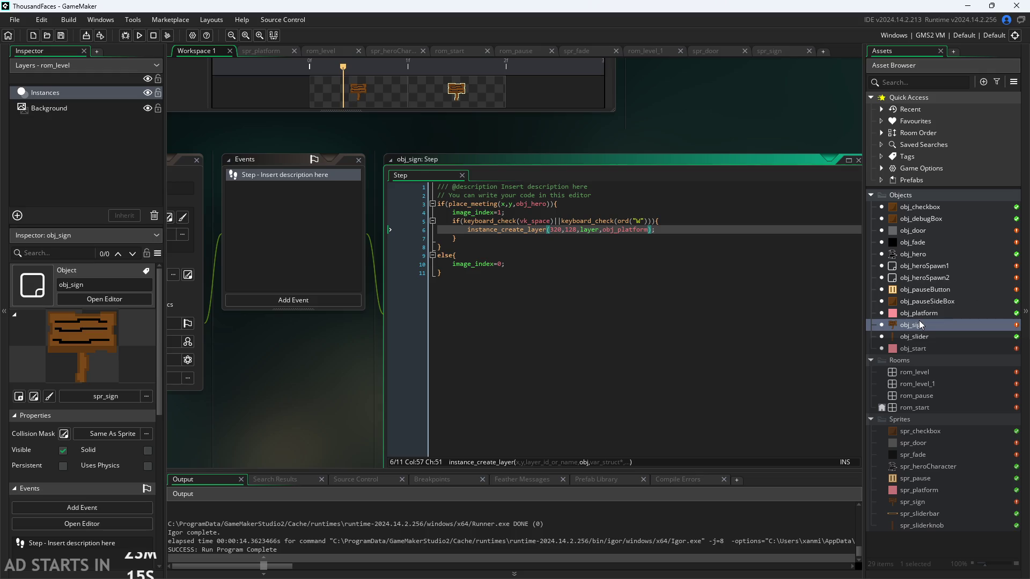
double_click(919, 349)
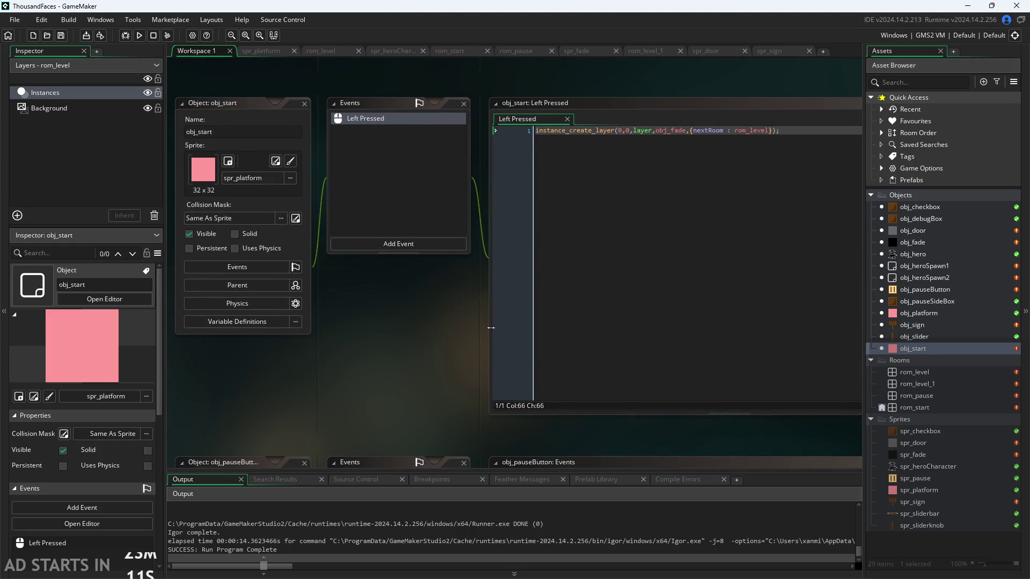
Run and close the game, check the floating platform in rom_level, then run again
left_click(139, 35)
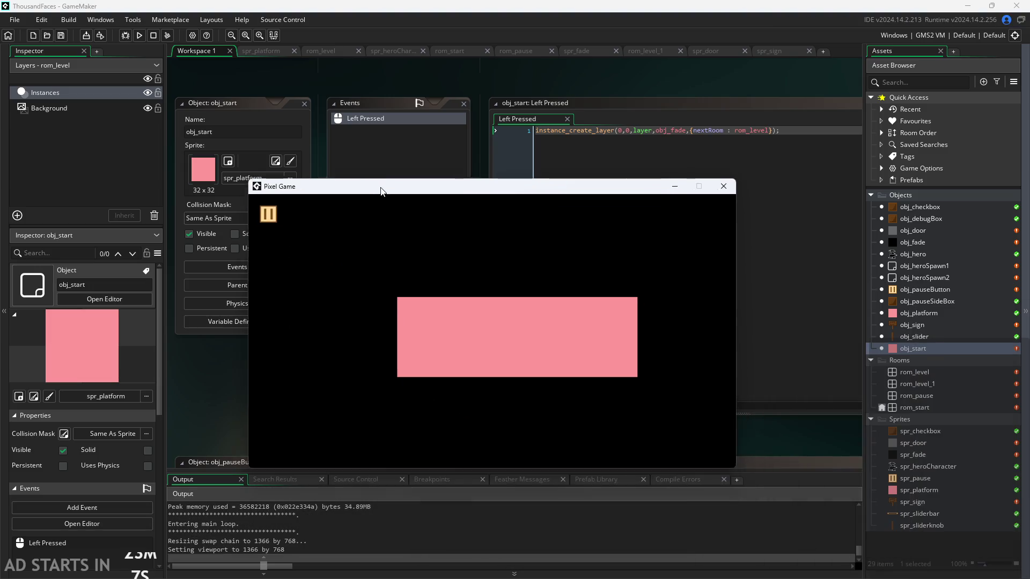
left_click(702, 164)
left_click(902, 374)
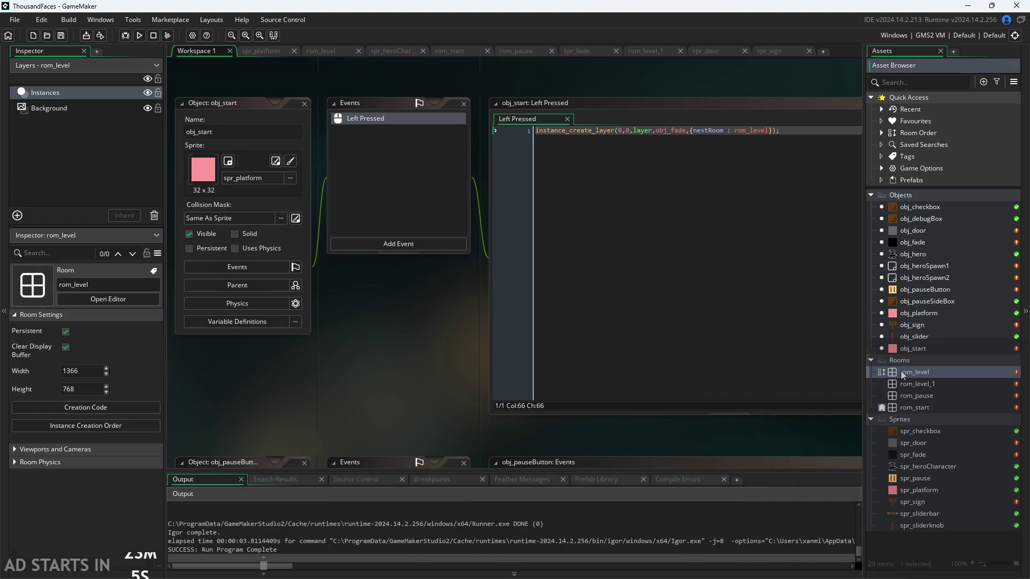
double_click(903, 374)
left_click(499, 235)
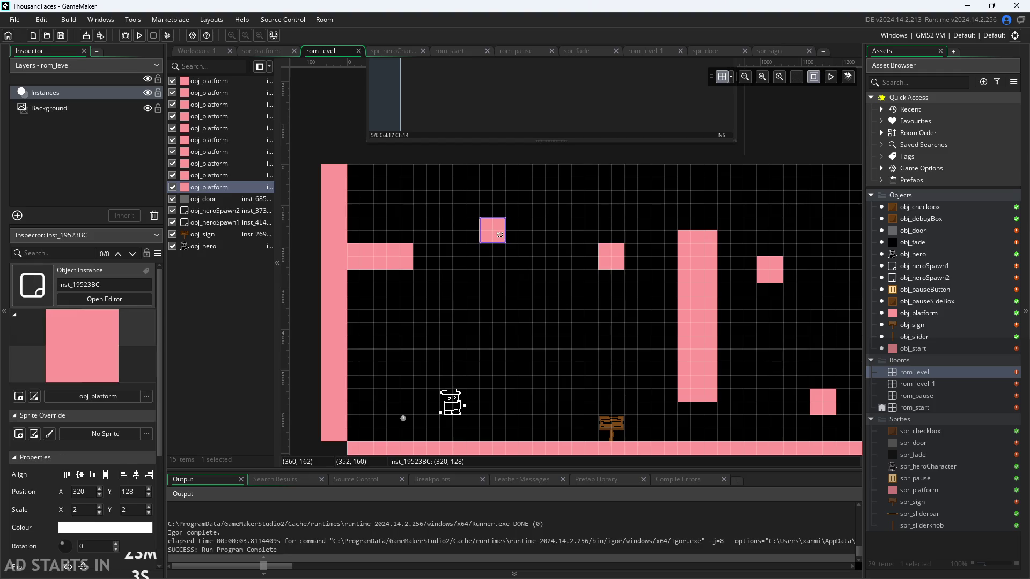
left_click(192, 51)
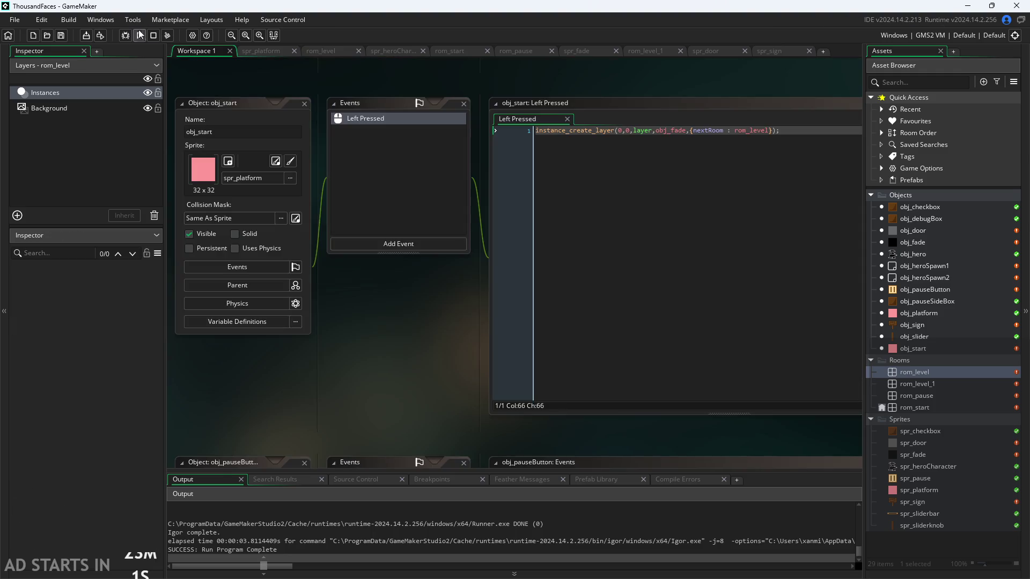
left_click(140, 35)
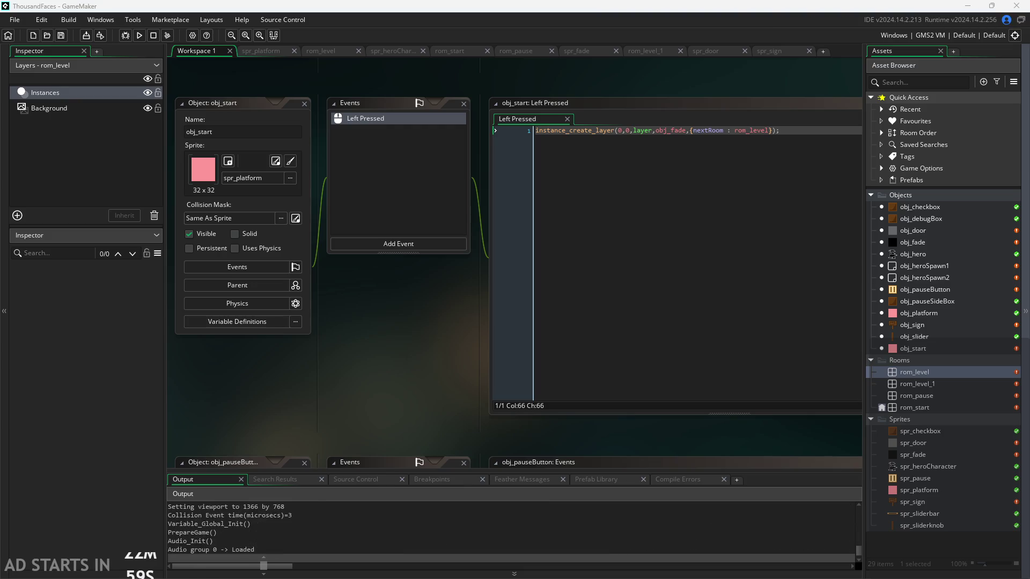
left_click(400, 300)
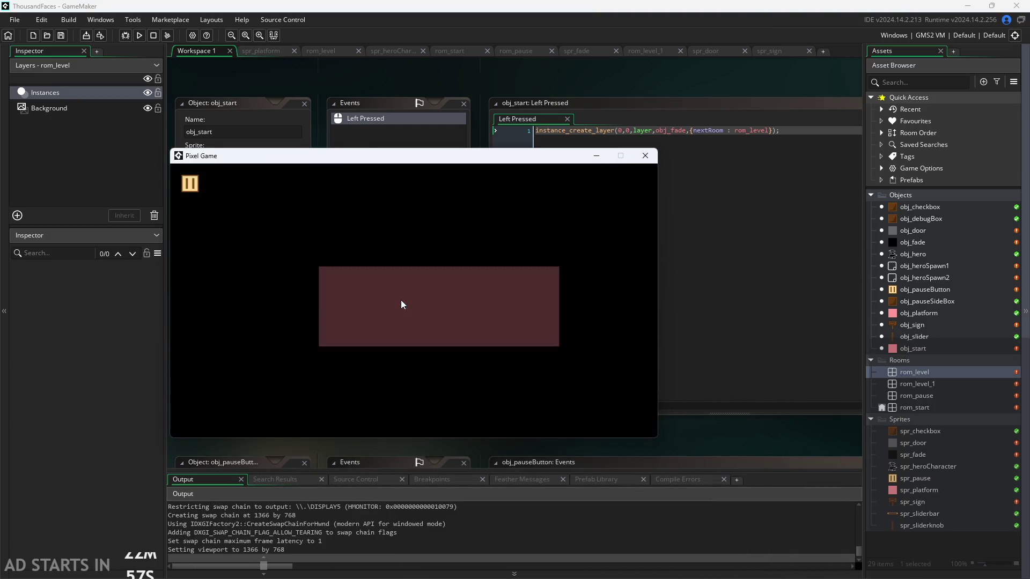
key("Right")
key("space")
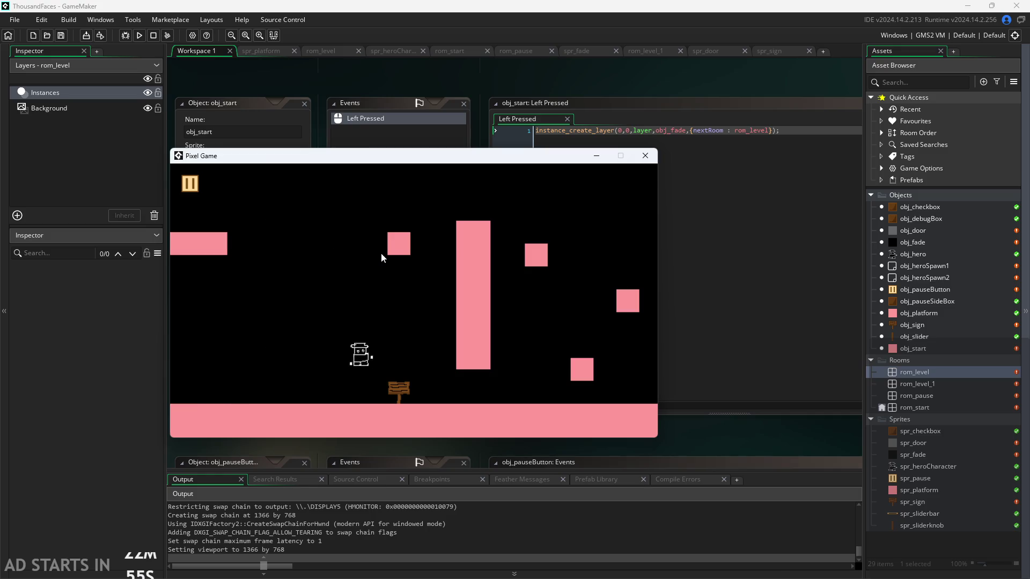
key("Right")
key("space")
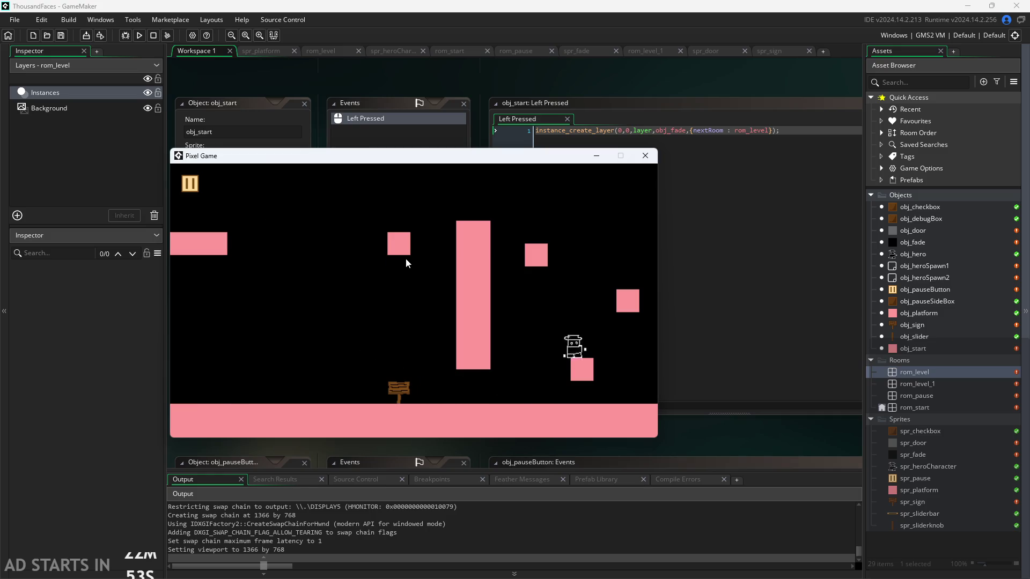
key("space")
key("Right")
key("space")
key("Left")
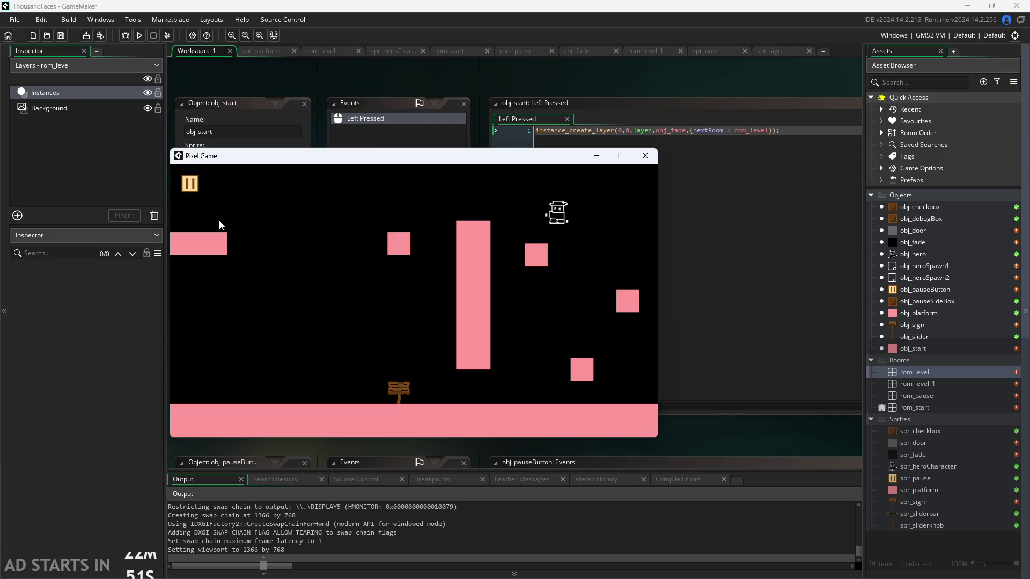
key("space")
key("Right")
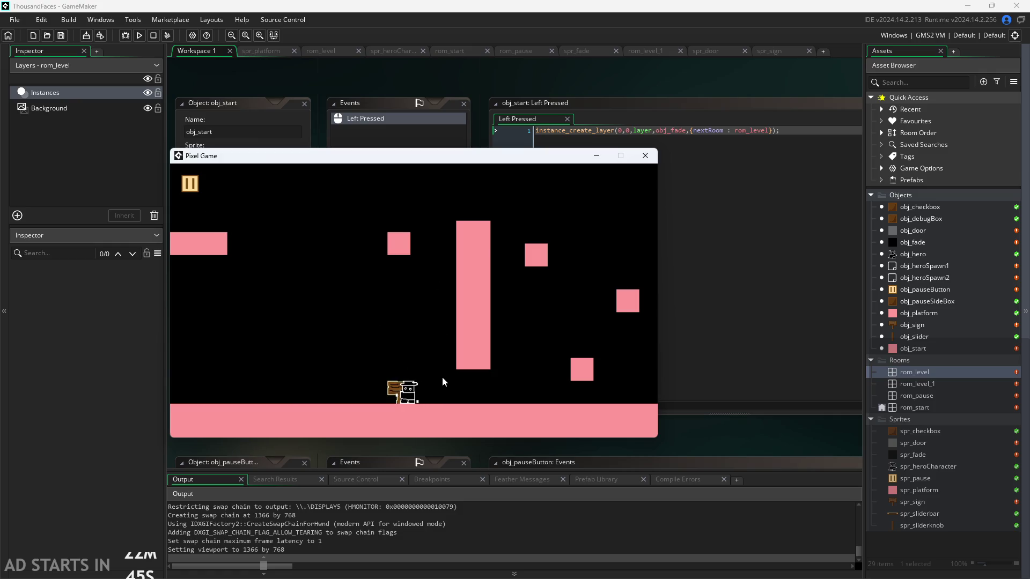
key("space")
key("Right")
key("space")
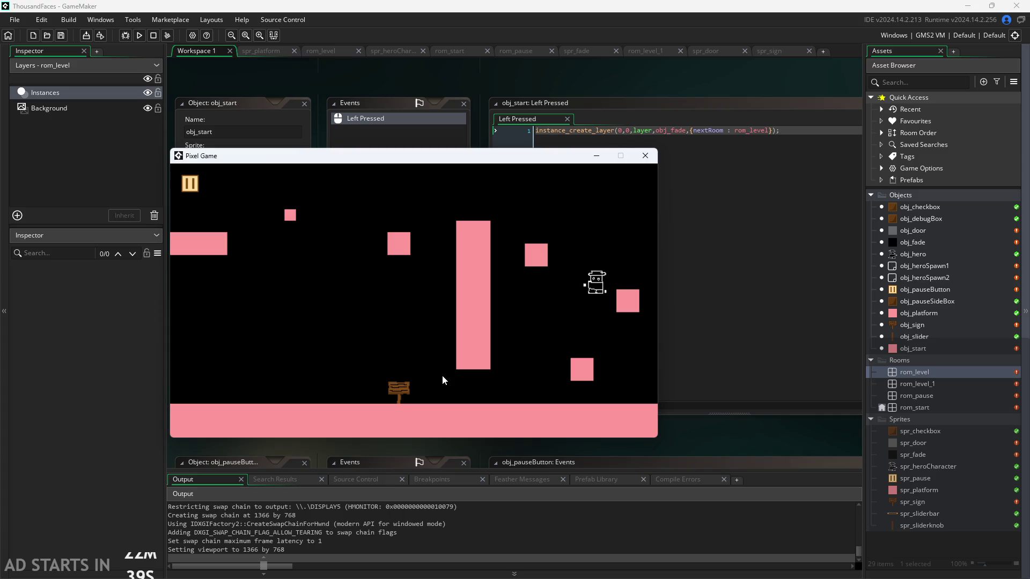
key("space")
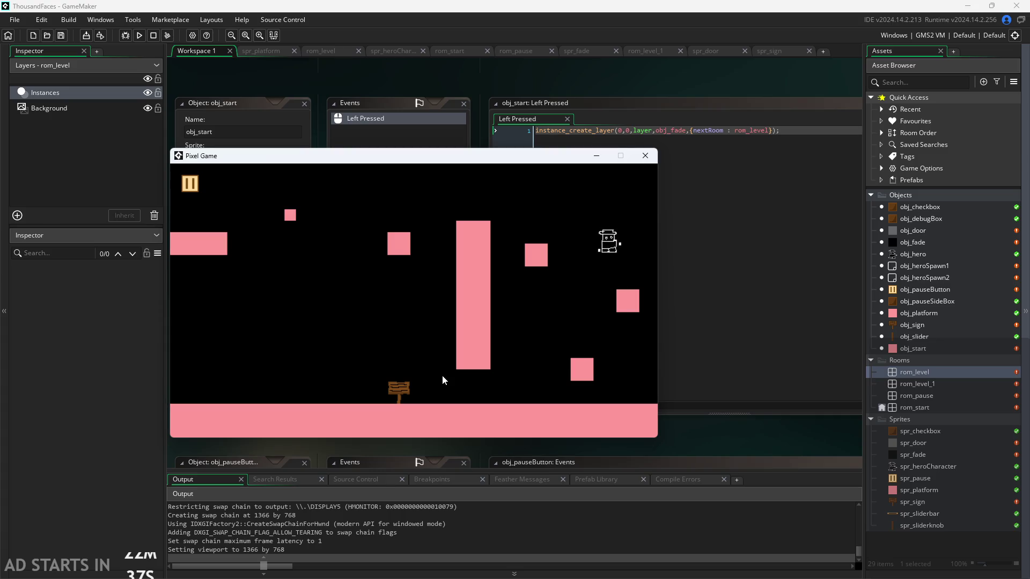
key("Left")
key("space")
key("Left")
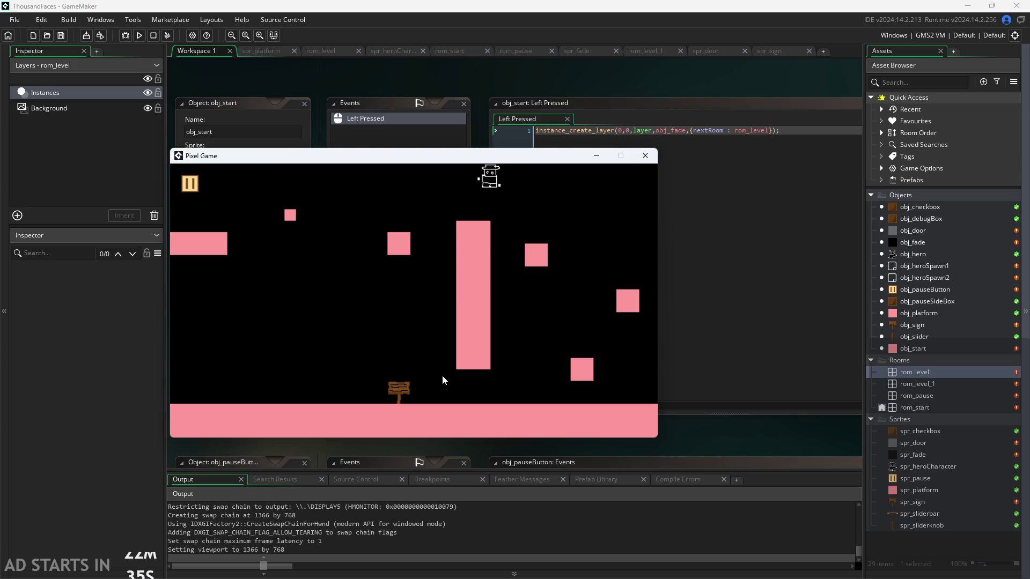
key("space")
key("Left")
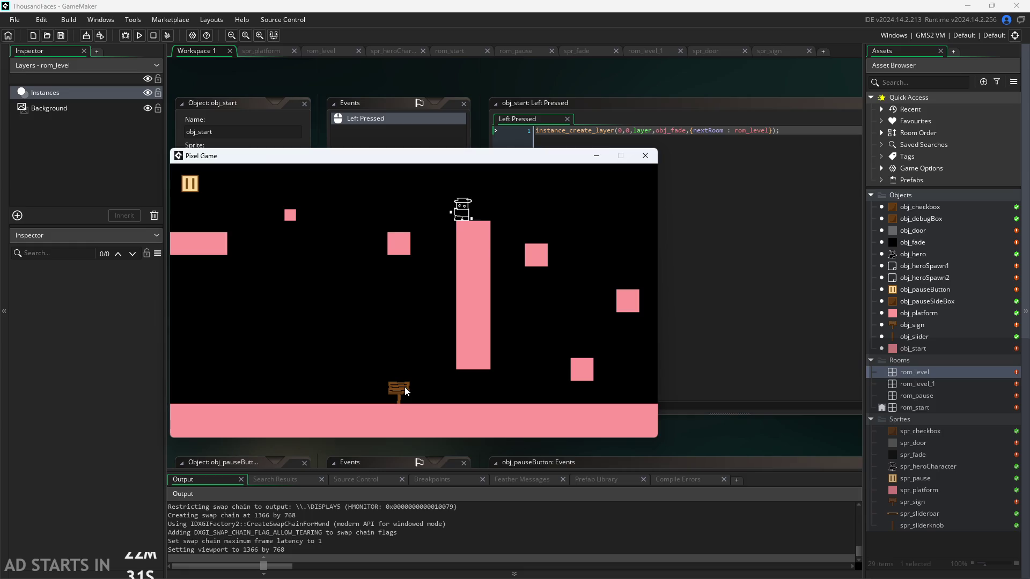
key("Left")
key("space")
key("Right")
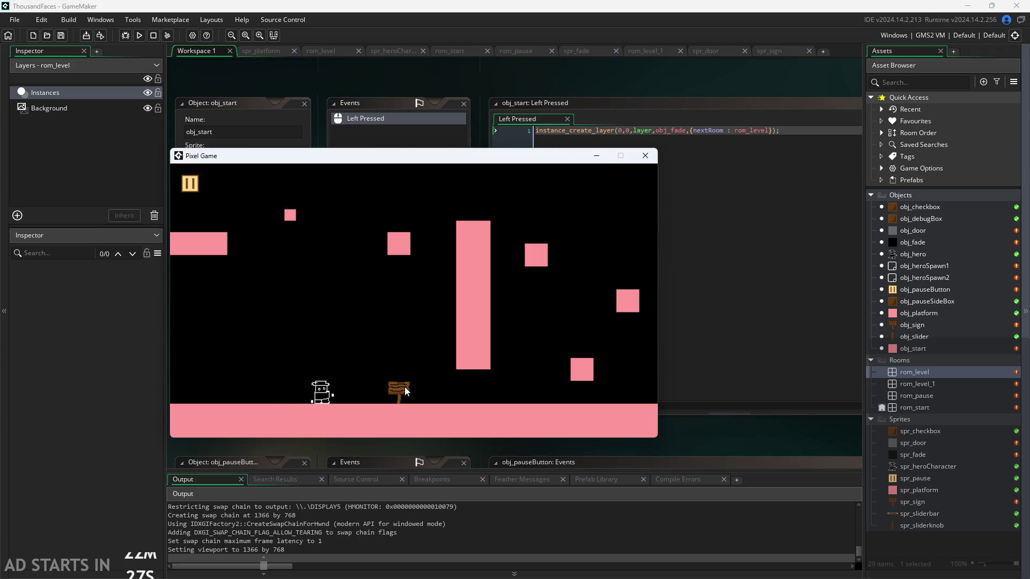
key("Right")
key("Left")
key("space")
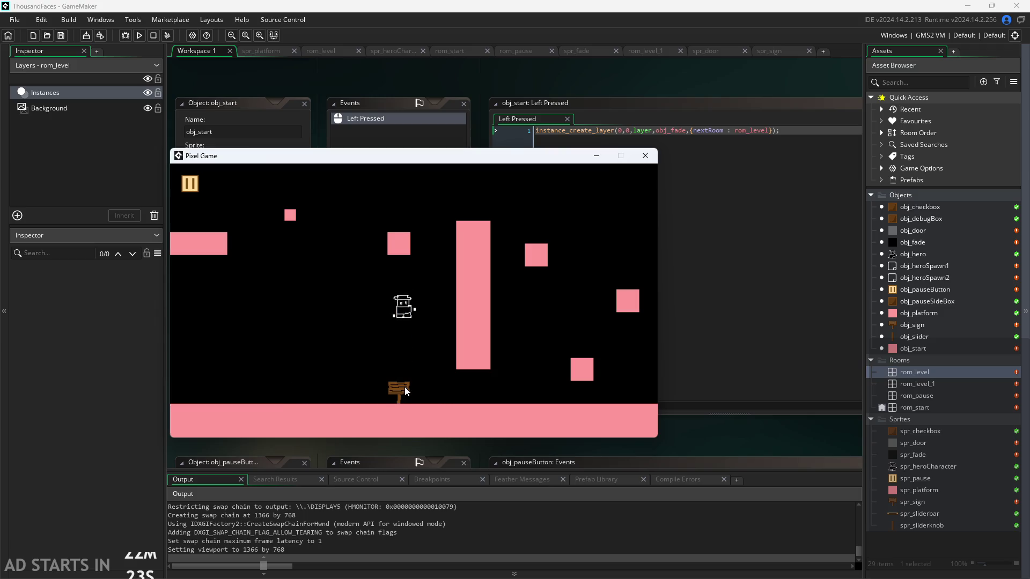
key("space")
key("Right")
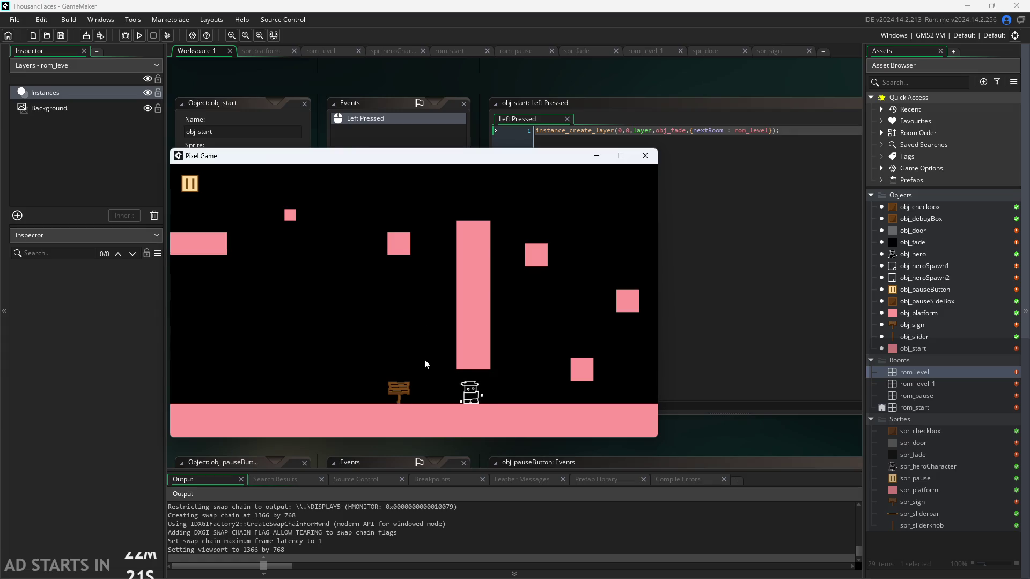
key("space")
key("Right")
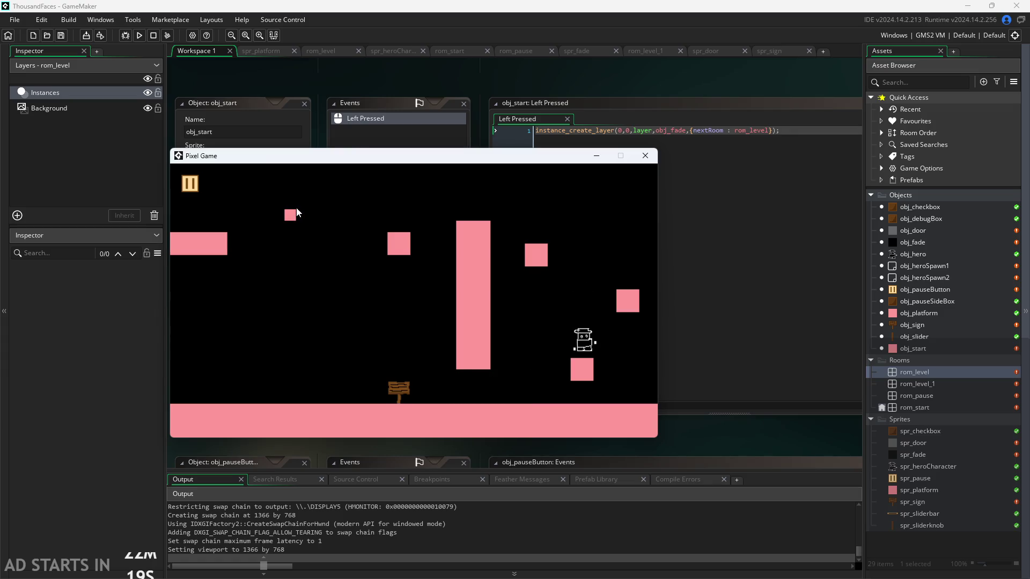
key("space")
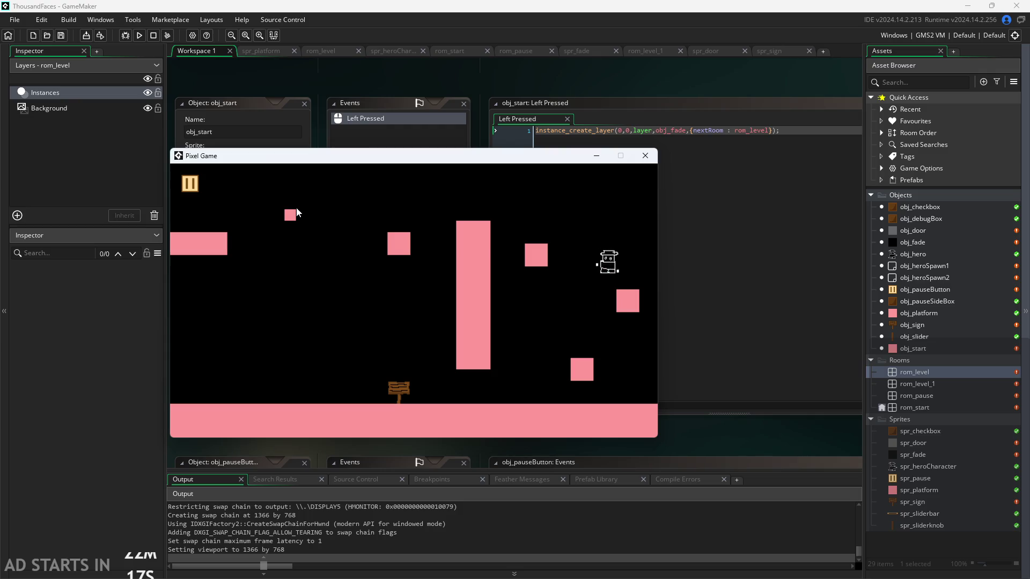
key("space")
key("Left")
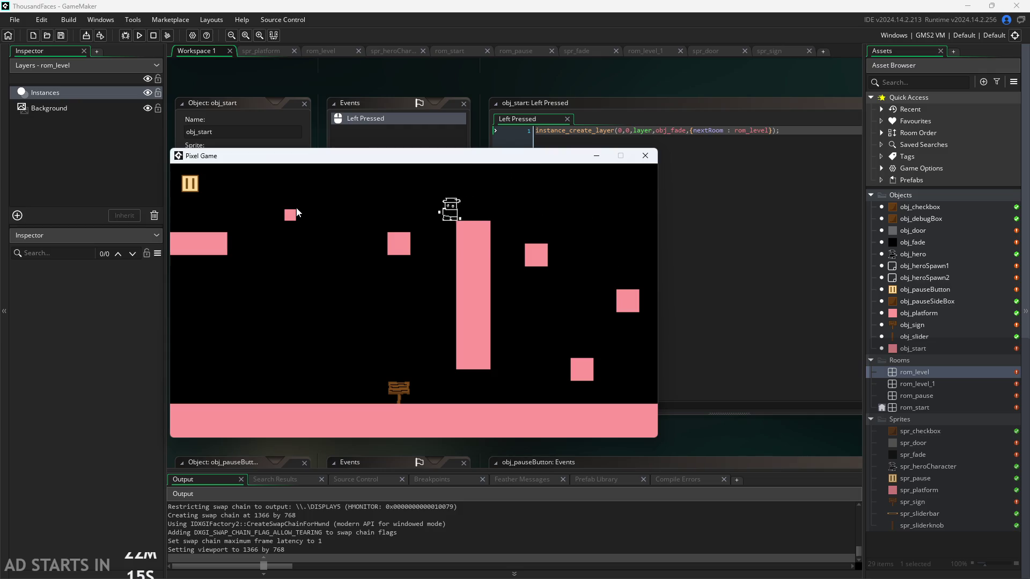
key("space")
key("Left")
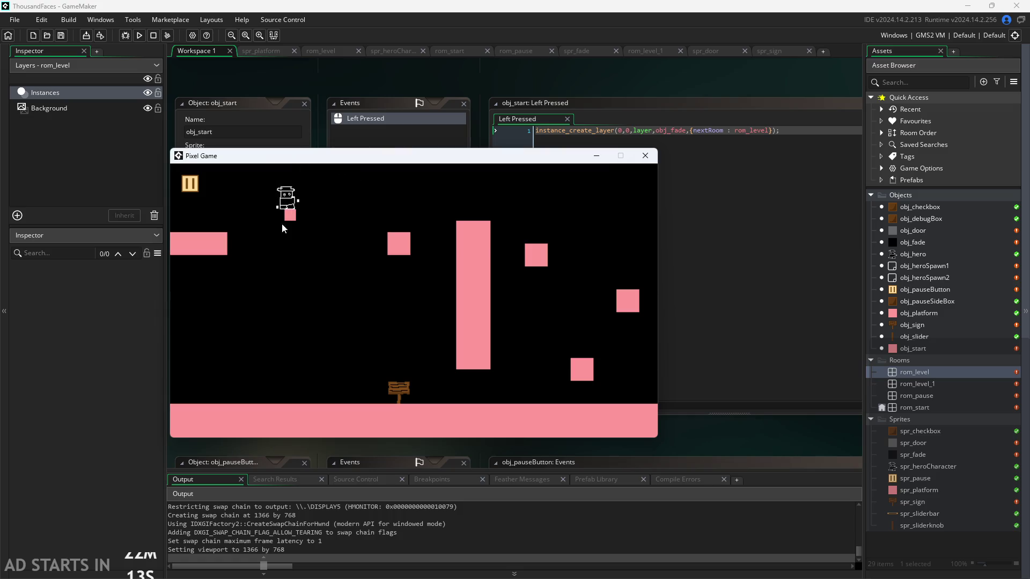
key("Left")
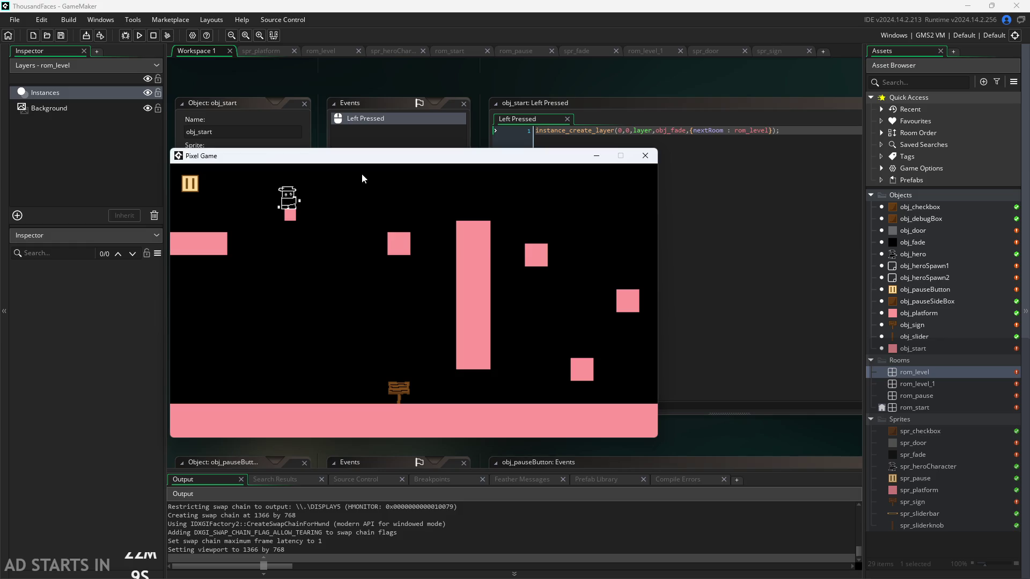
key("Right")
key("Right")
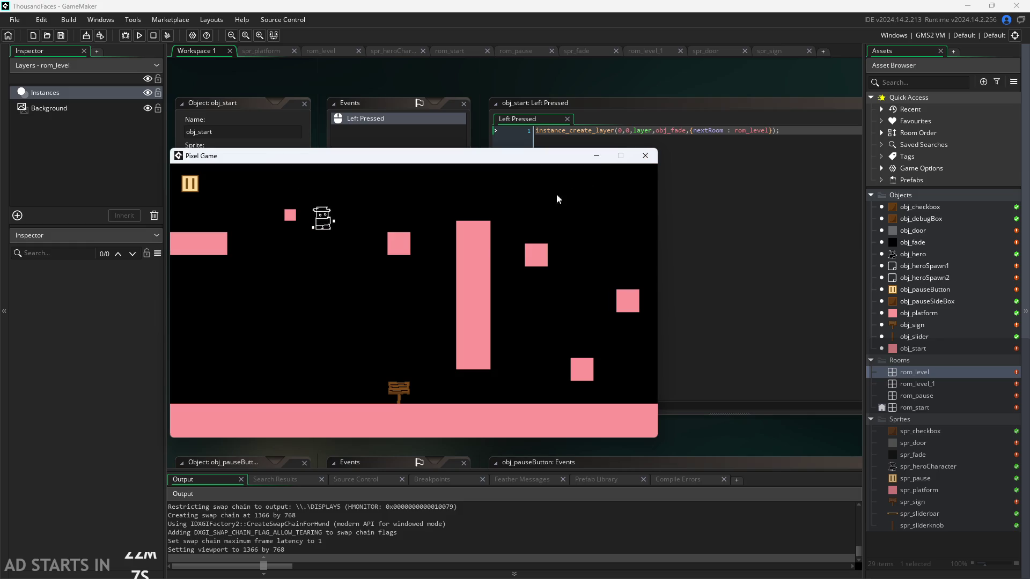
key("Right")
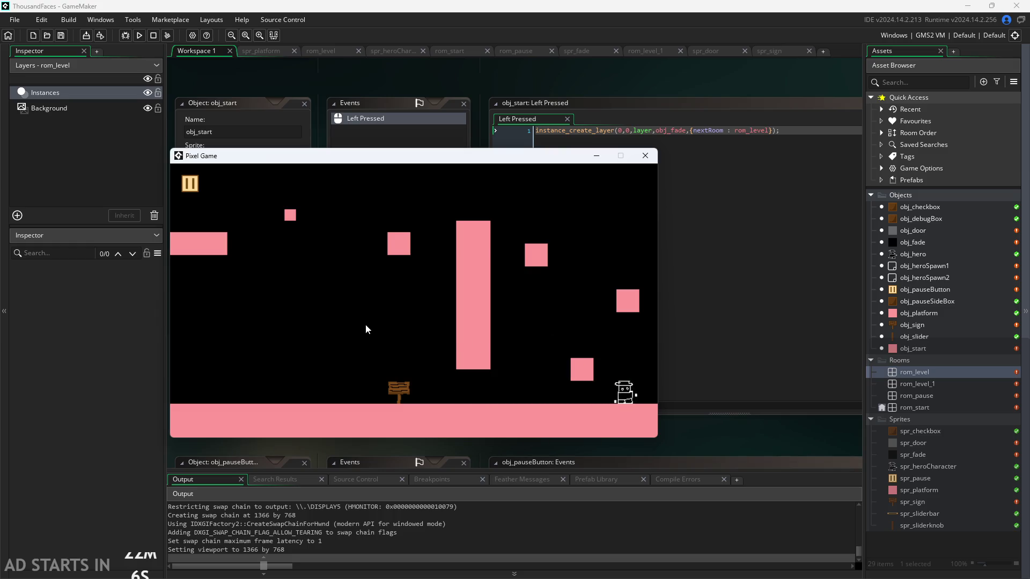
key("Left")
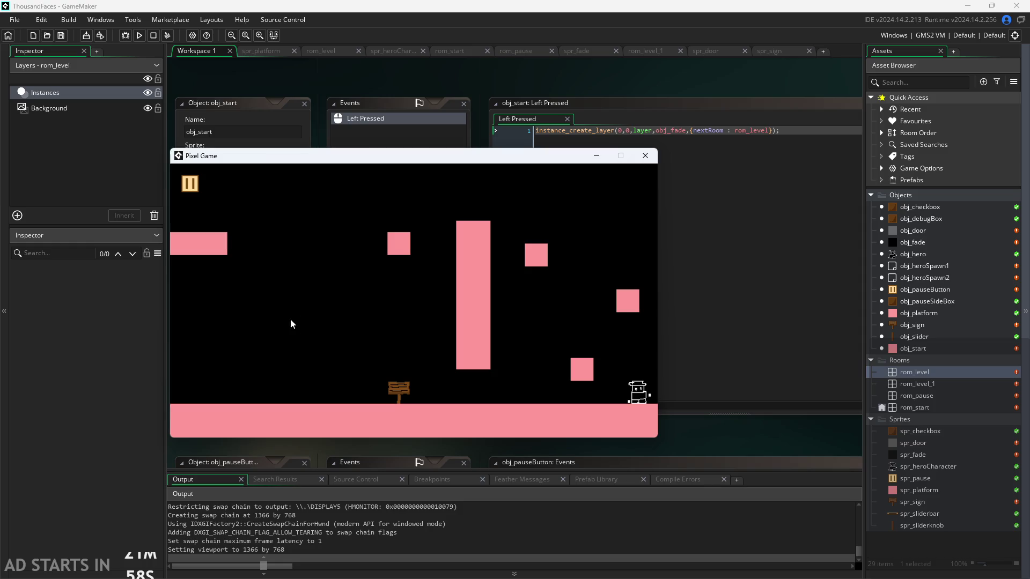
key("Left")
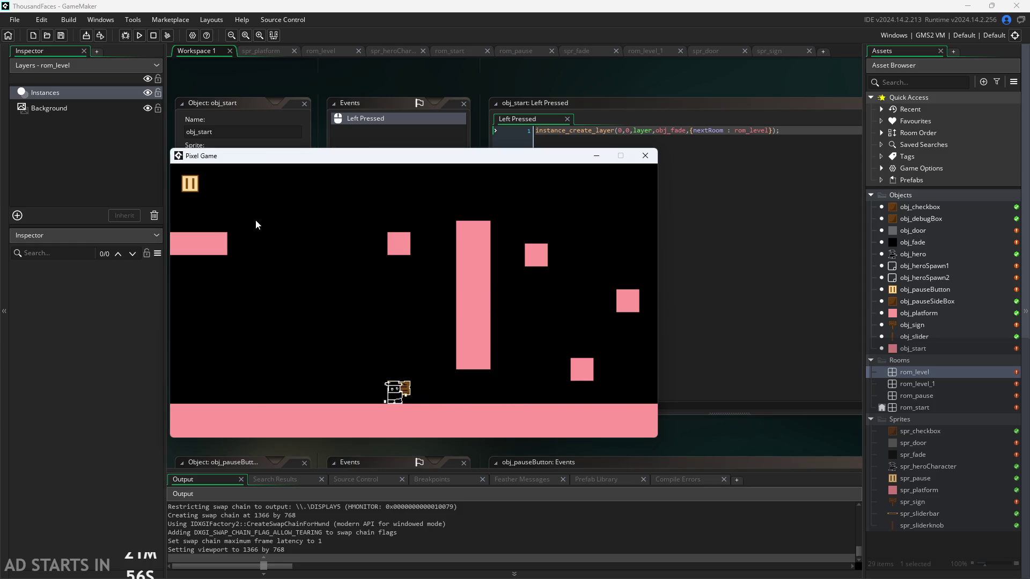
key("Up")
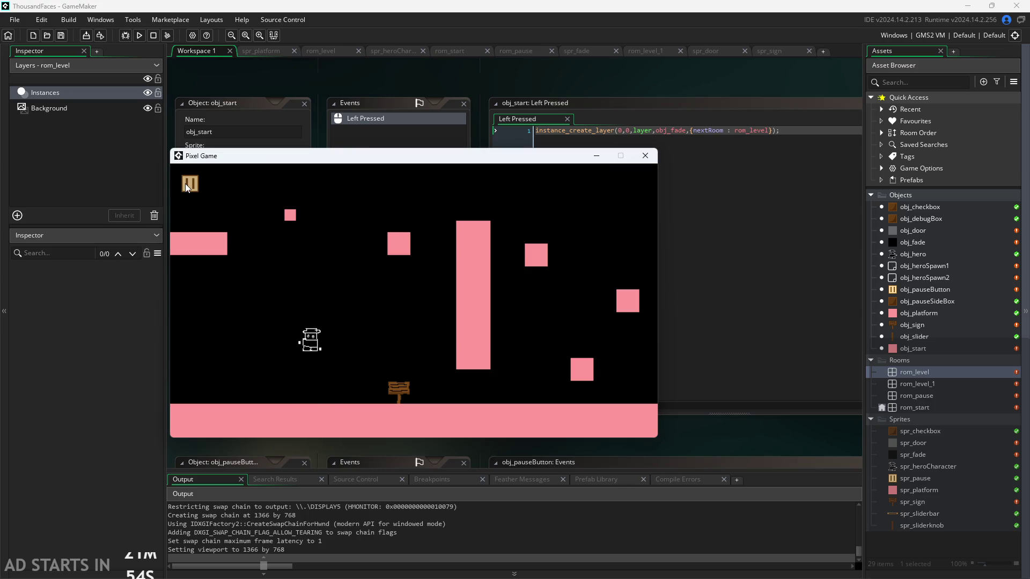
Turn on 'Pause Button on Right Side' in the game's pause screen and resume play
left_click(190, 184)
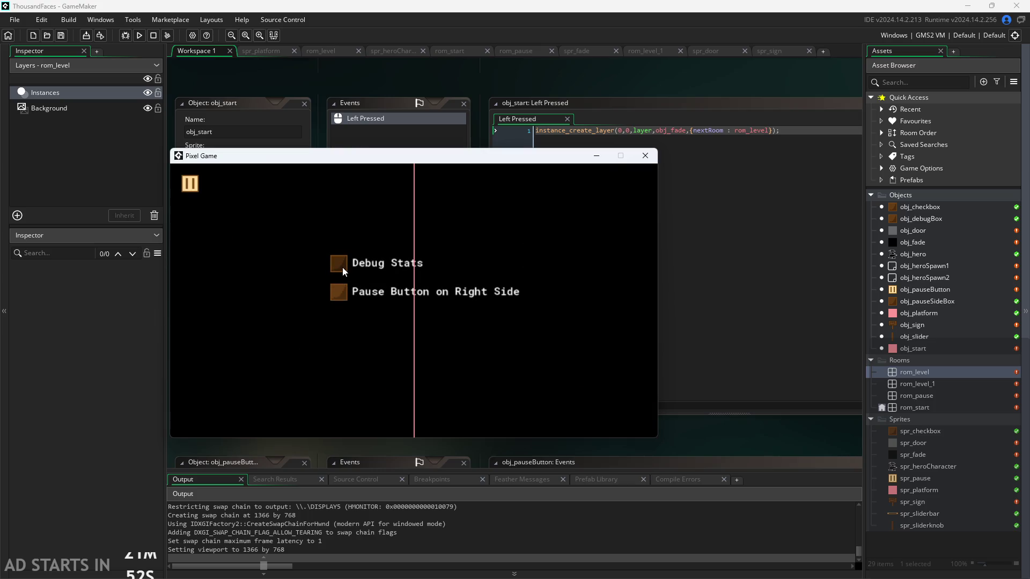
left_click(338, 292)
left_click(642, 189)
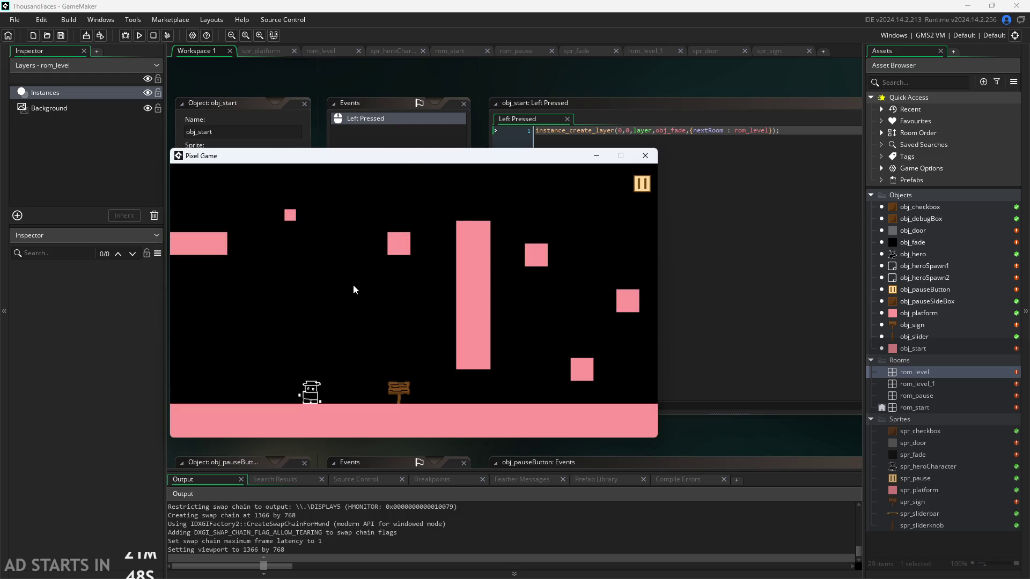
Walk the hero right and jump onto the small platforms, then close the running game
key("Right")
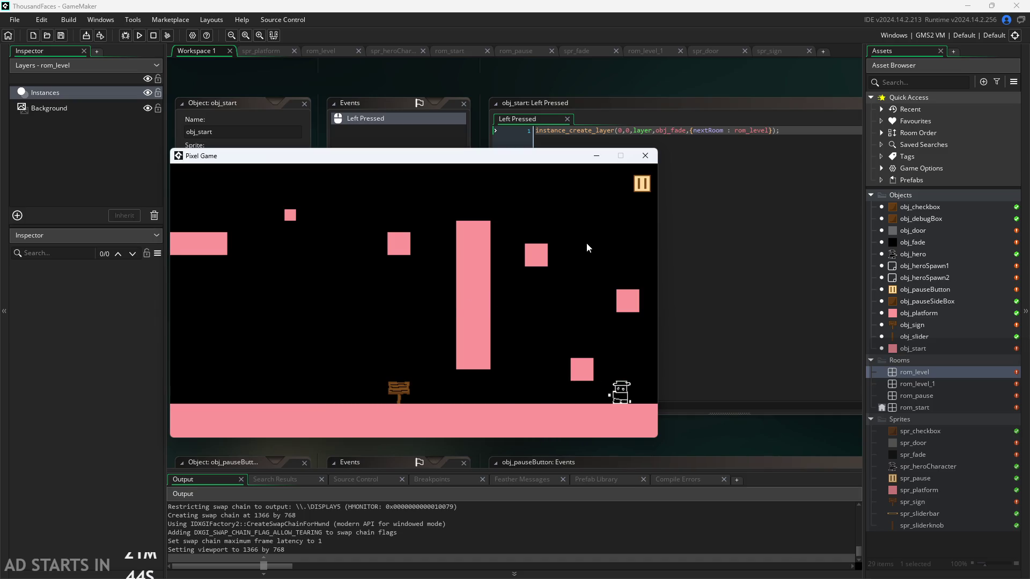
key("Up")
key("Left")
key("Up")
key("Right")
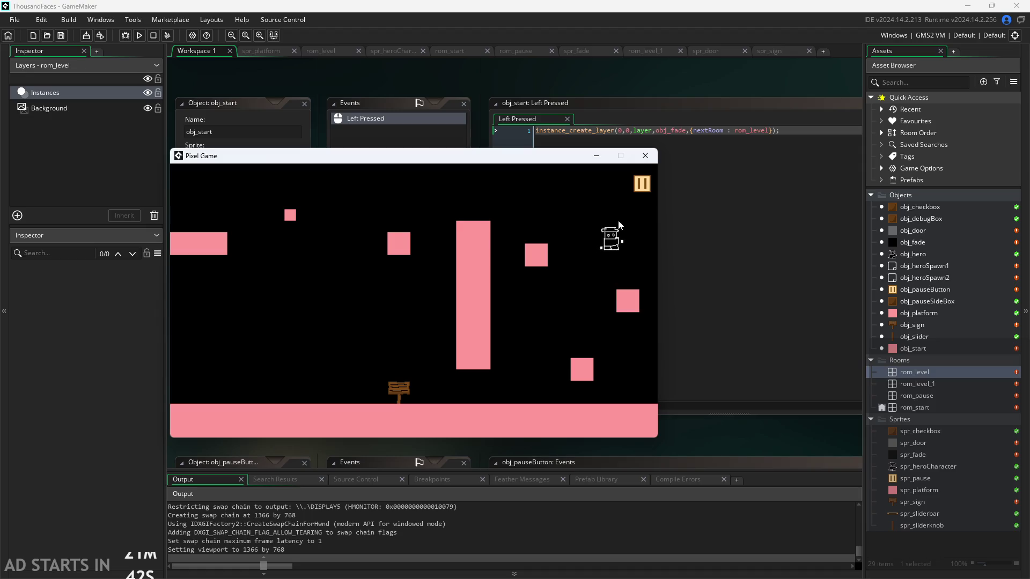
left_click(644, 156)
left_click_drag(453, 340, 403, 377)
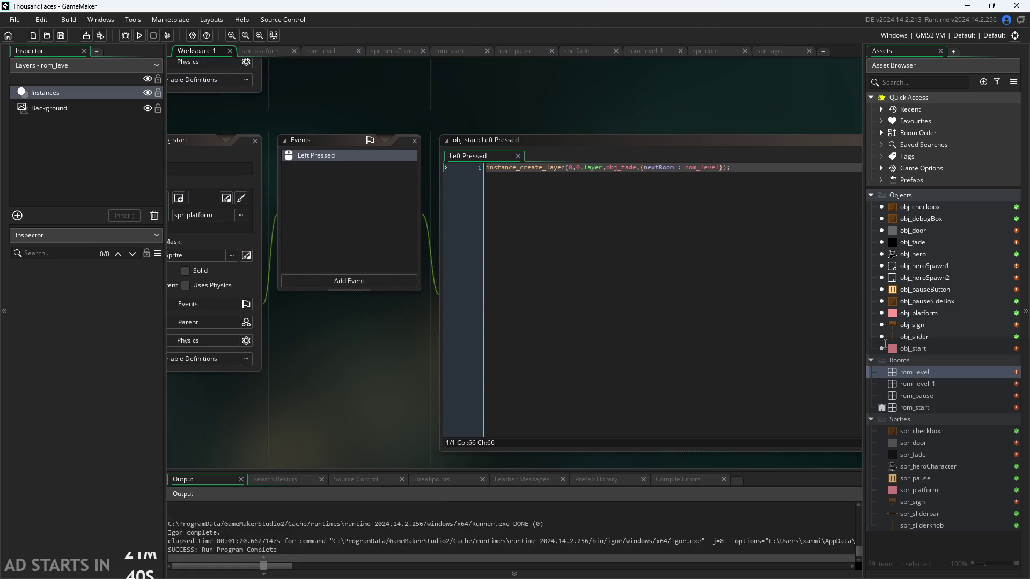
Back in Paint, tick off the object interaction item with a larger green brush
key("alt+Tab")
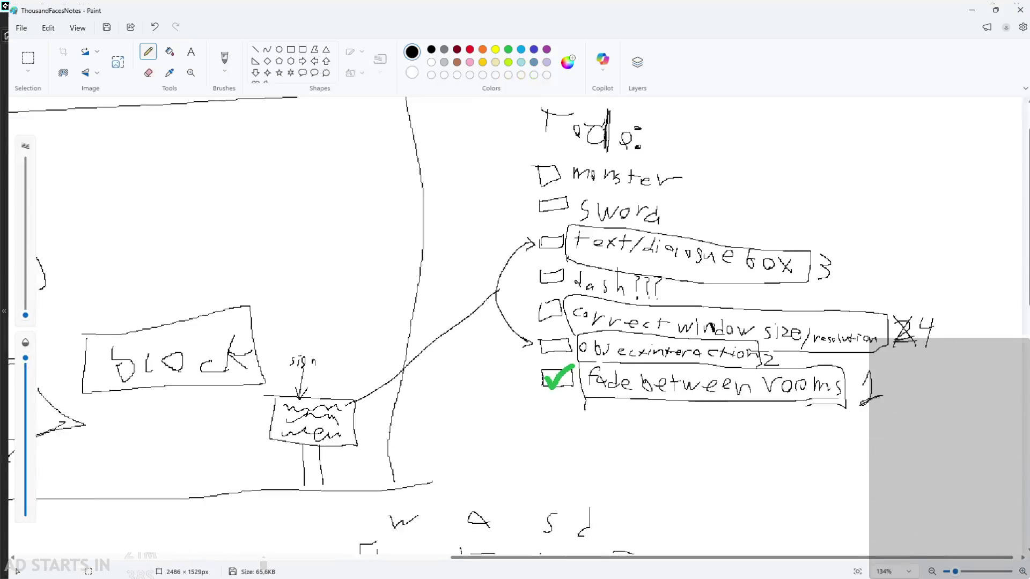
scroll(744, 320, "up", 3)
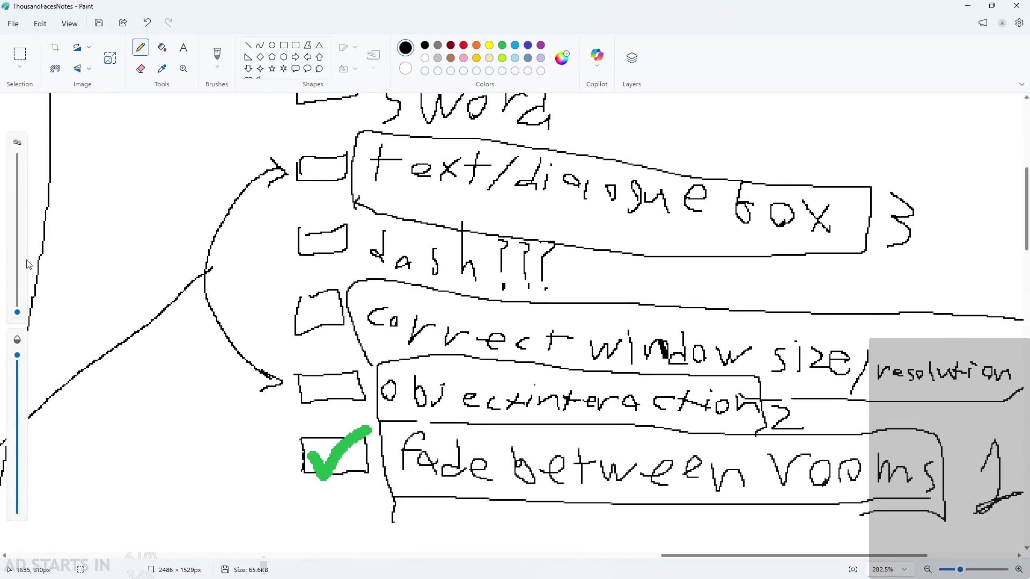
left_click_drag(18, 313, 17, 304)
left_click(235, 230)
left_click(502, 46)
mouse_move(302, 392)
left_mouse_down()
mouse_move(325, 406)
mouse_move(359, 363)
left_mouse_up()
Return to a smaller black brush and undo the stray stroke under 'text/dialogue box'
left_click_drag(17, 304, 17, 312)
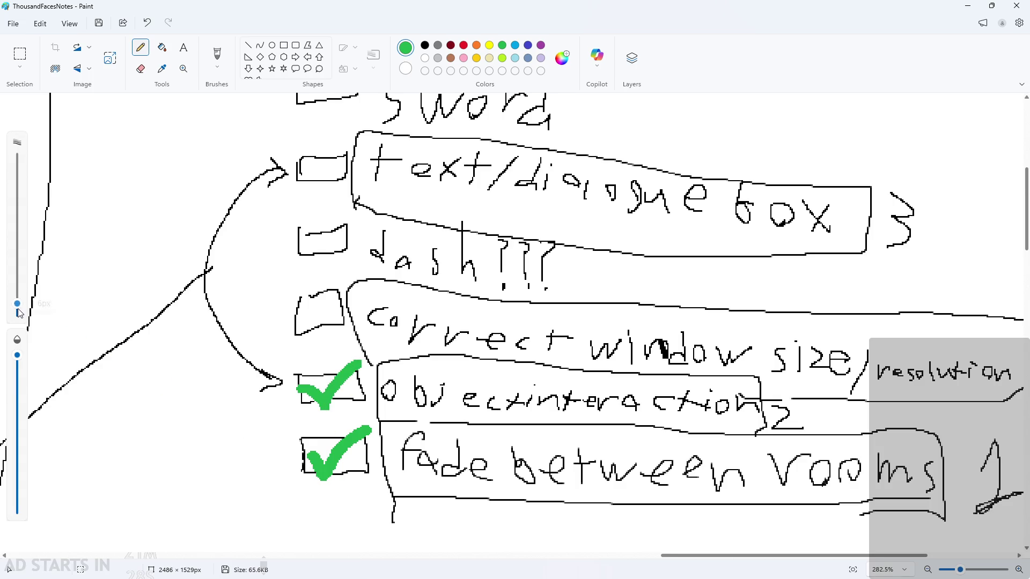
scroll(806, 382, "down", 2)
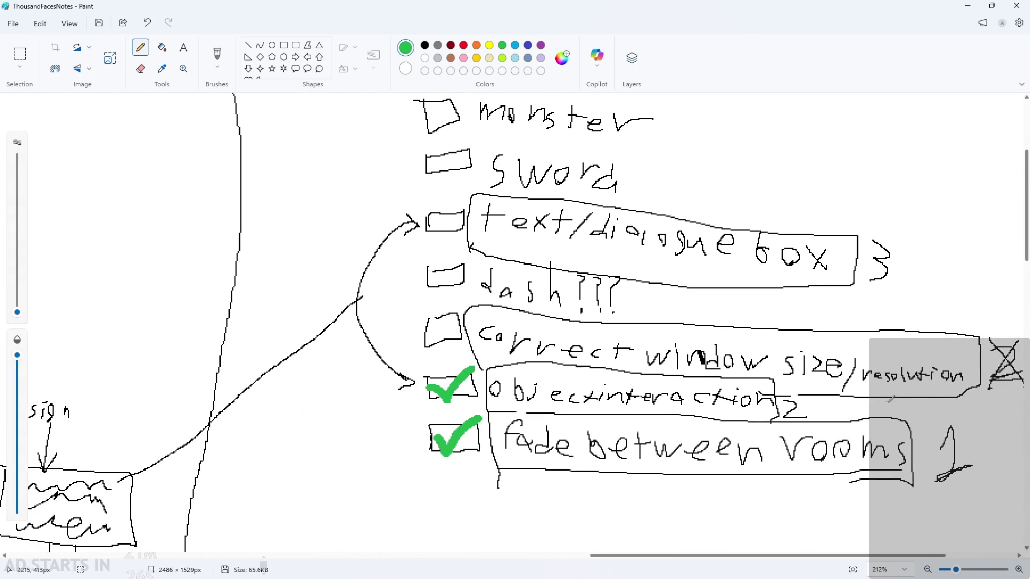
scroll(938, 398, "up", 1)
scroll(966, 427, "up", 2)
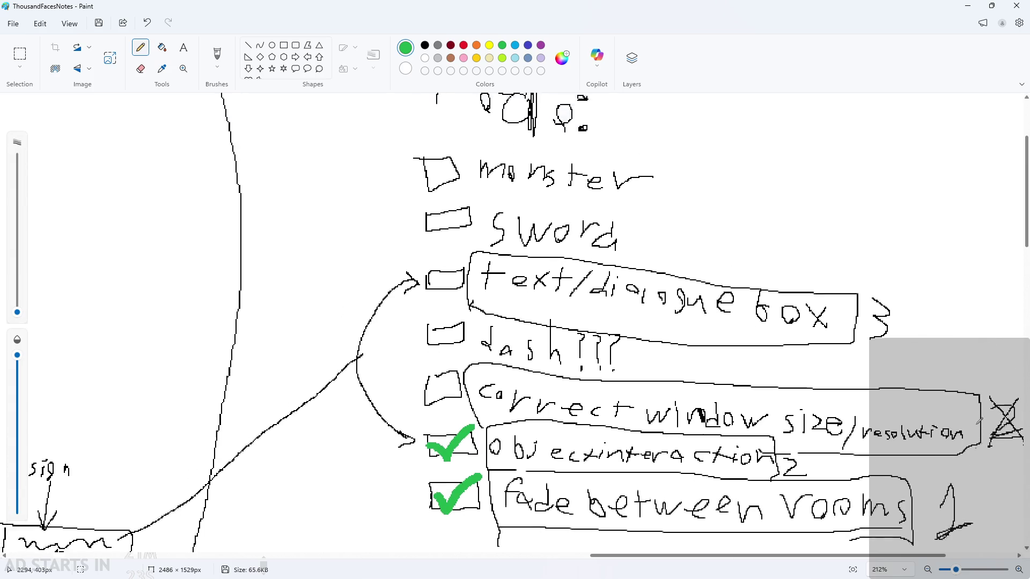
left_click(425, 45)
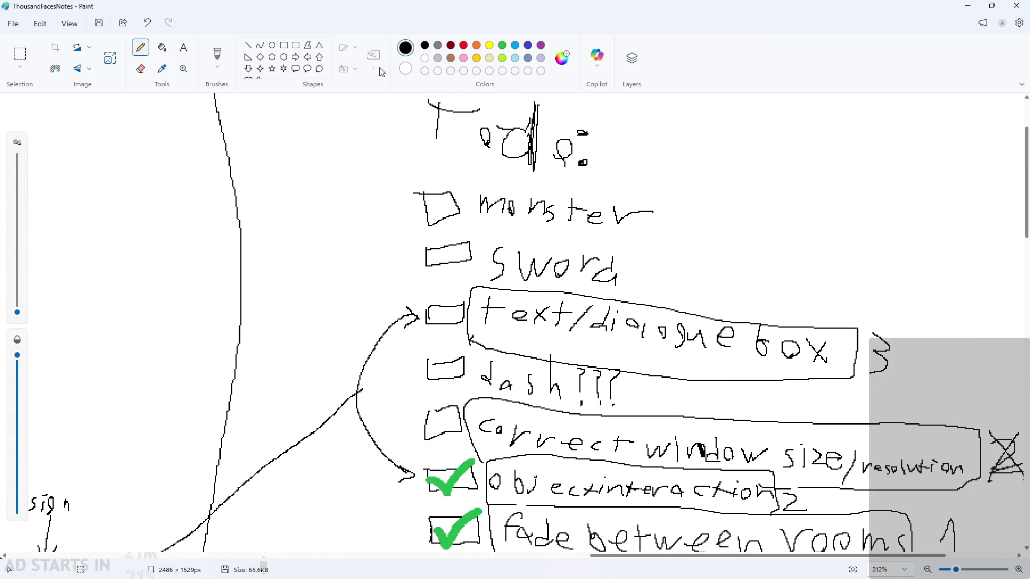
mouse_move(482, 323)
left_mouse_down()
mouse_move(673, 354)
mouse_move(827, 358)
left_mouse_up()
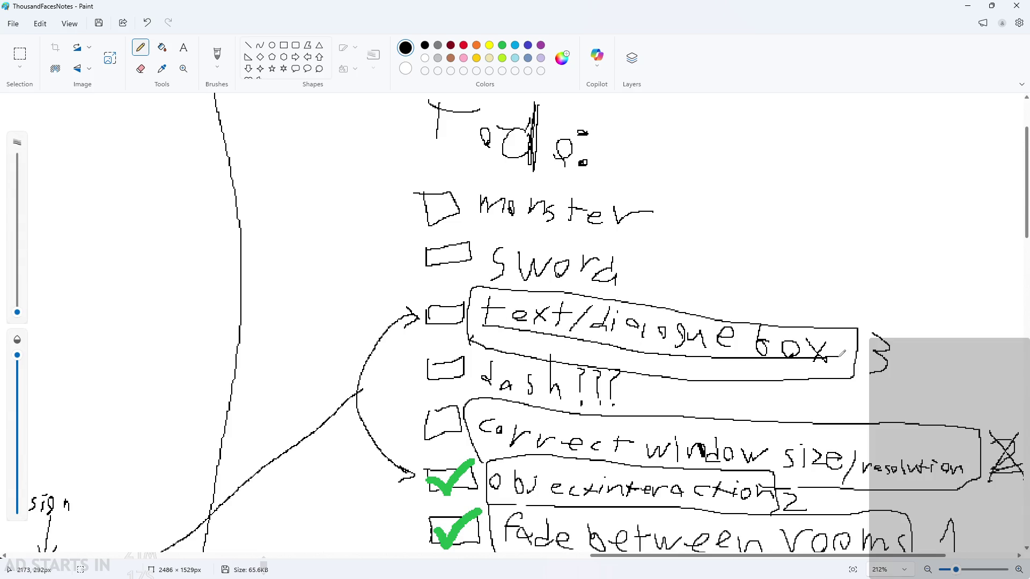
key("ctrl+z")
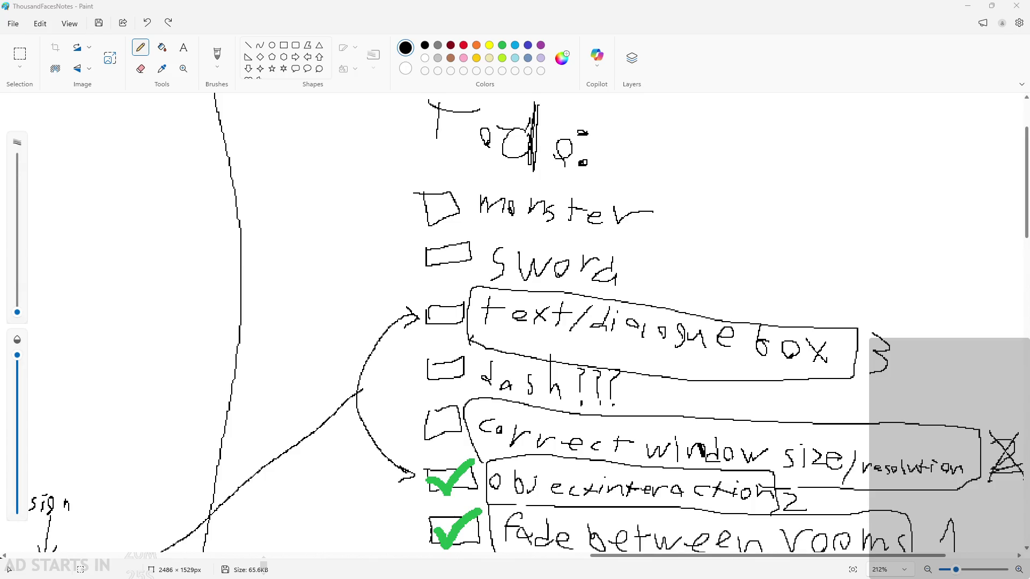
scroll(724, 230, "down", 4)
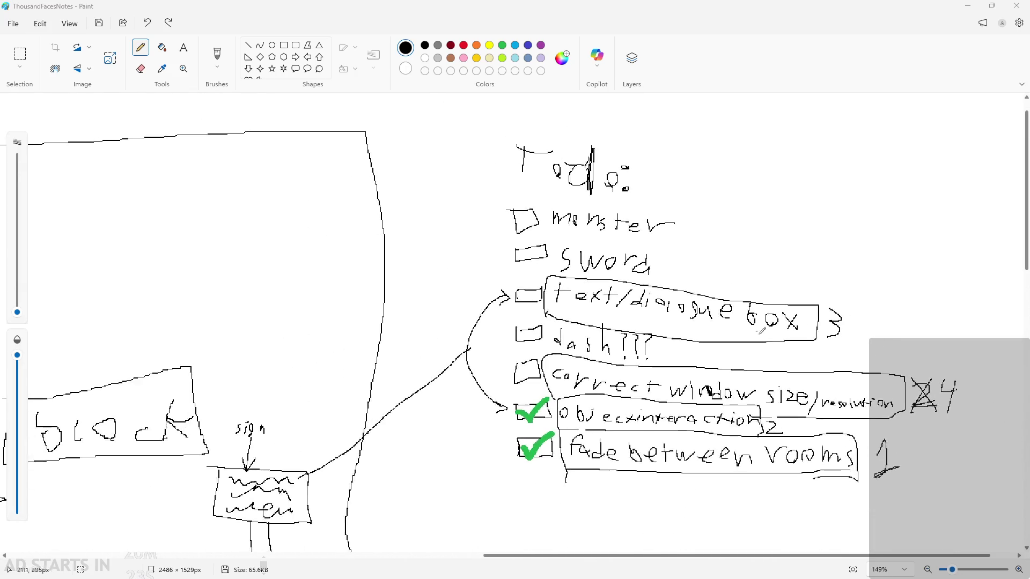
scroll(732, 341, "up", 2)
scroll(732, 341, "down", 1)
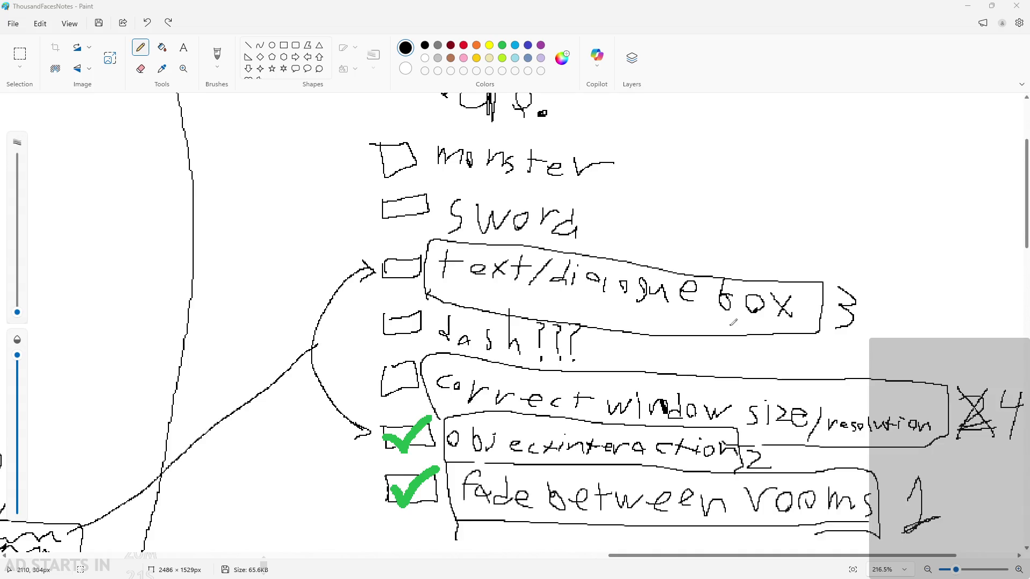
scroll(566, 322, "up", 2)
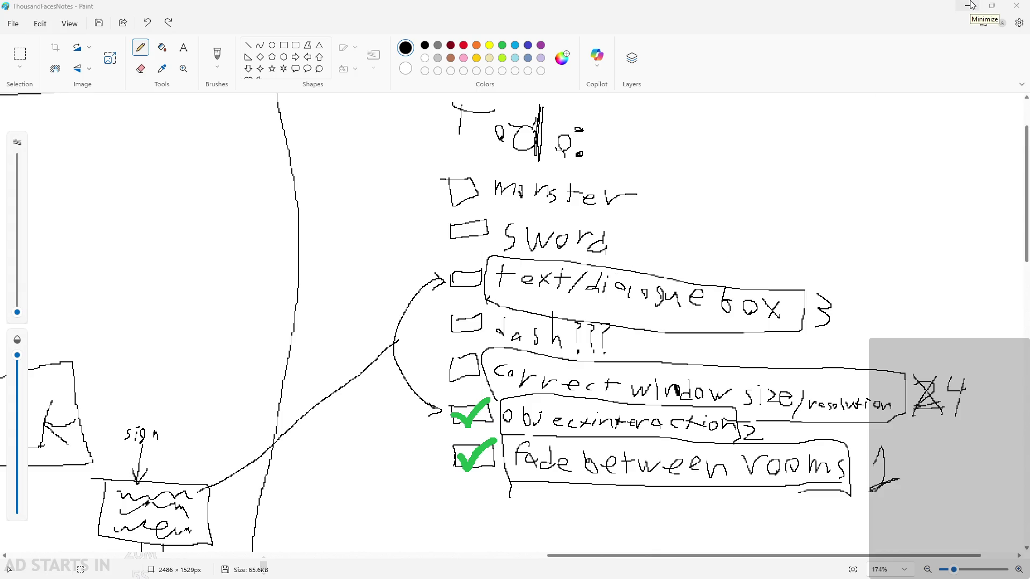
scroll(775, 165, "down", 6)
scroll(735, 232, "down", 5)
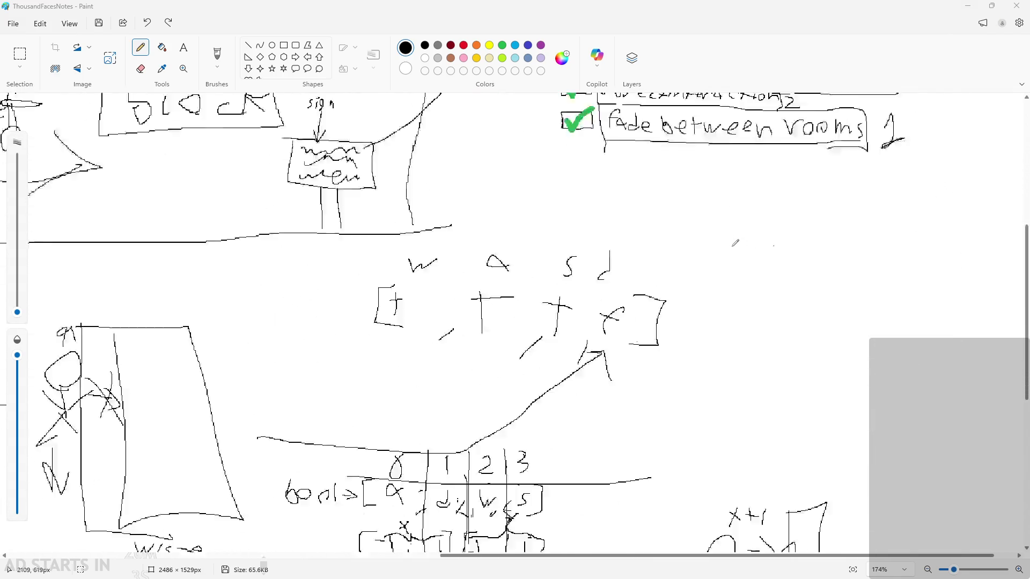
scroll(743, 241, "down", 2)
scroll(726, 268, "down", 5)
scroll(726, 268, "up", 5)
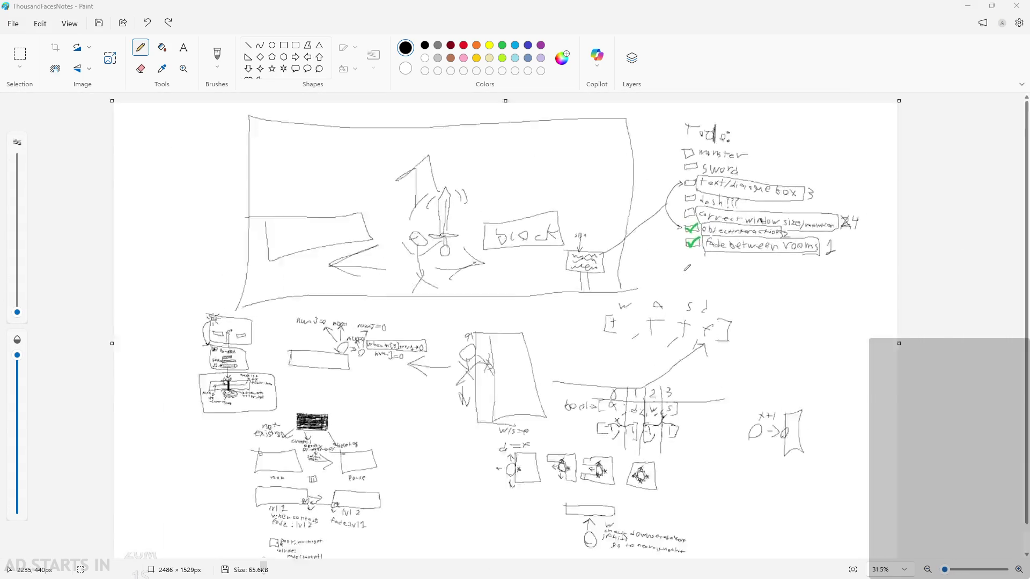
scroll(930, 234, "up", 10)
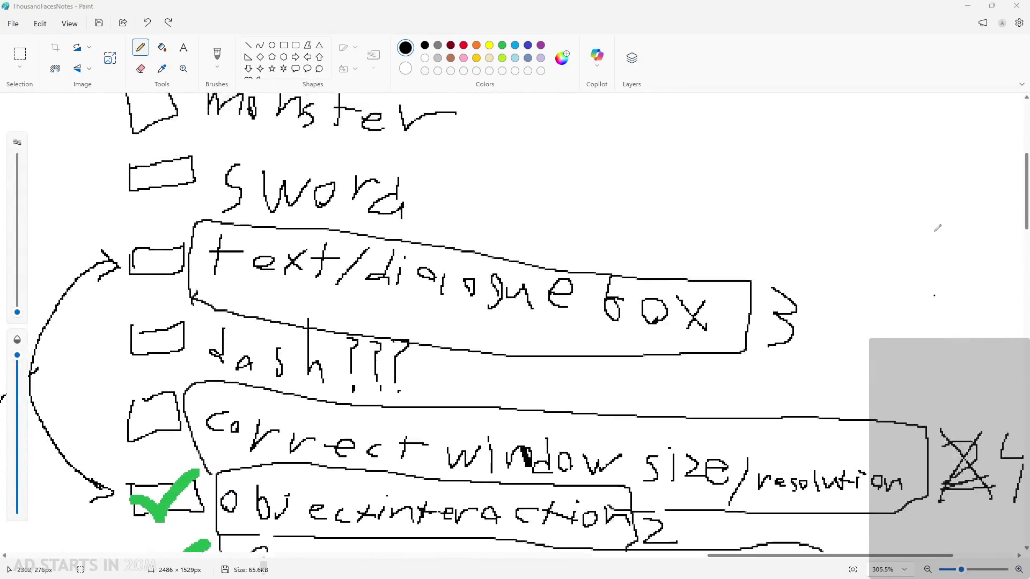
scroll(930, 234, "down", 10)
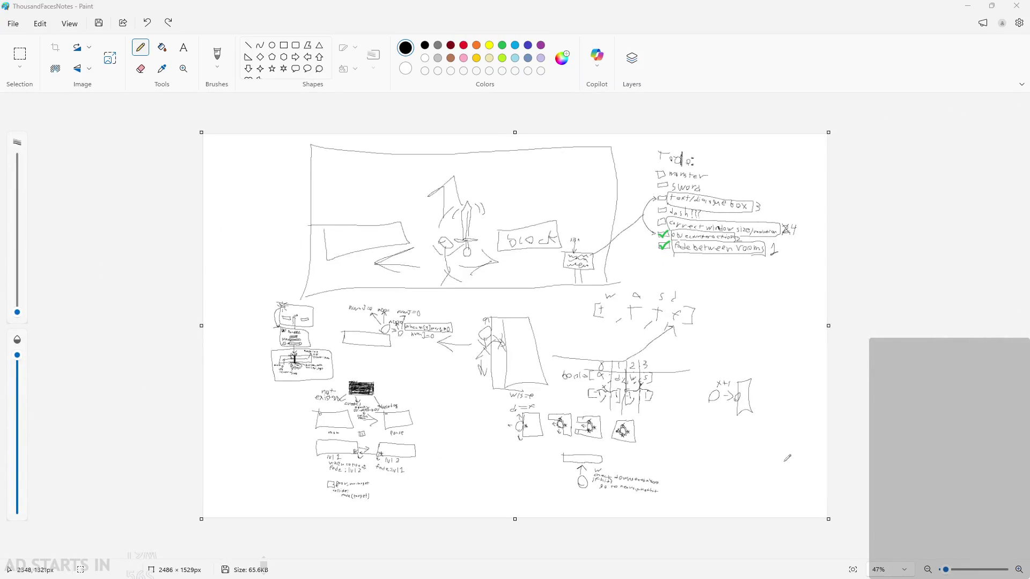
scroll(816, 472, "up", 3)
scroll(838, 487, "up", 1)
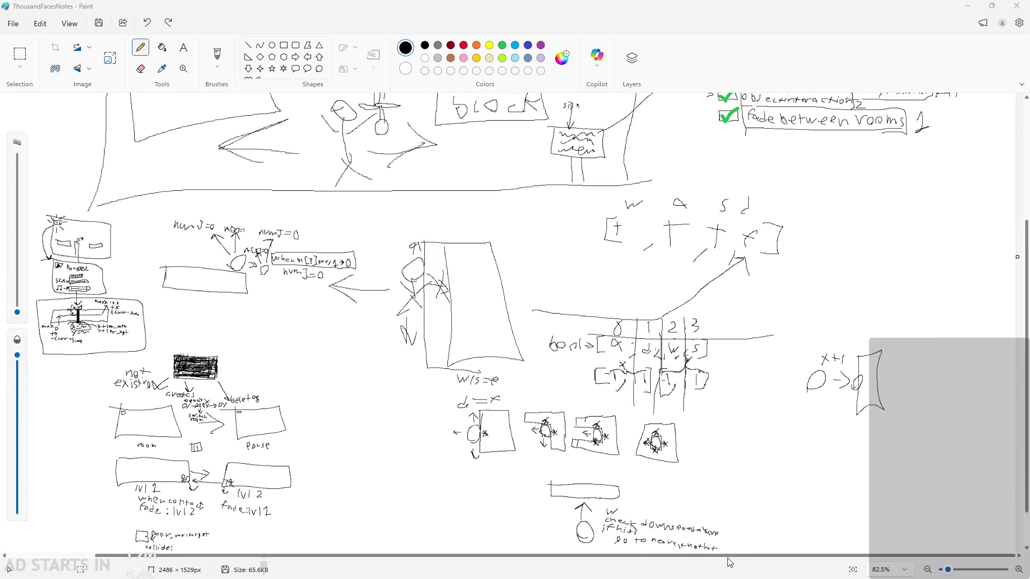
scroll(801, 502, "down", 1)
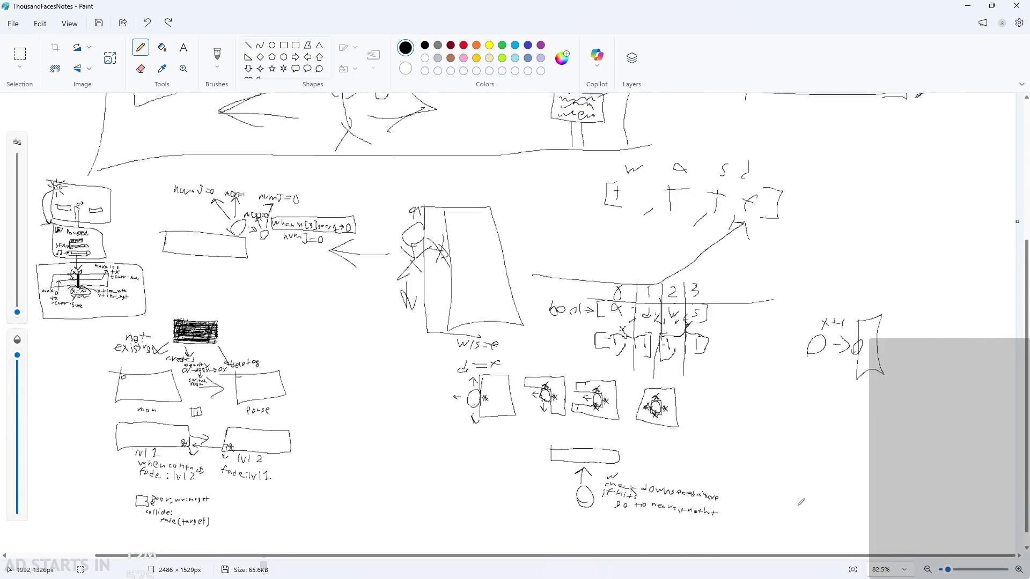
scroll(938, 418, "up", 5)
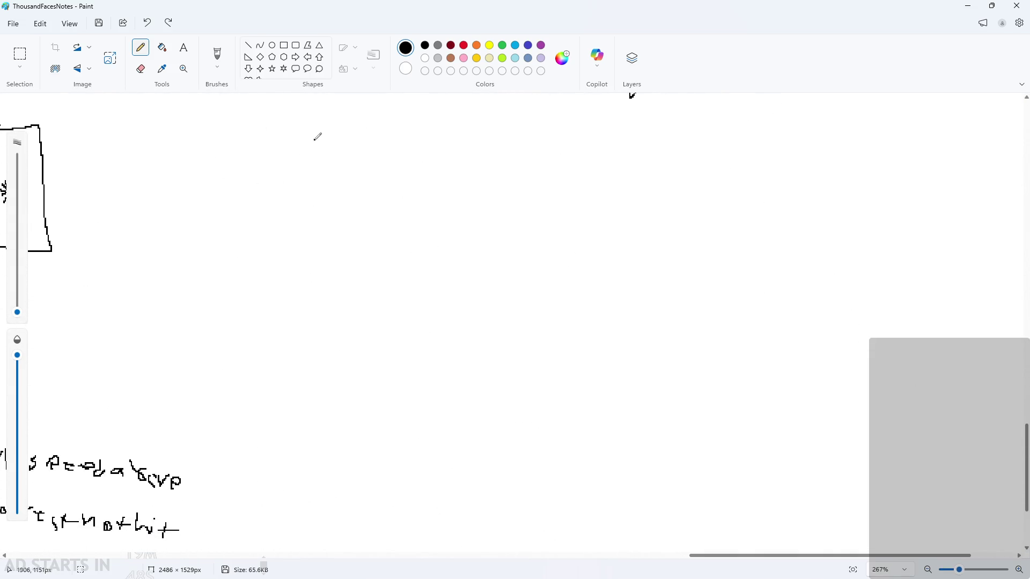
Draw a freehand rectangular screen frame with a small stick figure inside it
mouse_move(315, 139)
left_mouse_down()
mouse_move(302, 298)
mouse_move(921, 360)
mouse_move(900, 185)
mouse_move(541, 167)
mouse_move(289, 125)
left_mouse_up()
key("ctrl+z")
mouse_move(395, 178)
left_mouse_down()
mouse_move(577, 395)
mouse_move(809, 184)
mouse_move(402, 140)
mouse_move(397, 207)
left_mouse_up()
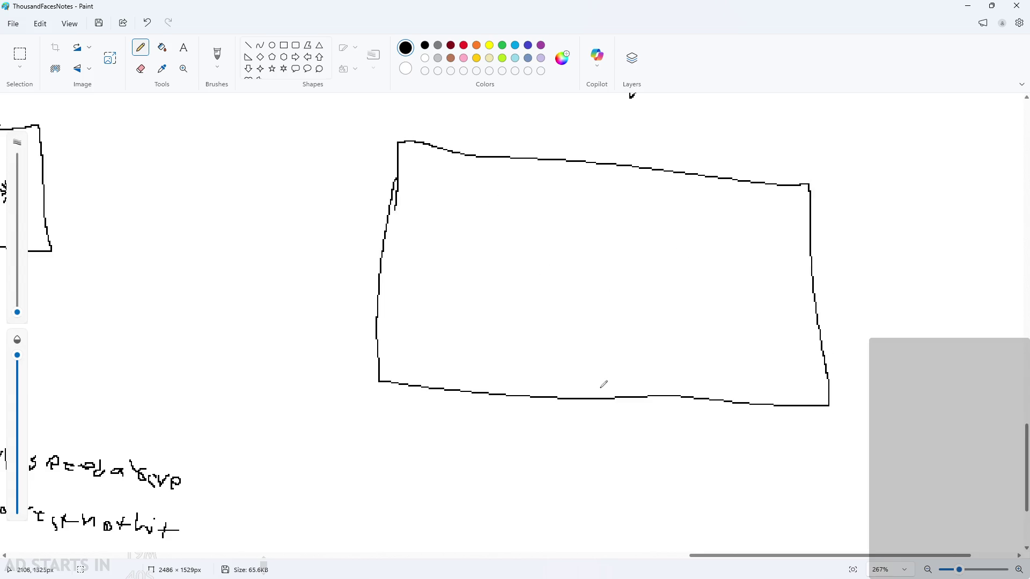
mouse_move(593, 370)
left_mouse_down()
mouse_move(600, 396)
mouse_move(587, 374)
mouse_move(633, 375)
mouse_move(617, 376)
left_mouse_up()
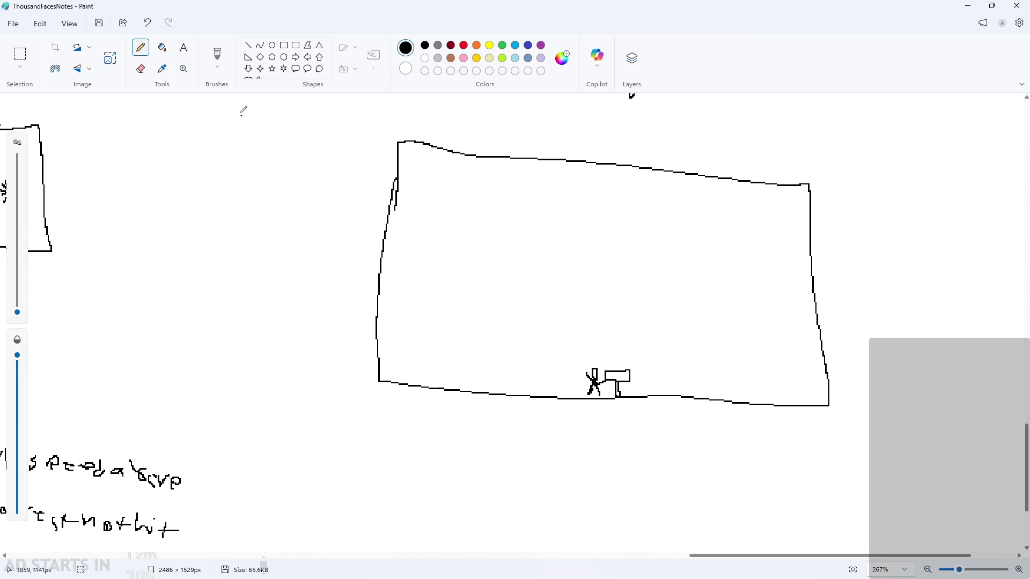
Erase the stick figure, sign and leftover bottom-edge marks using Rectangular Selection and Delete
left_click(20, 53)
mouse_move(570, 353)
left_mouse_down()
mouse_move(625, 389)
mouse_move(617, 380)
left_mouse_up()
left_click_drag(545, 324, 650, 390)
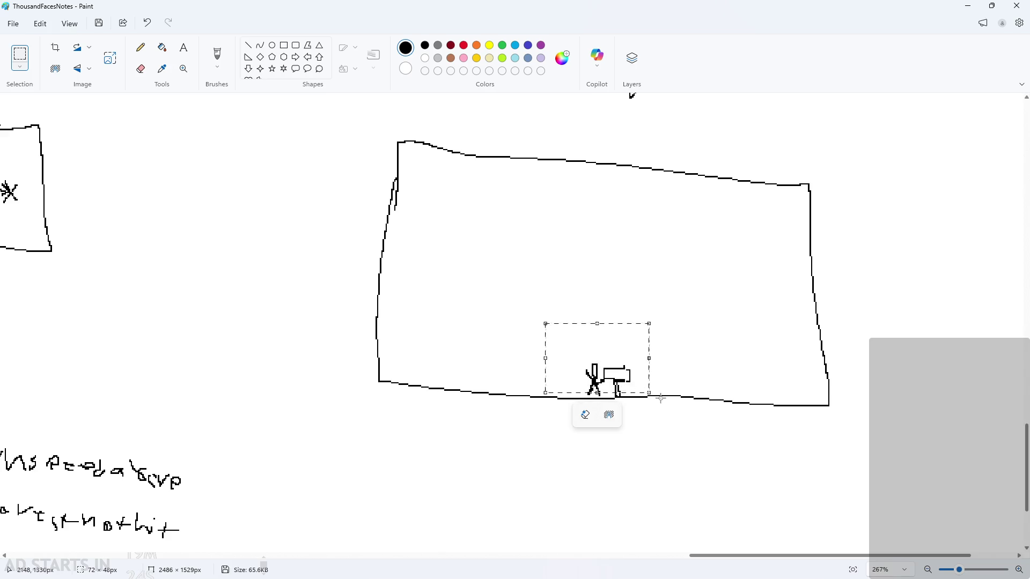
key("Delete")
left_click_drag(581, 385, 626, 396)
key("Delete")
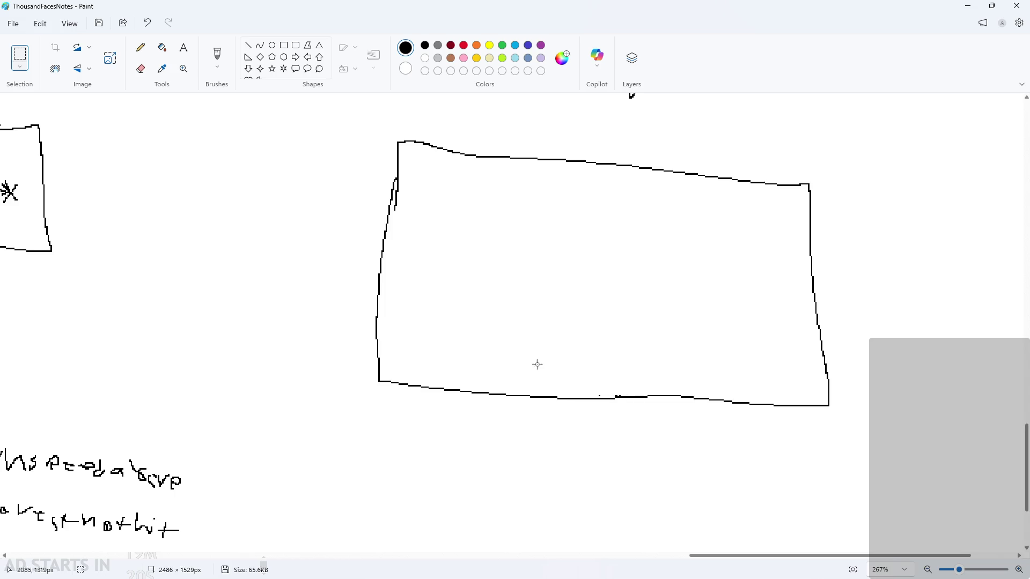
Redraw the stick figure with the Pencil beside a sign holding scribbled writing
left_click(140, 48)
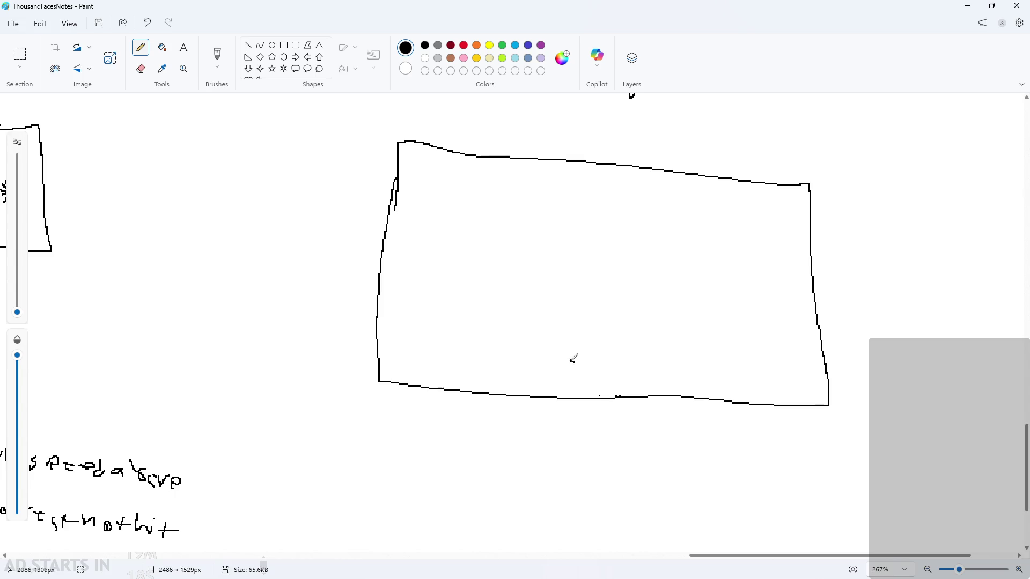
mouse_move(572, 355)
left_mouse_down()
mouse_move(562, 398)
mouse_move(579, 395)
mouse_move(593, 358)
mouse_move(601, 373)
mouse_move(645, 350)
mouse_move(604, 365)
mouse_move(622, 397)
left_mouse_up()
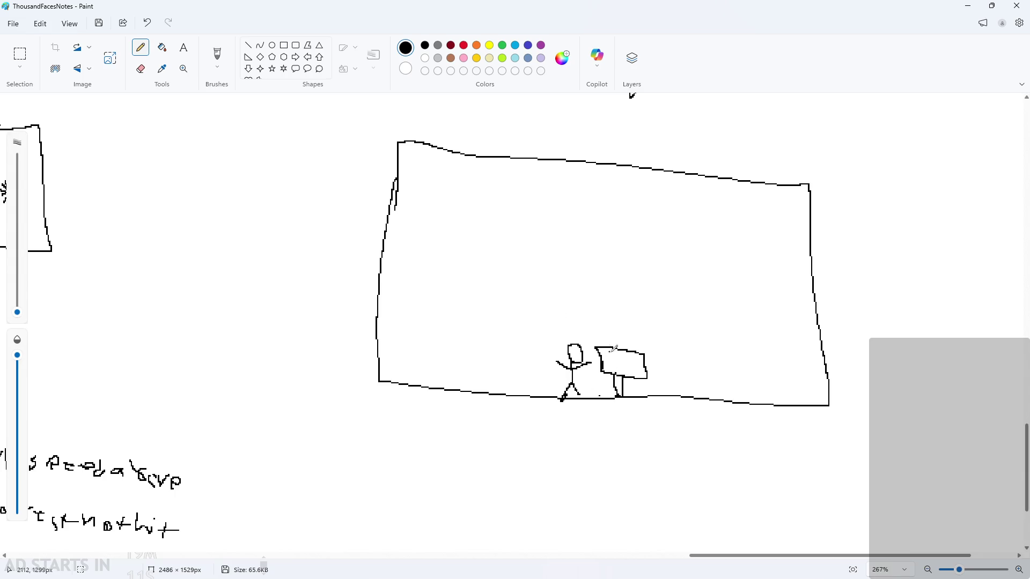
left_click_drag(607, 349, 635, 356)
mouse_move(633, 358)
left_mouse_down()
mouse_move(609, 364)
mouse_move(643, 342)
mouse_move(655, 377)
mouse_move(610, 391)
mouse_move(593, 341)
left_mouse_up()
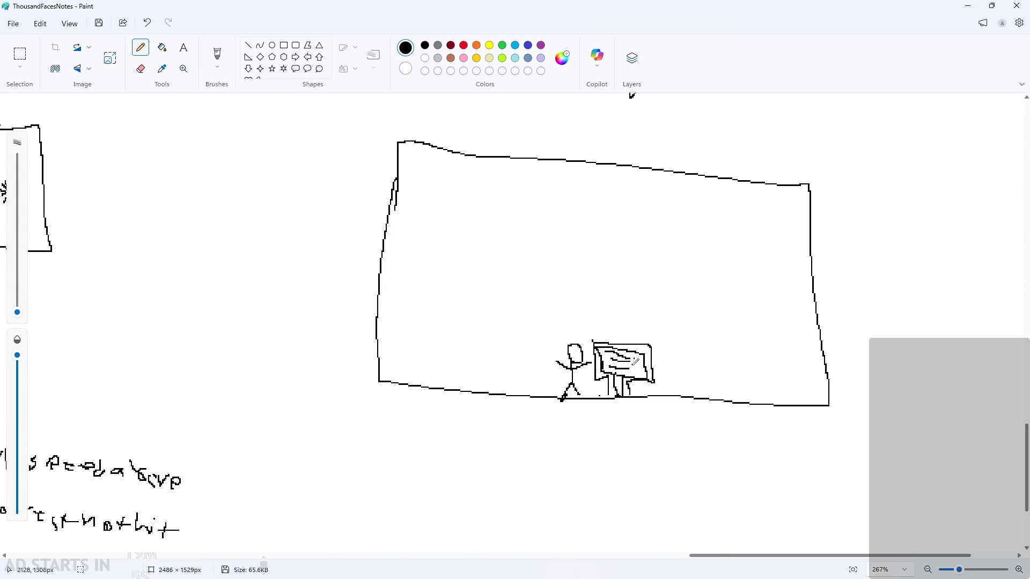
Draw the wide dialogue box outline near the top of the frame
left_click(455, 217)
left_click_drag(548, 336, 580, 384)
key("ctrl+z")
mouse_move(431, 200)
left_mouse_down()
mouse_move(467, 270)
mouse_move(766, 296)
mouse_move(788, 213)
mouse_move(472, 178)
mouse_move(430, 203)
left_mouse_up()
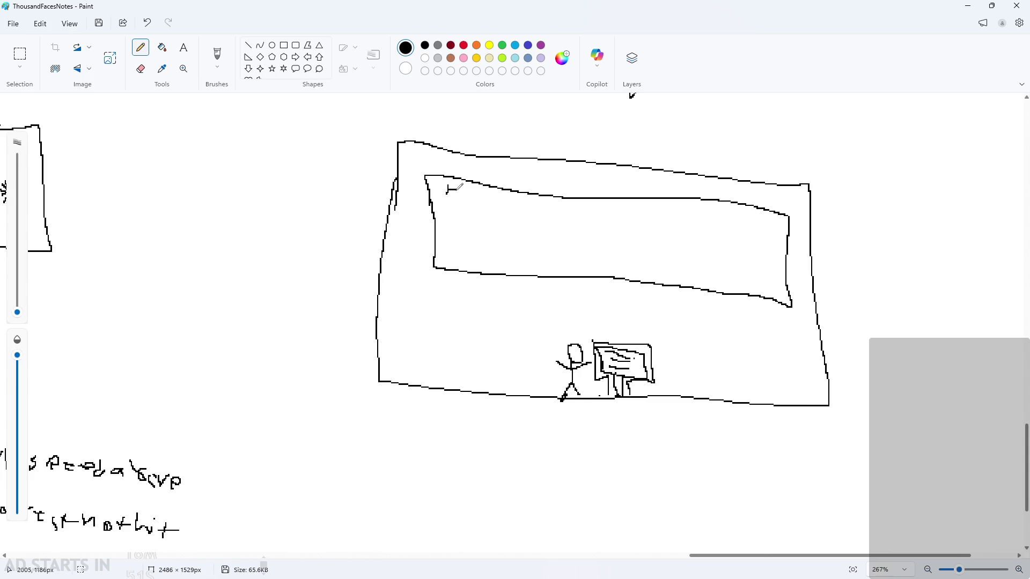
Hand-letter 'Hello World!' inside the dialogue box and scroll around to check it
mouse_move(460, 185)
left_mouse_down()
mouse_move(493, 202)
mouse_move(584, 200)
mouse_move(593, 210)
left_mouse_up()
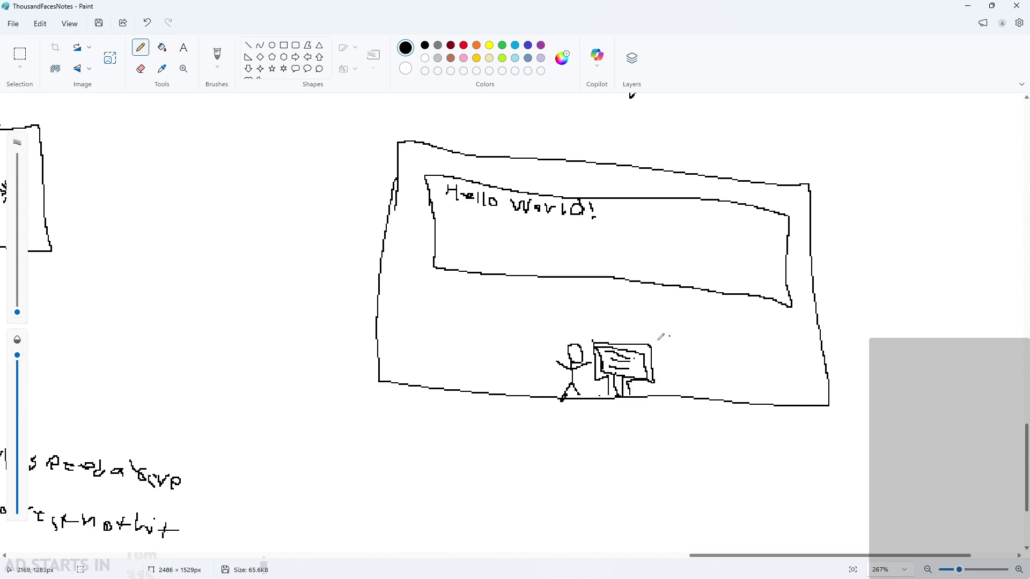
scroll(751, 244, "up", 3)
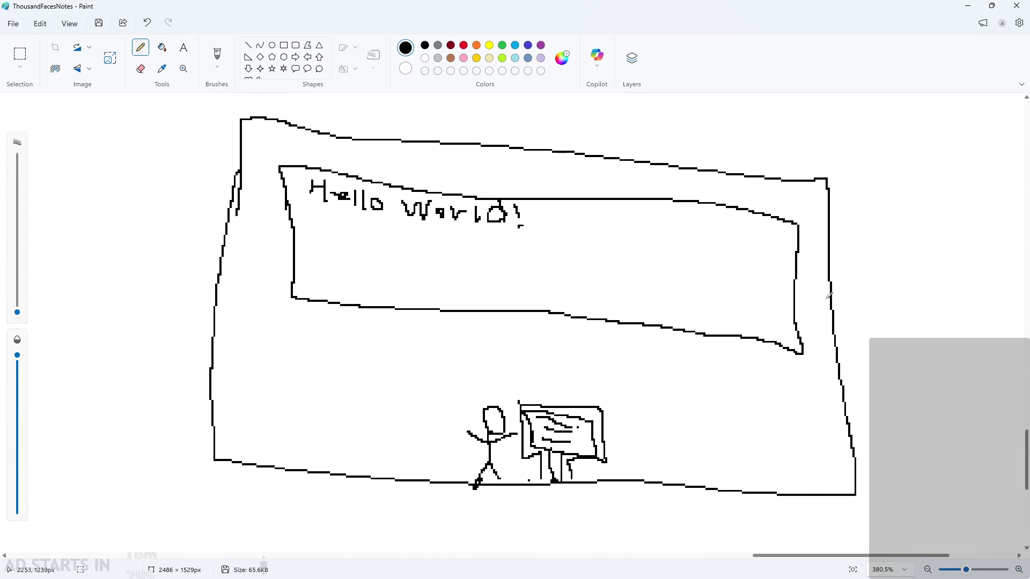
scroll(394, 192, "down", 3)
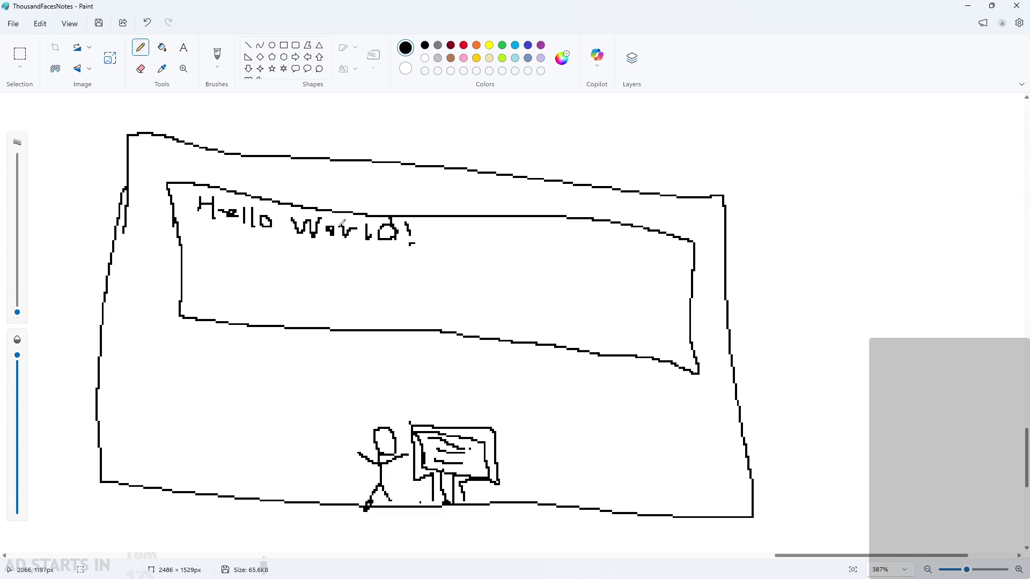
scroll(376, 236, "down", 3)
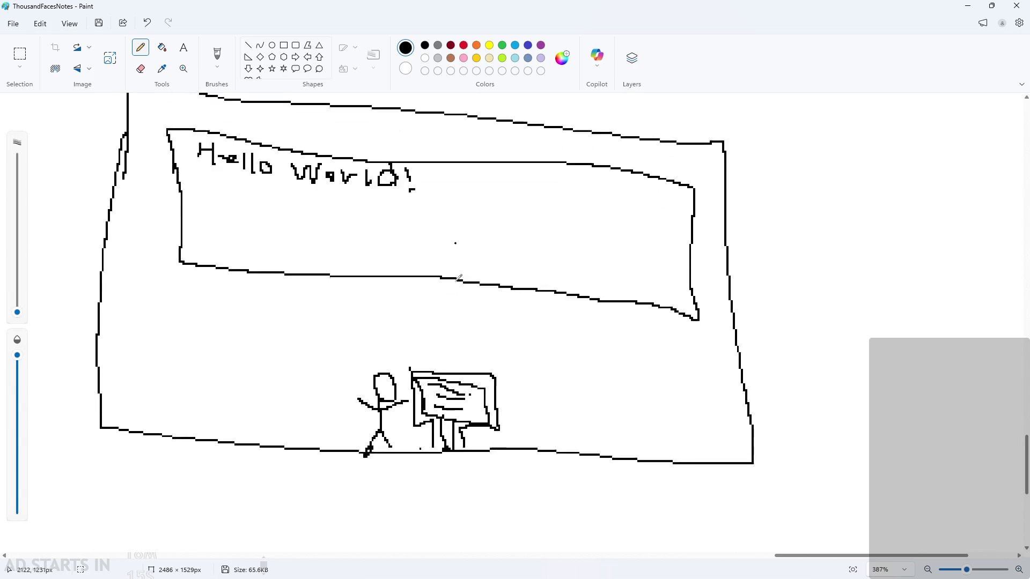
scroll(903, 303, "down", 3, "ctrl")
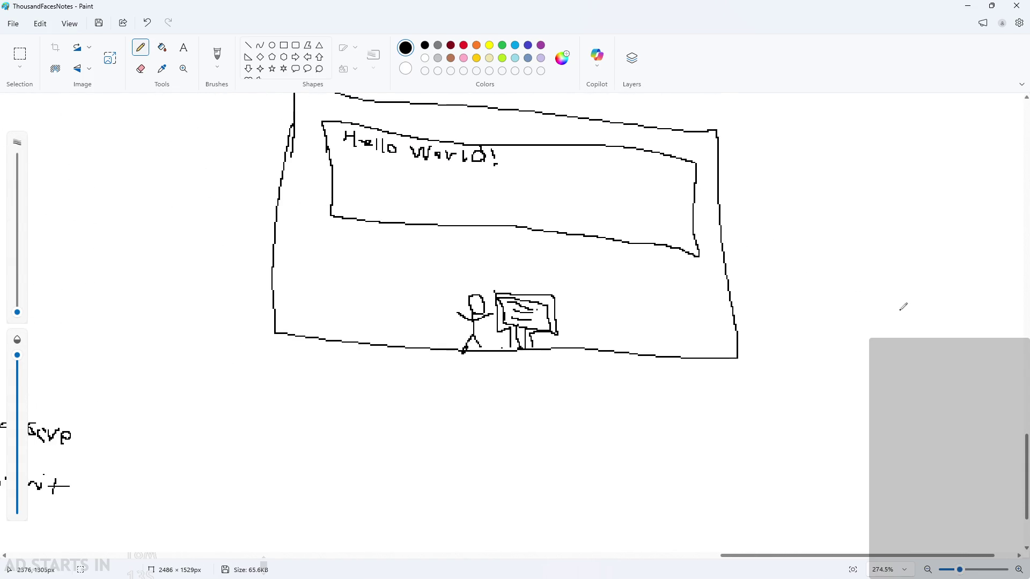
scroll(892, 285, "up", 5, "ctrl")
scroll(566, 361, "down", 5)
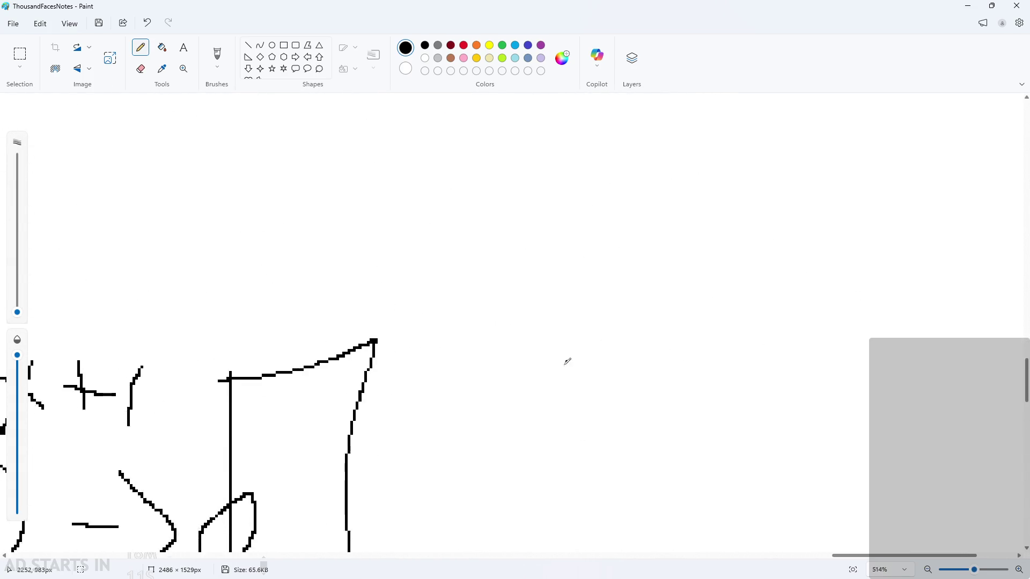
scroll(333, 333, "down", 3, "ctrl")
scroll(589, 370, "down", 2)
scroll(567, 466, "up", 2, "ctrl")
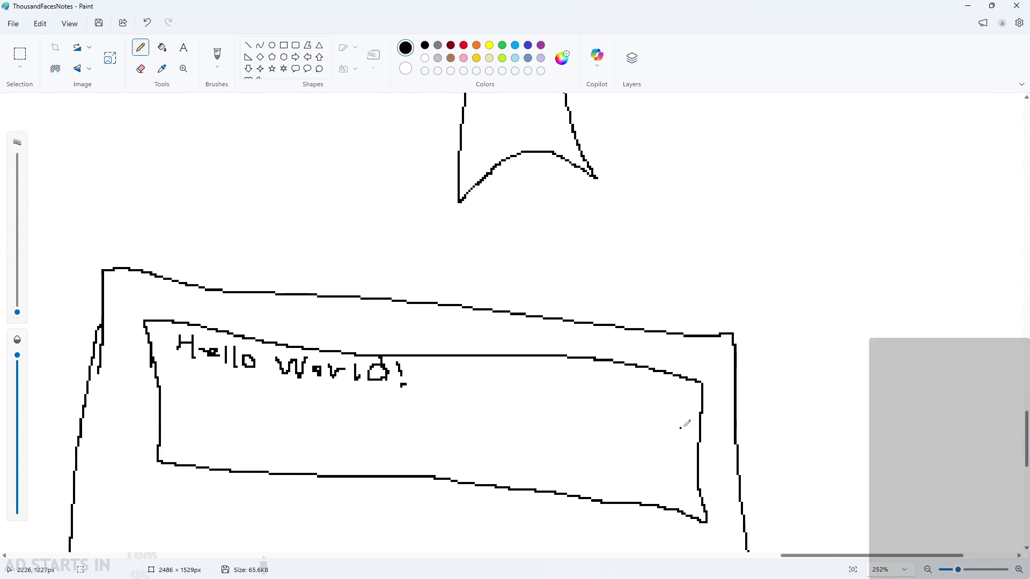
scroll(467, 277, "down", 2)
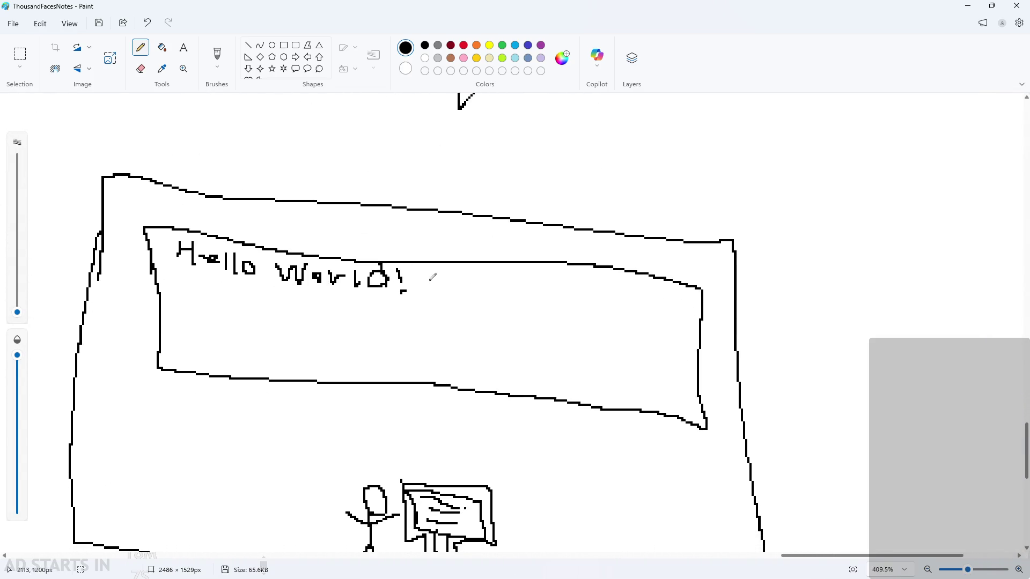
Write the letters ABCDEFGHI after 'Hello World!', removing a stray mark past the I
mouse_move(424, 290)
left_mouse_down()
mouse_move(454, 268)
mouse_move(473, 290)
mouse_move(507, 293)
left_mouse_up()
mouse_move(519, 271)
left_mouse_down()
mouse_move(519, 299)
mouse_move(531, 278)
mouse_move(567, 298)
mouse_move(566, 281)
mouse_move(597, 284)
left_mouse_up()
mouse_move(614, 284)
left_mouse_down()
mouse_move(608, 293)
mouse_move(641, 287)
mouse_move(644, 305)
left_mouse_up()
mouse_move(656, 289)
left_mouse_down()
mouse_move(670, 285)
mouse_move(663, 311)
mouse_move(688, 310)
left_mouse_up()
left_click(676, 310)
mouse_move(681, 310)
left_mouse_down()
mouse_move(681, 290)
mouse_move(695, 290)
mouse_move(724, 307)
mouse_move(663, 263)
mouse_move(477, 263)
left_mouse_up()
key("ctrl+z")
key("ctrl+z")
Draw a wrap arrow to a second line and write 'JKLMNOP...' on it
mouse_move(697, 292)
left_mouse_down()
mouse_move(722, 297)
mouse_move(588, 247)
mouse_move(346, 216)
mouse_move(167, 207)
mouse_move(121, 268)
mouse_move(182, 290)
mouse_move(164, 298)
mouse_move(201, 276)
mouse_move(180, 307)
mouse_move(208, 297)
mouse_move(222, 312)
left_mouse_up()
mouse_move(231, 286)
left_mouse_down()
mouse_move(255, 305)
mouse_move(274, 295)
mouse_move(285, 317)
left_mouse_up()
mouse_move(301, 315)
left_mouse_down()
mouse_move(311, 293)
mouse_move(327, 290)
mouse_move(350, 318)
mouse_move(385, 307)
left_mouse_up()
left_click(396, 321)
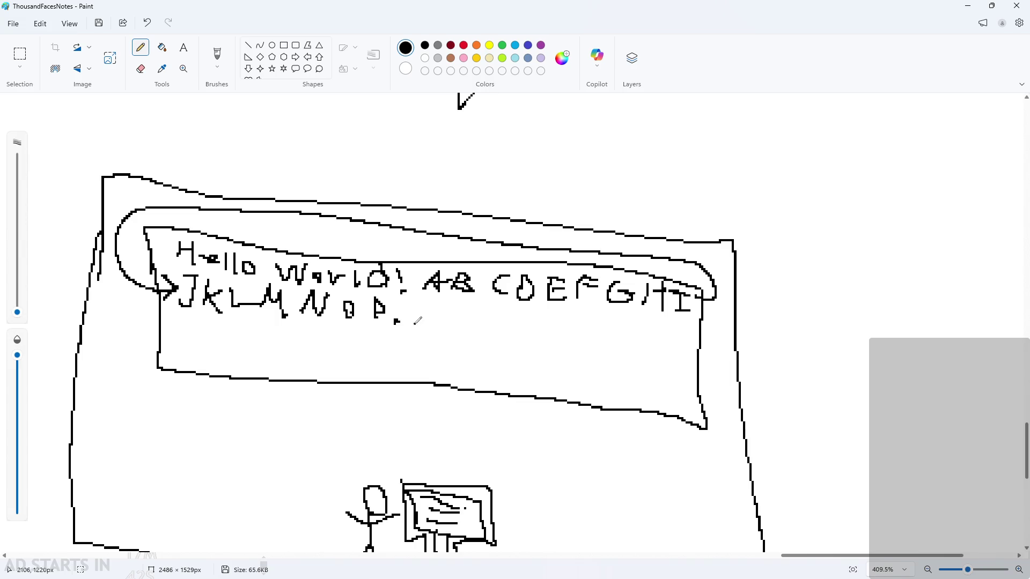
left_click(413, 323)
Mark the line's left and right boundaries with tall vertical bars and start a line rising from the left end
left_click_drag(174, 235, 173, 262)
key("ctrl+z")
mouse_move(171, 215)
left_mouse_down()
mouse_move(171, 266)
mouse_move(172, 218)
mouse_move(174, 256)
left_mouse_up()
left_click_drag(694, 311, 694, 278)
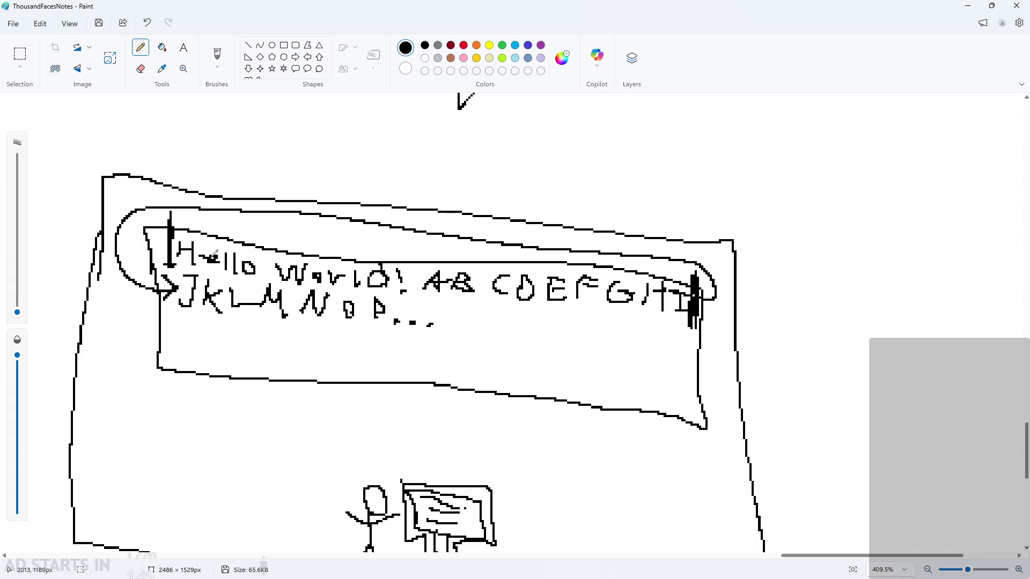
left_click_drag(177, 231, 329, 158)
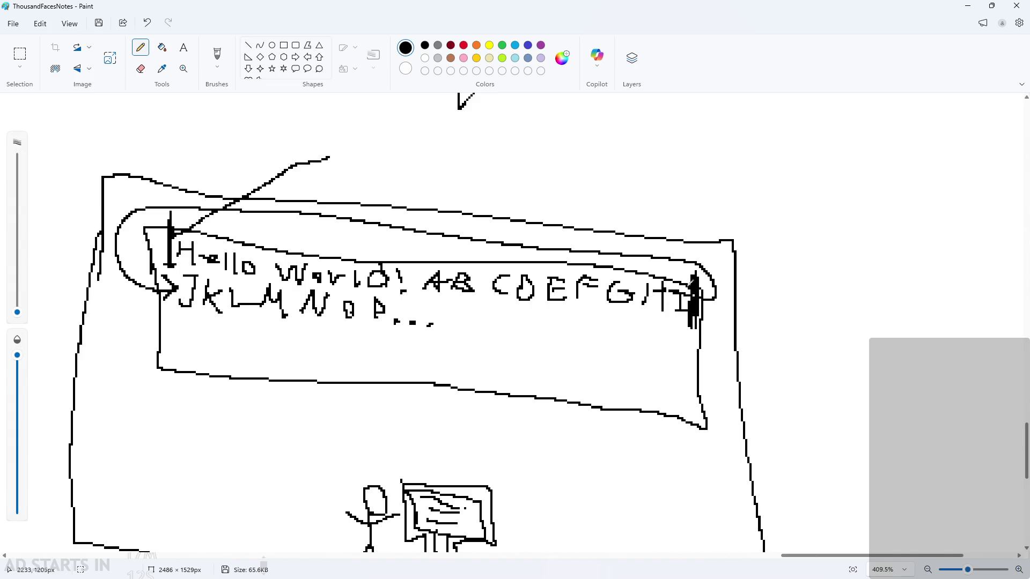
Draw a line up from the text's right end and handwrite 'Limit' above both lines
left_click_drag(692, 287, 443, 179)
mouse_move(337, 132)
left_mouse_down()
mouse_move(338, 152)
mouse_move(353, 153)
left_mouse_up()
mouse_move(359, 138)
left_mouse_down()
mouse_move(360, 153)
mouse_move(396, 159)
left_mouse_up()
left_click(360, 131)
left_click_drag(405, 122, 404, 135)
mouse_move(416, 131)
left_mouse_down()
mouse_move(416, 159)
mouse_move(453, 152)
left_mouse_up()
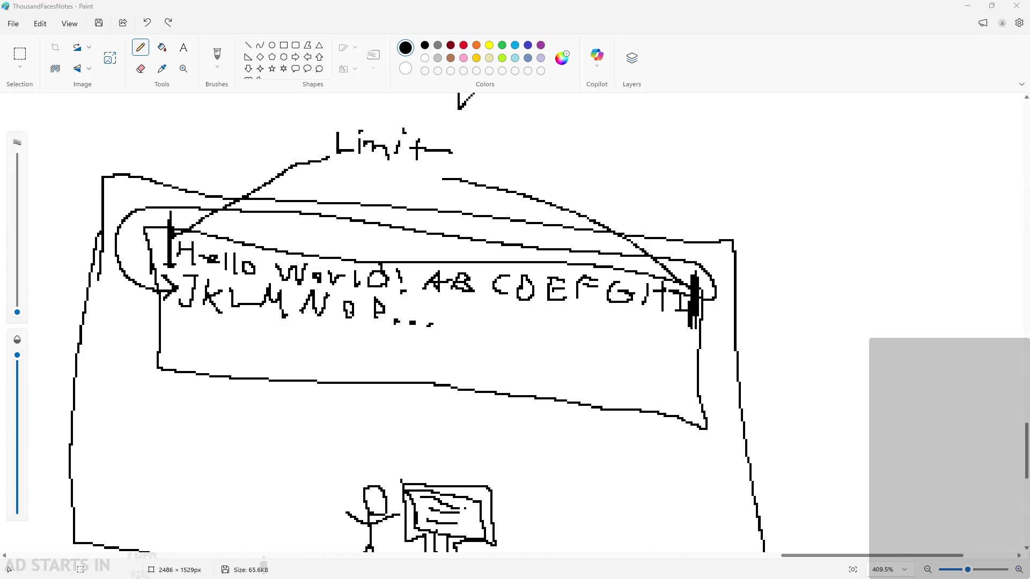
Scroll and zoom around the canvas to review the finished game-screen sketch
scroll(880, 476, "down", 1)
scroll(881, 477, "up", 3)
scroll(882, 429, "down", 4)
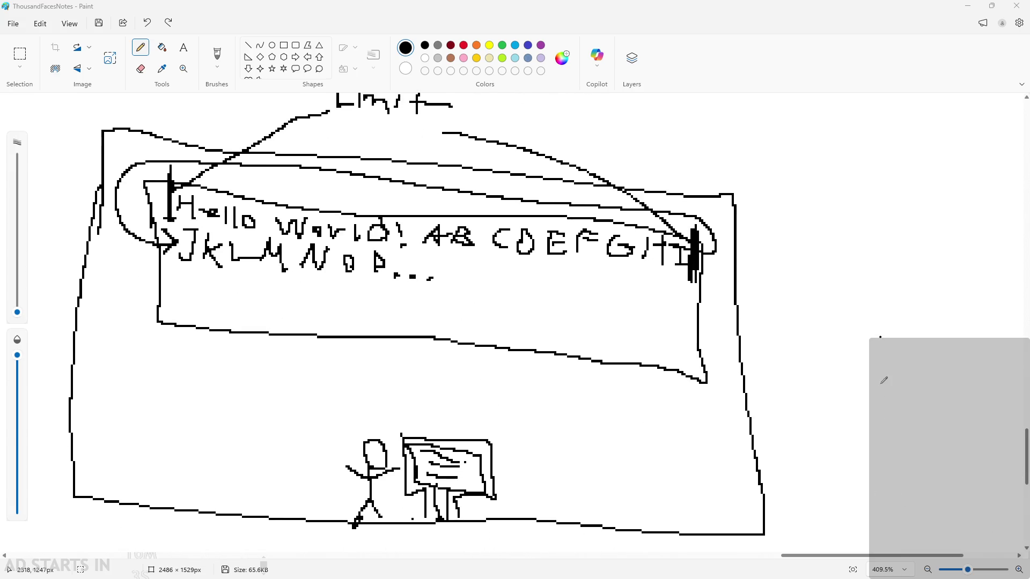
scroll(883, 381, "down", 1, "ctrl")
scroll(883, 381, "up", 2)
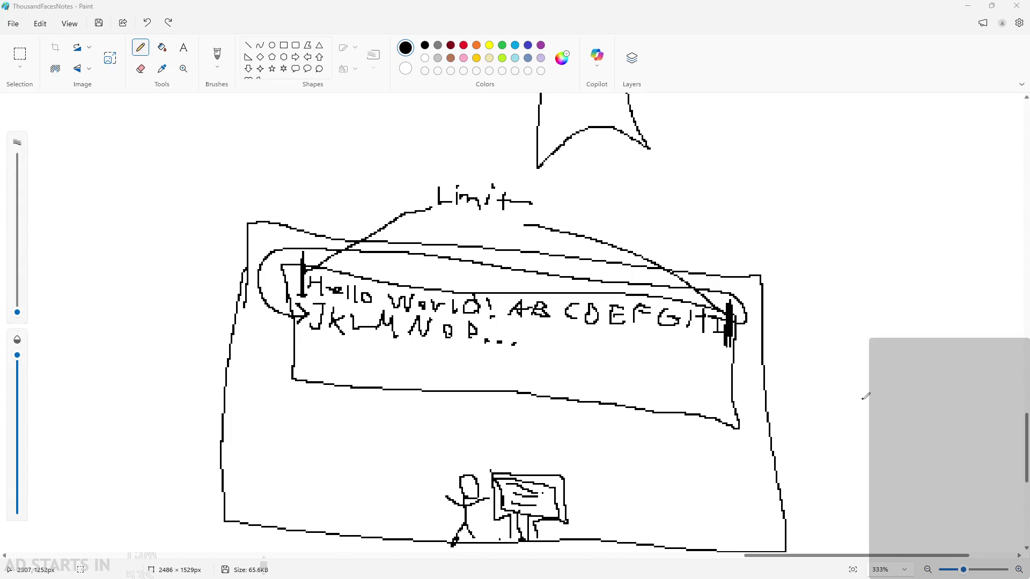
scroll(830, 392, "up", 2, "ctrl")
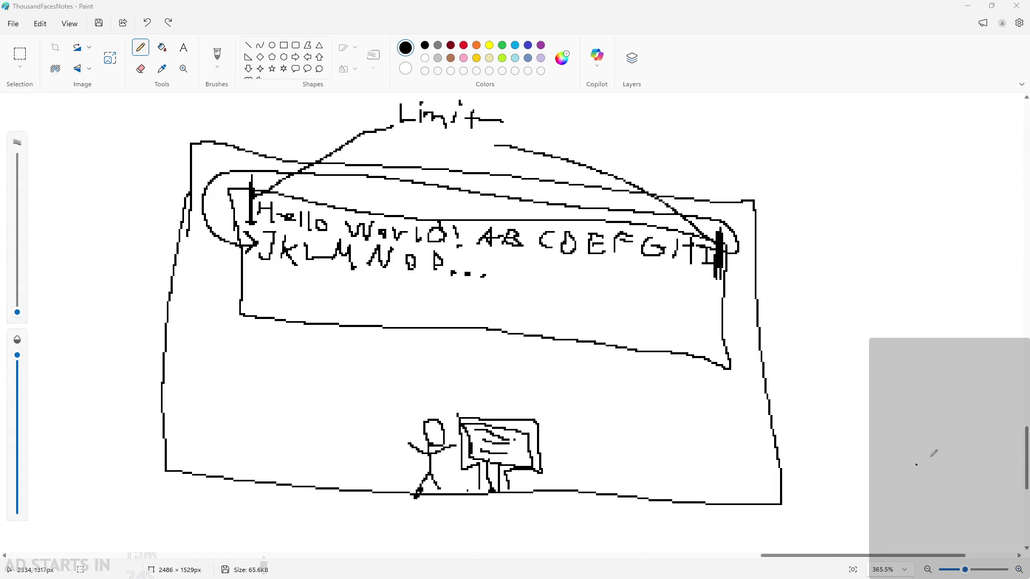
scroll(895, 273, "down", 1)
scroll(892, 324, "down", 1, "ctrl")
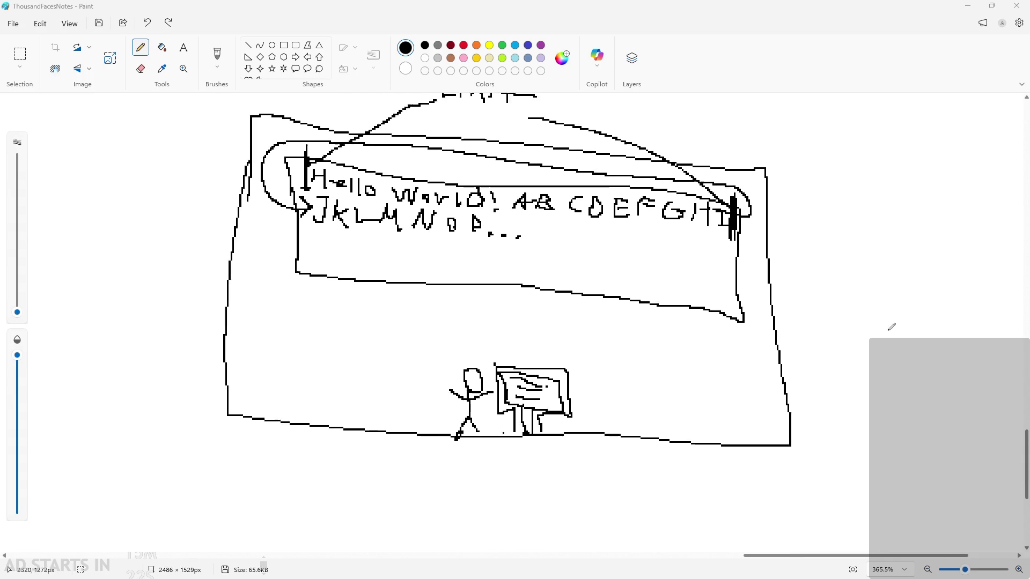
scroll(894, 324, "up", 2)
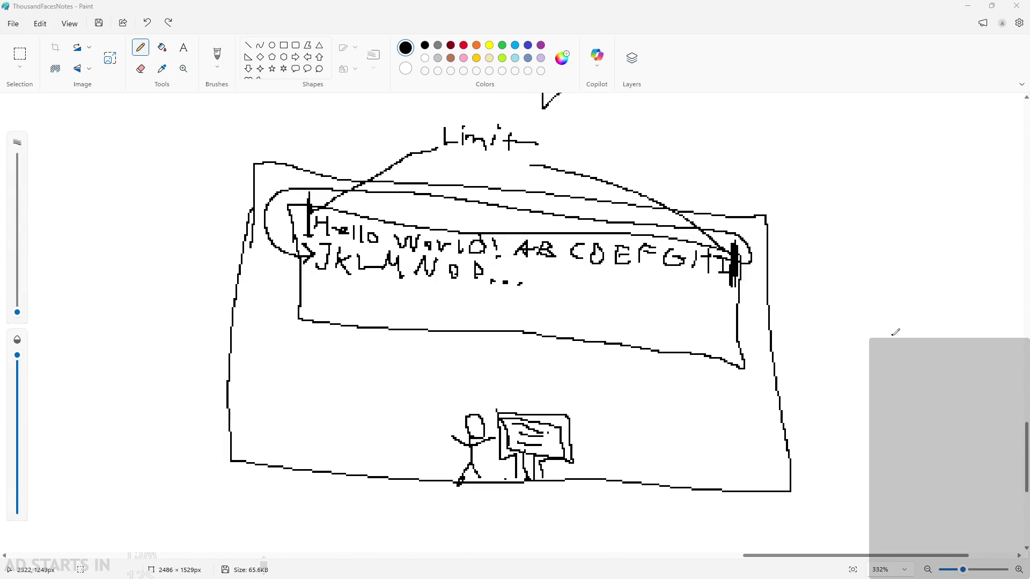
Minimize Paint and select the Sprites folder in GameMaker's Asset Browser
left_click(991, 6)
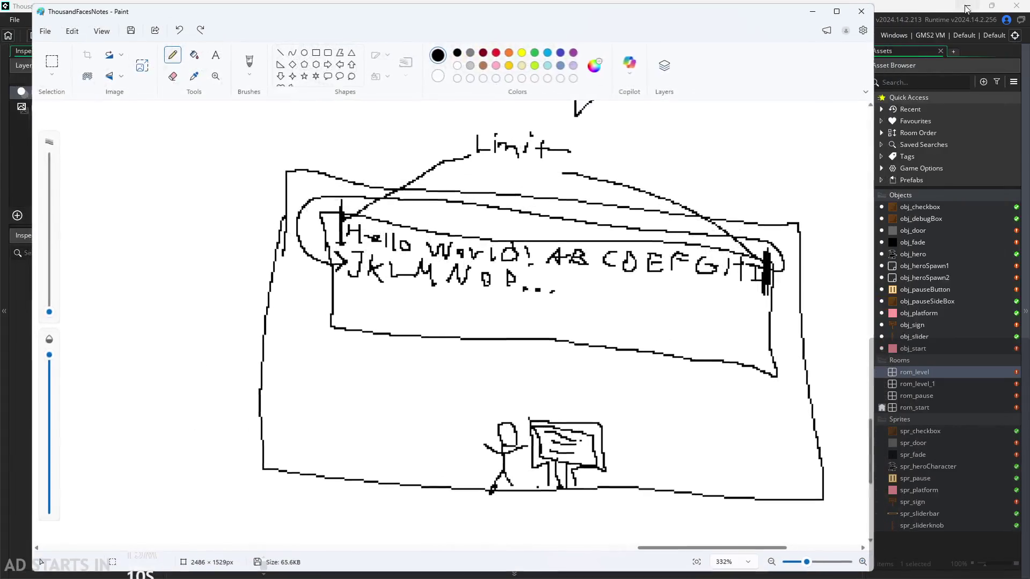
left_click(836, 11)
left_click(968, 7)
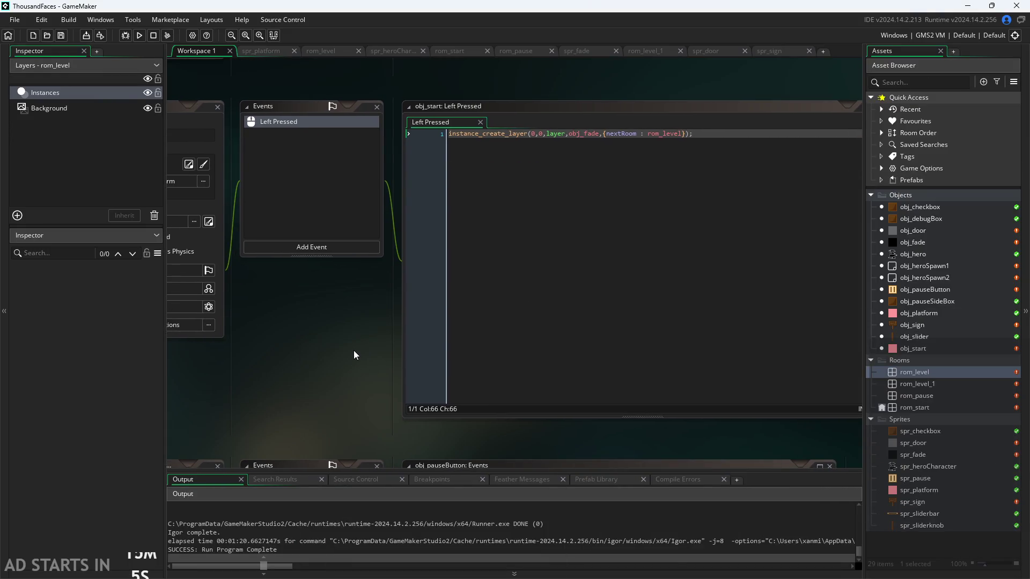
scroll(333, 370, "down", 2)
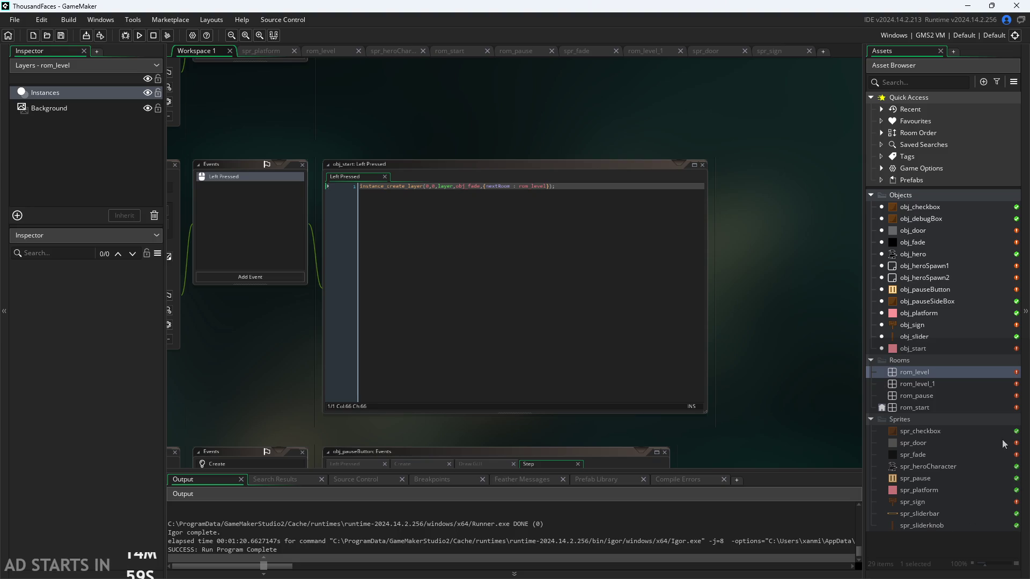
left_click(942, 423)
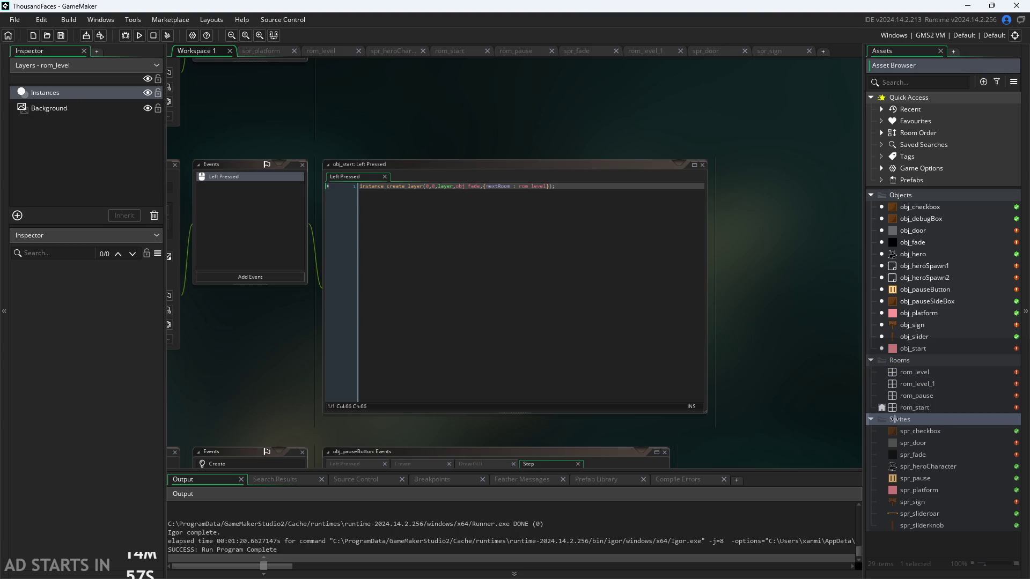
Preview spr_fade, spr_platform and finally spr_sliderbar in the Inspector
left_click(933, 455)
left_click(933, 489)
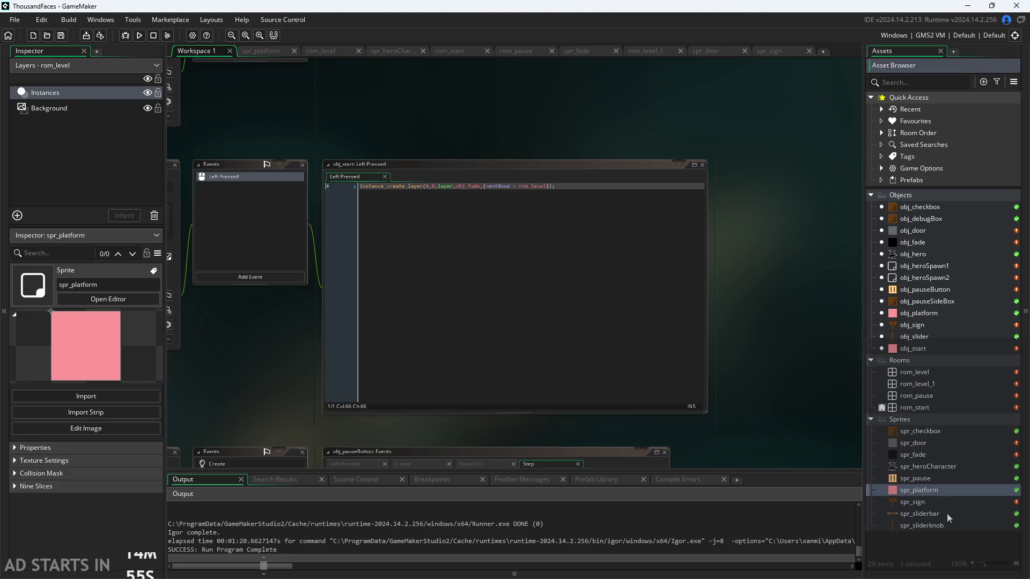
left_click(928, 514)
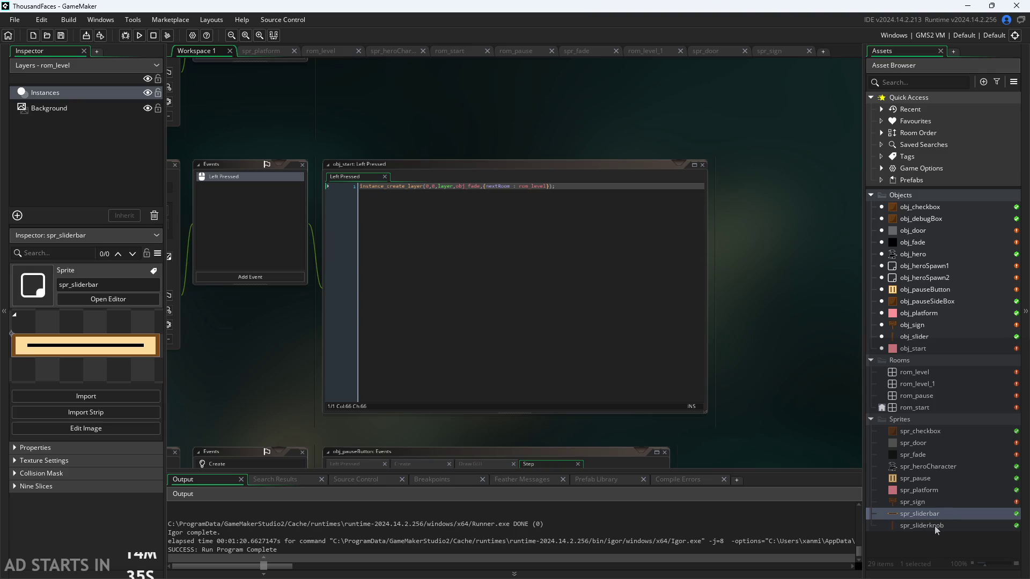
Pan to obj_start's Left Pressed code and add a blank line after instance_create_layer
scroll(763, 375, "up", 2)
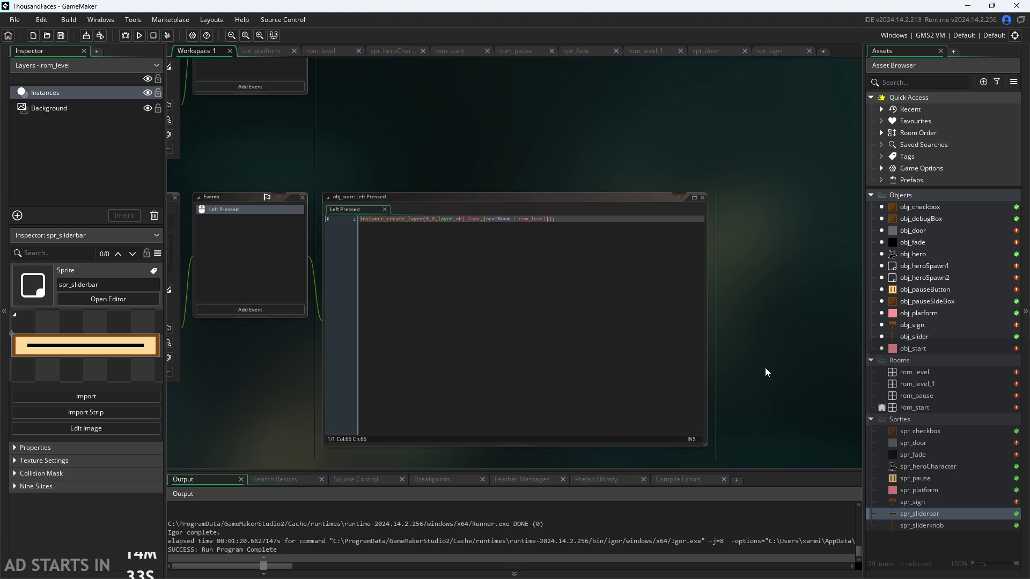
left_click_drag(765, 370, 806, 345)
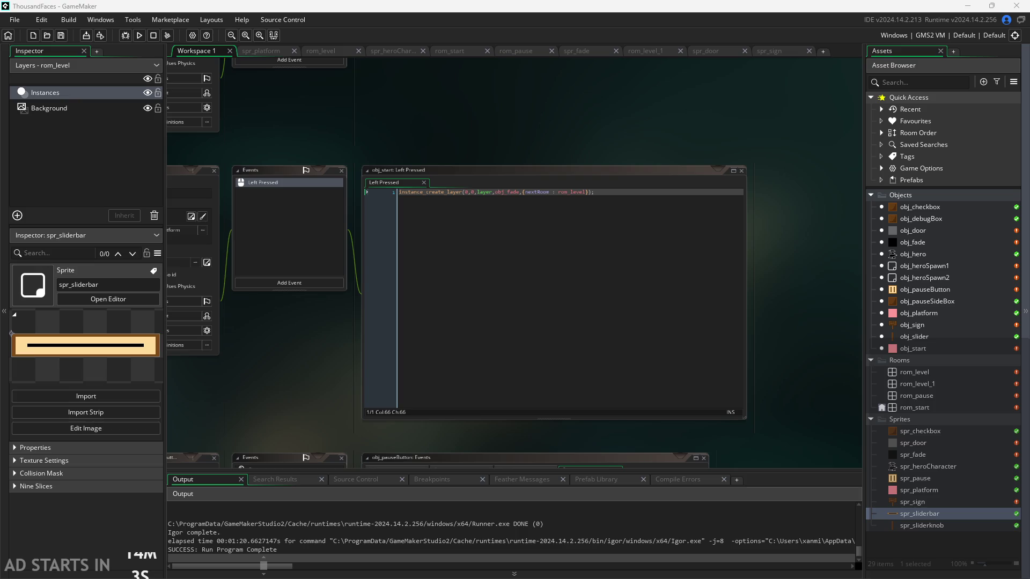
left_click(715, 199)
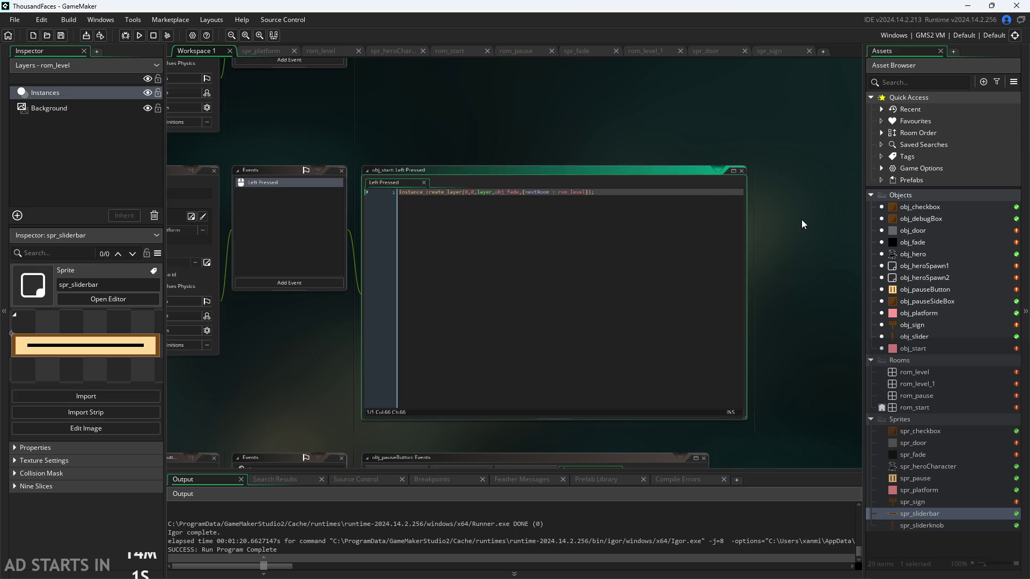
scroll(752, 214, "up", 3)
scroll(597, 122, "down", 3)
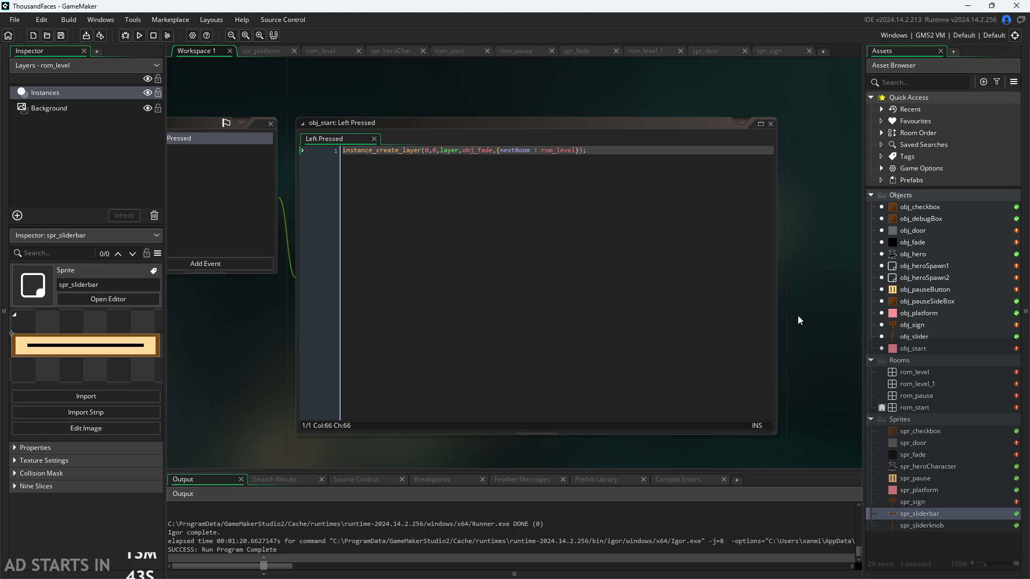
left_click(743, 294)
key("Return")
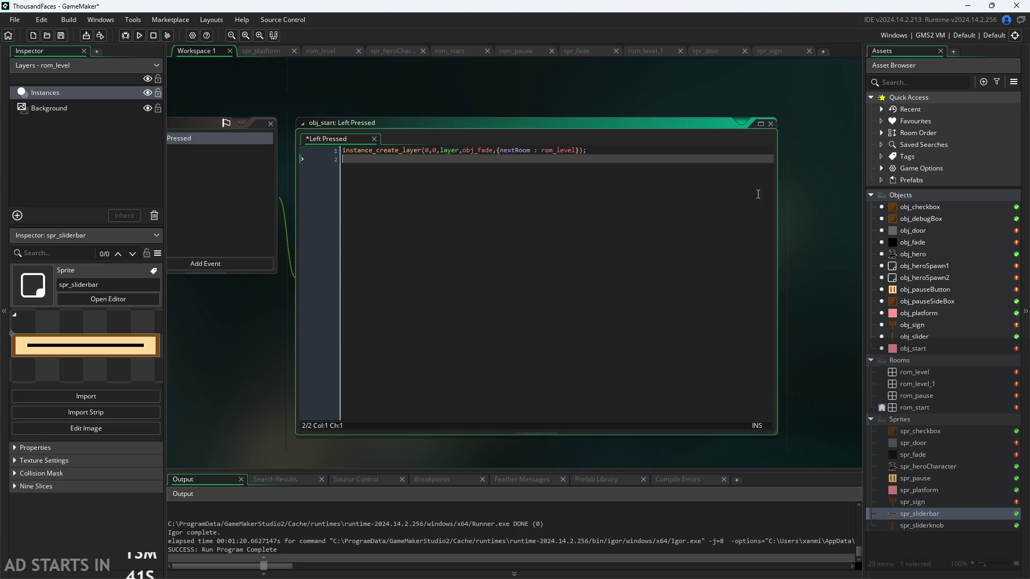
left_click(821, 198)
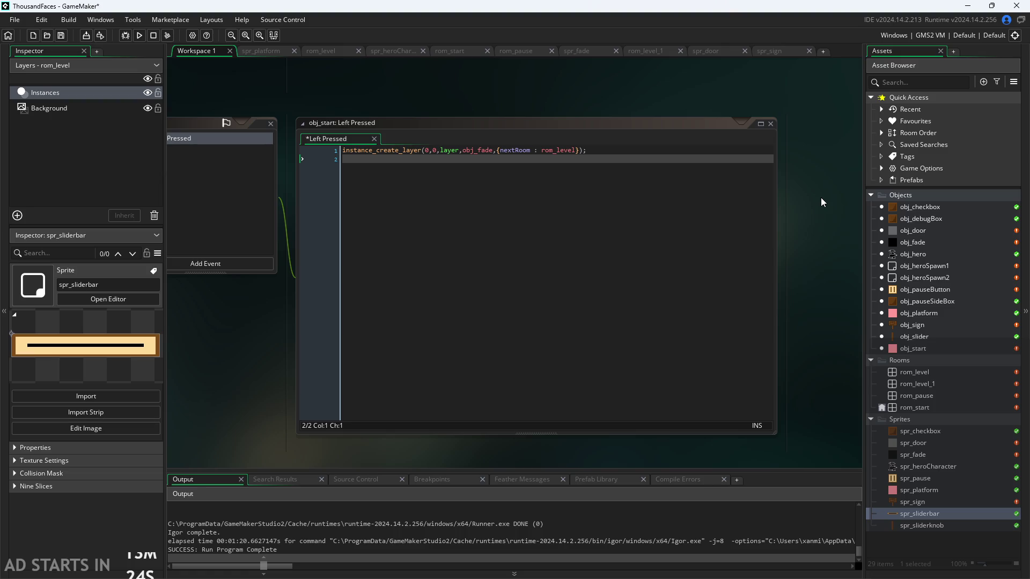
left_click_drag(821, 198, 860, 219)
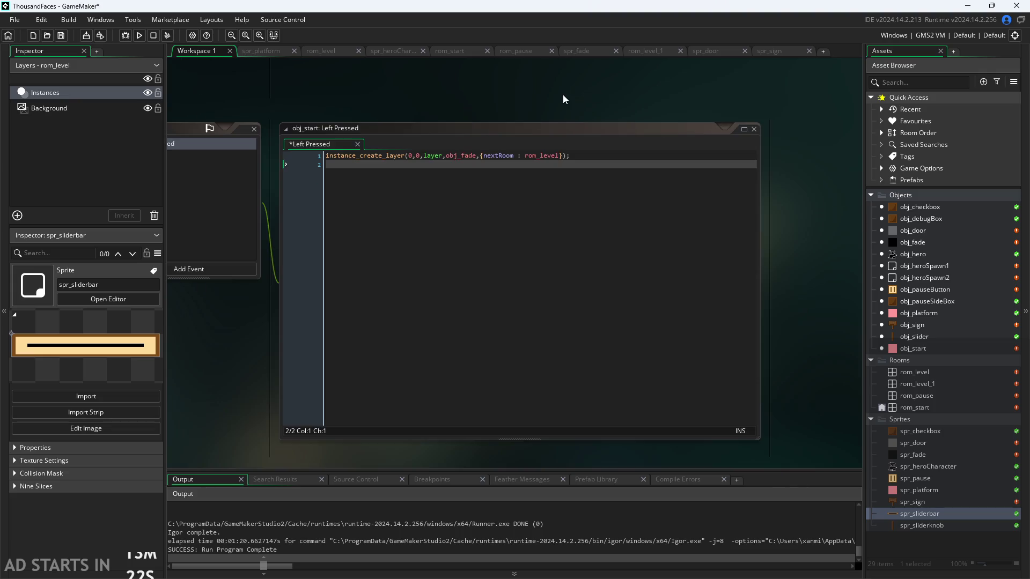
scroll(563, 99, "up", 2)
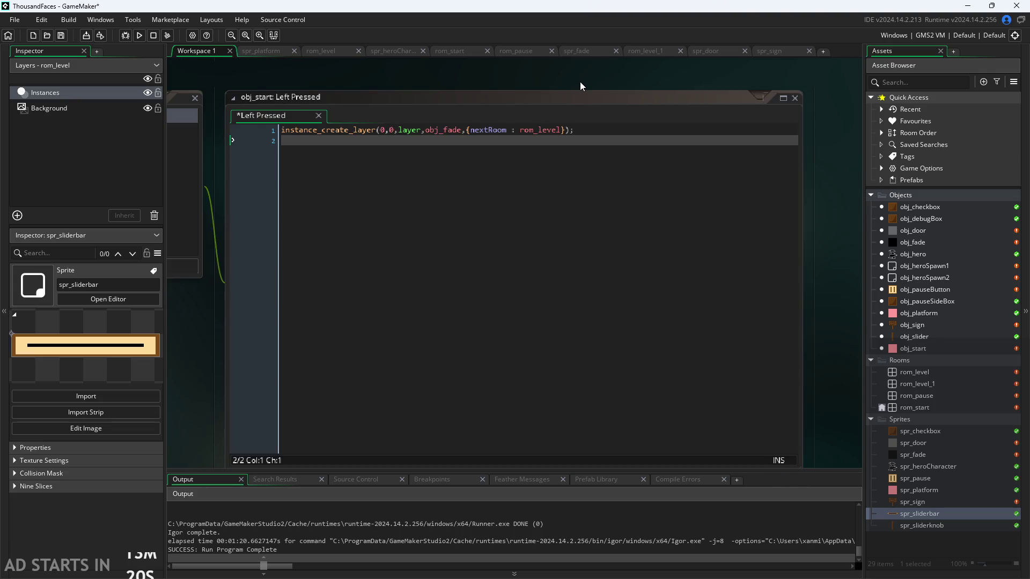
scroll(581, 85, "down", 3)
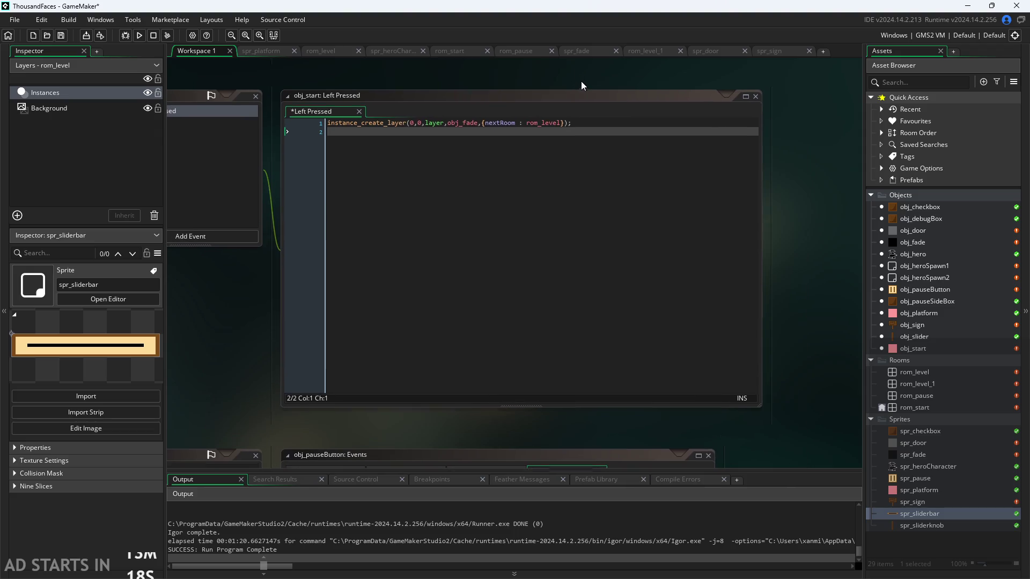
mouse_move(581, 86)
left_mouse_down()
mouse_move(577, 120)
mouse_move(564, 98)
mouse_move(560, 106)
left_mouse_up()
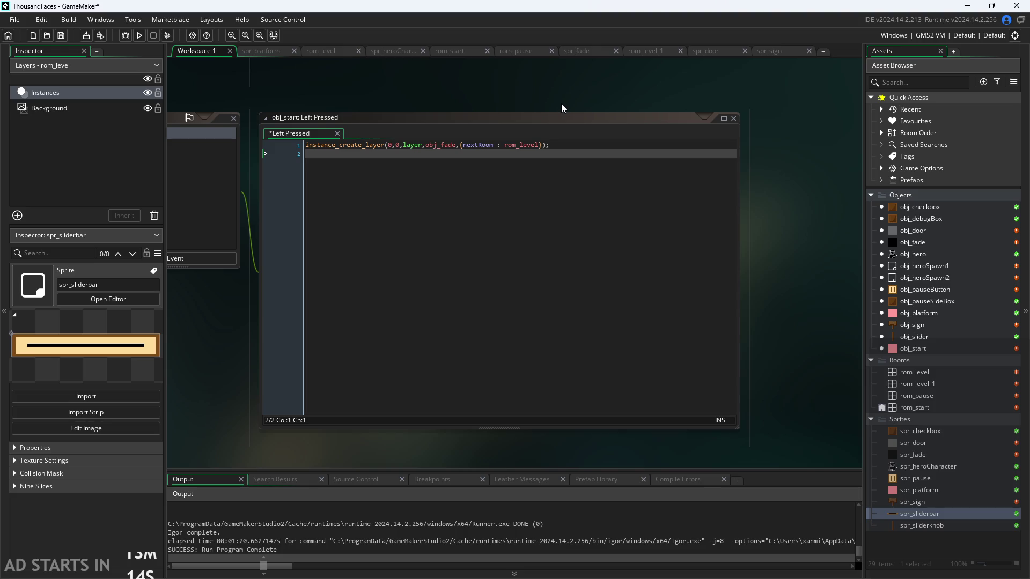
scroll(590, 100, "up", 1)
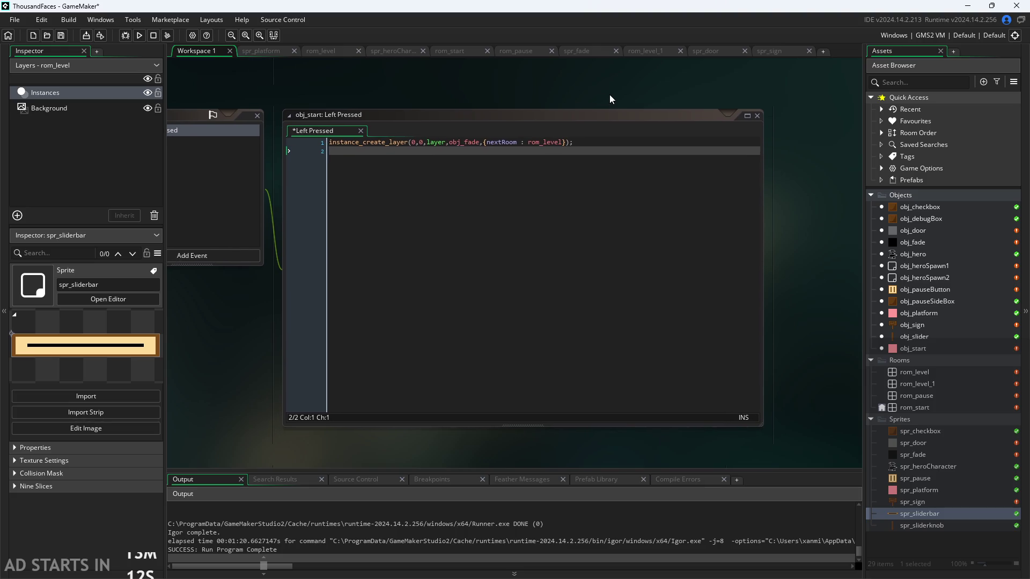
scroll(611, 119, "up", 1)
scroll(611, 107, "down", 1)
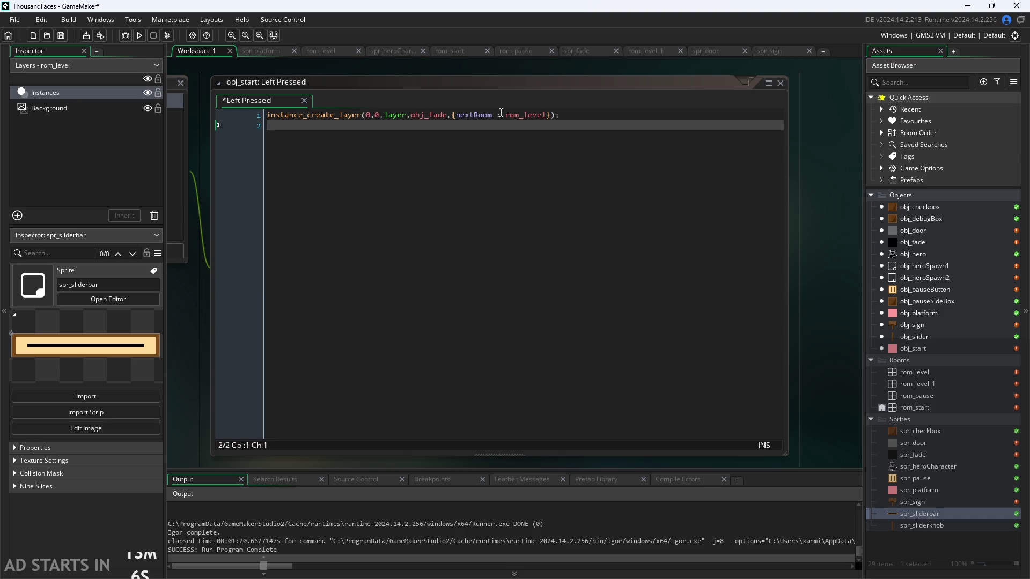
Put the cursor back on the empty second line of the obj_start Left Pressed code
left_click(689, 113)
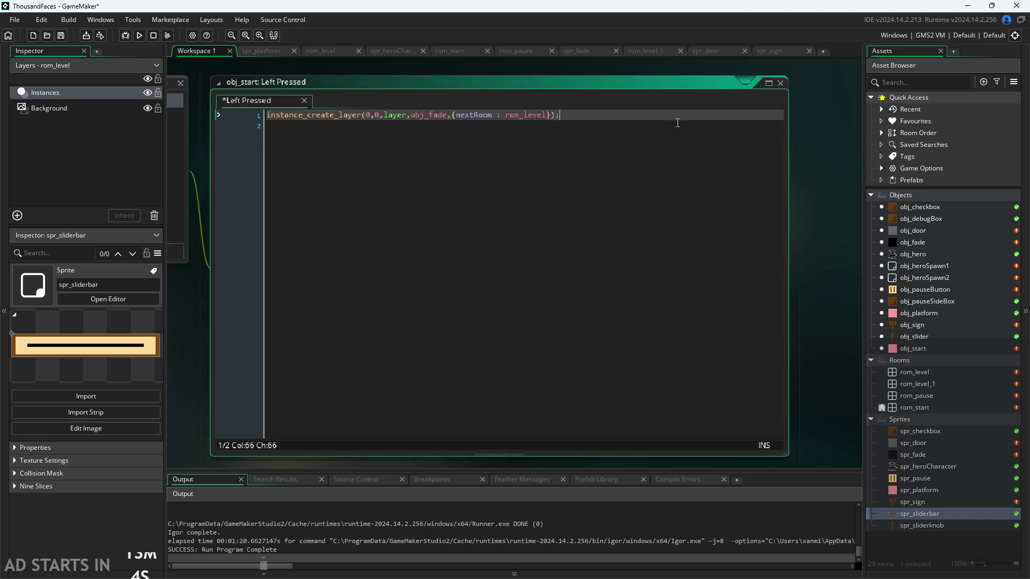
left_click(674, 126)
left_click(820, 170)
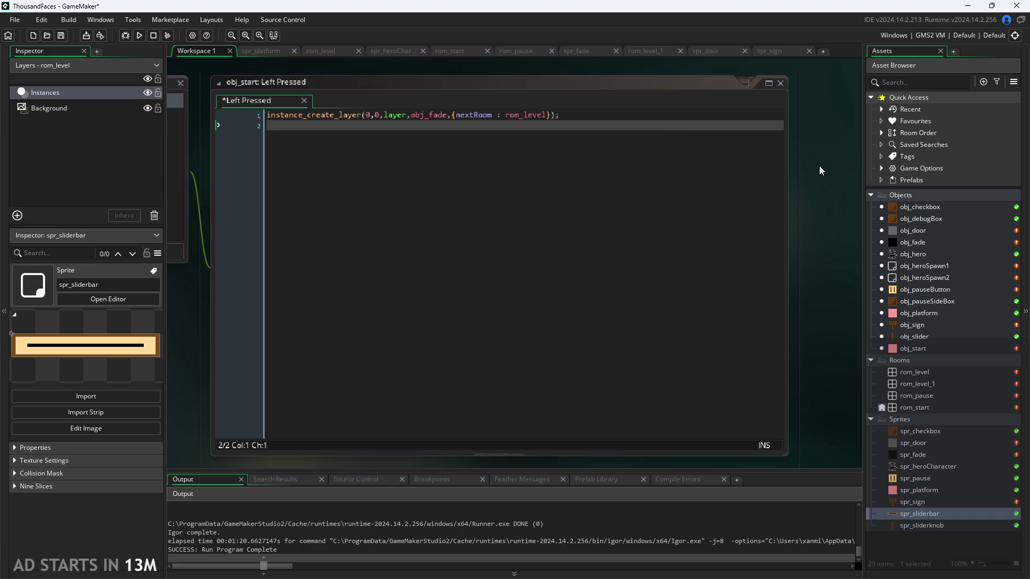
left_click(709, 125)
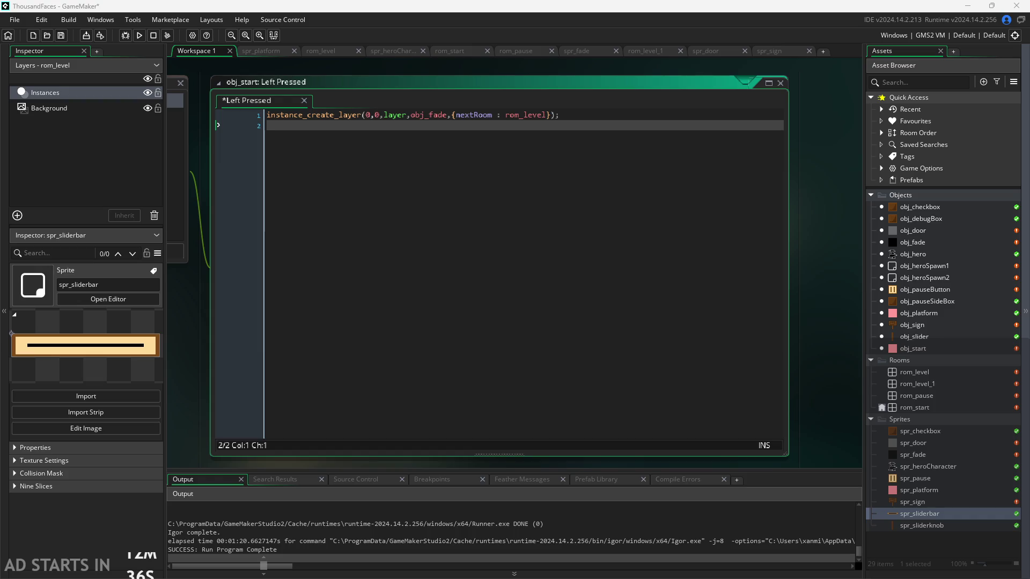
Pan the GameMaker workspace so the code window shifts down and right
mouse_move(806, 241)
left_mouse_down()
mouse_move(818, 291)
mouse_move(820, 258)
left_mouse_up()
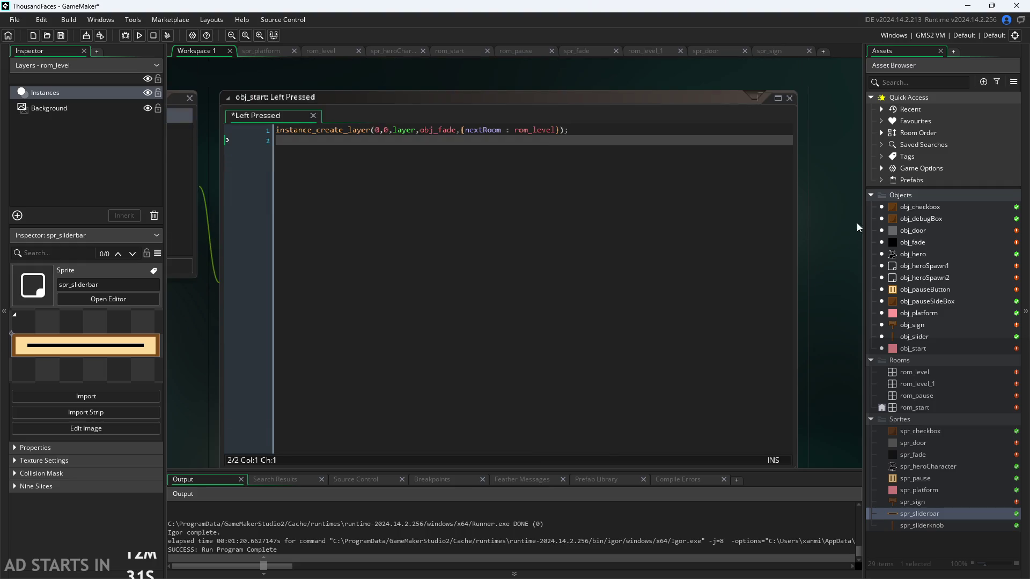
scroll(821, 278, "up", 3)
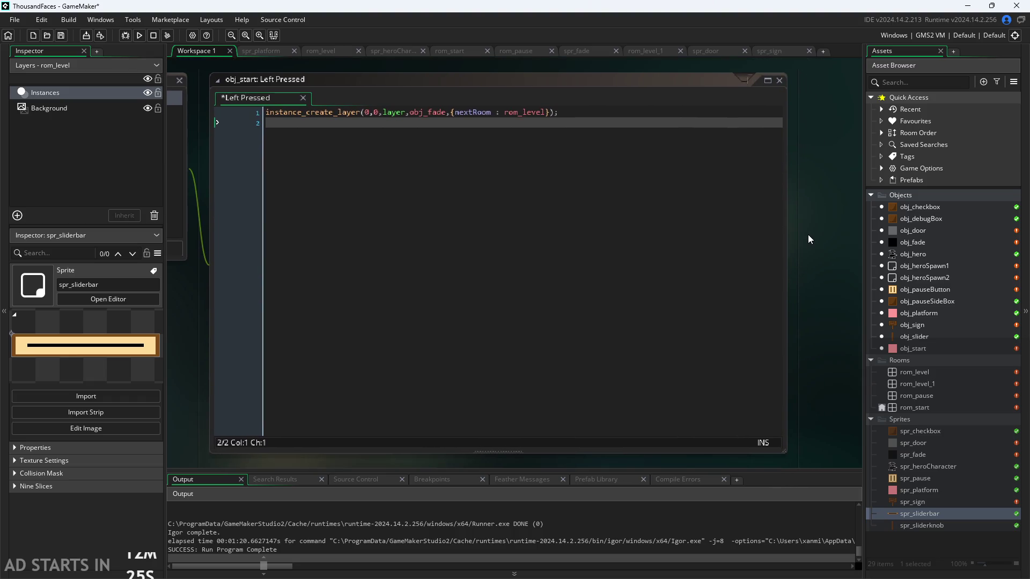
left_click_drag(809, 238, 816, 225)
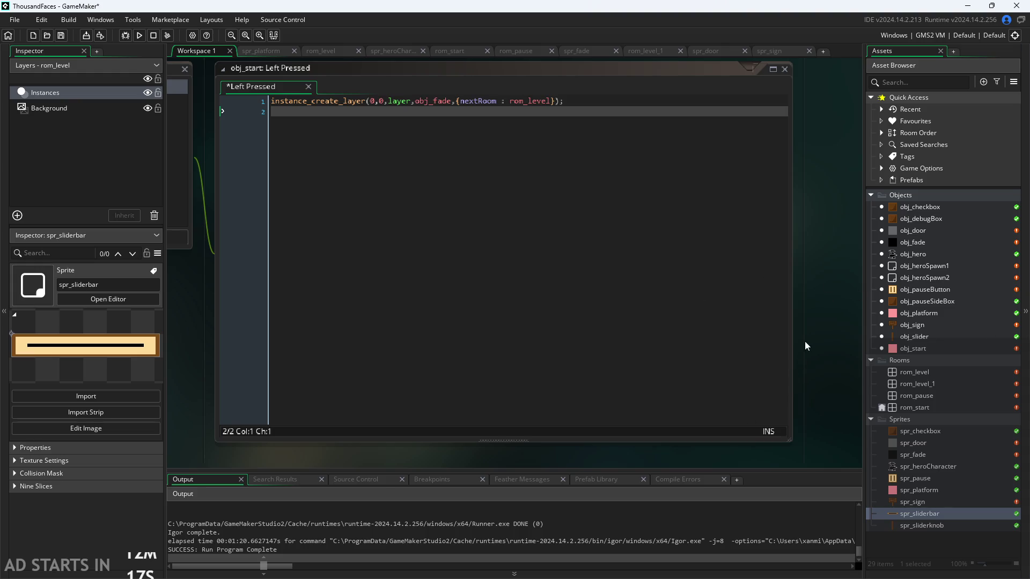
left_click_drag(807, 344, 787, 353)
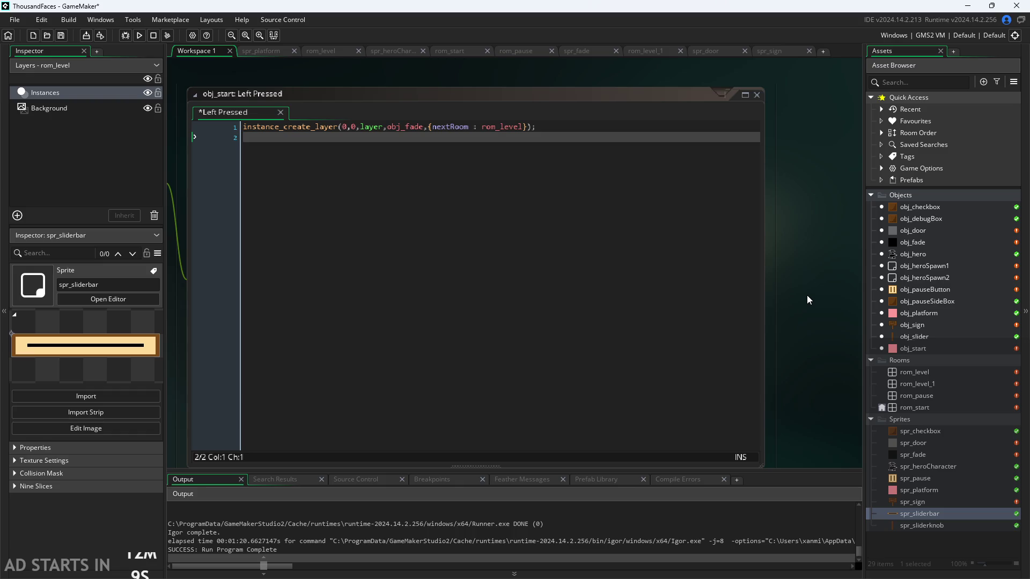
Back in the Paint notes, handwrite the heading 'Choices' in an empty area
key("alt+Tab")
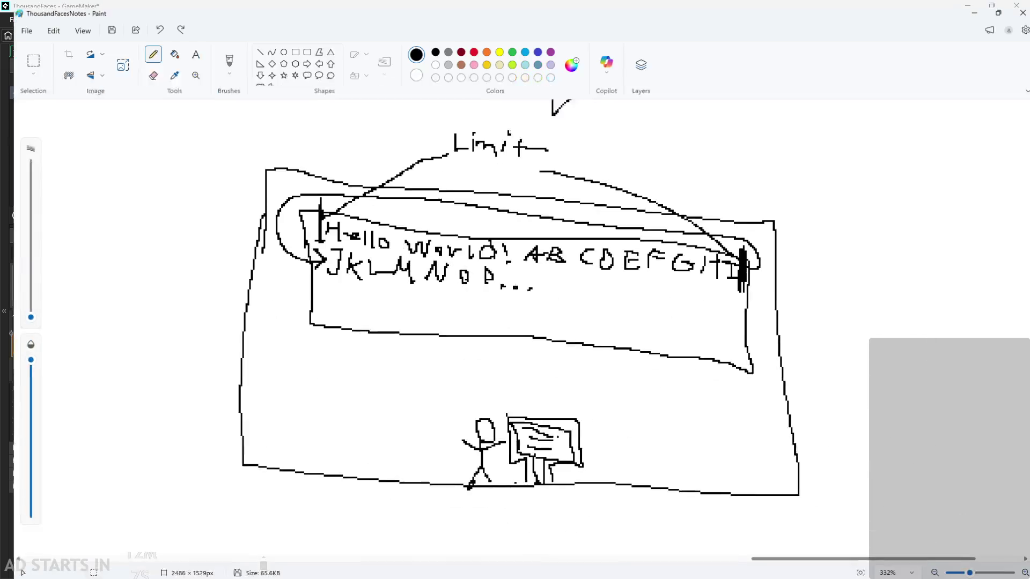
scroll(563, 360, "down", 4)
scroll(563, 360, "down", 5)
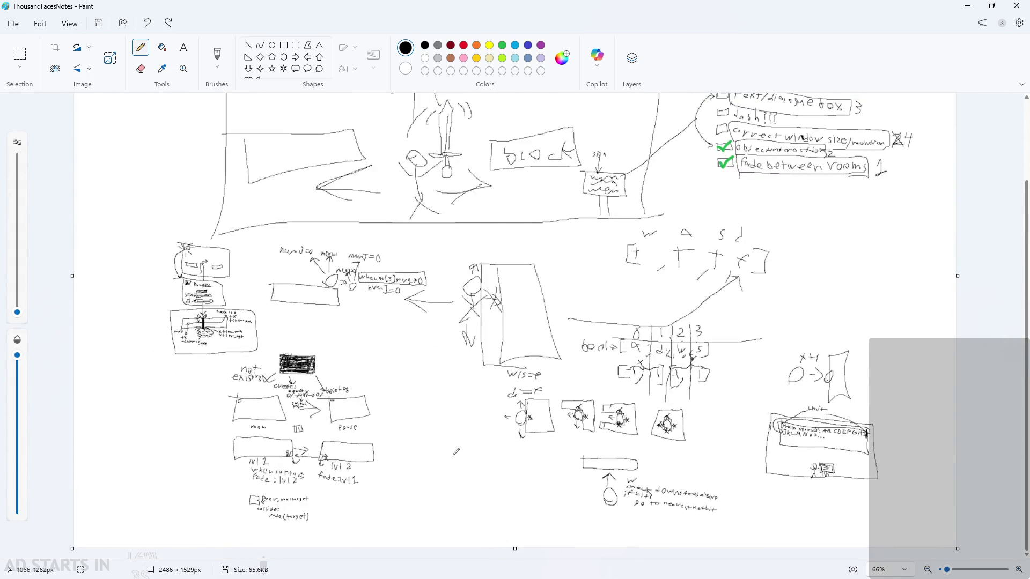
scroll(456, 450, "up", 6)
scroll(391, 488, "down", 10)
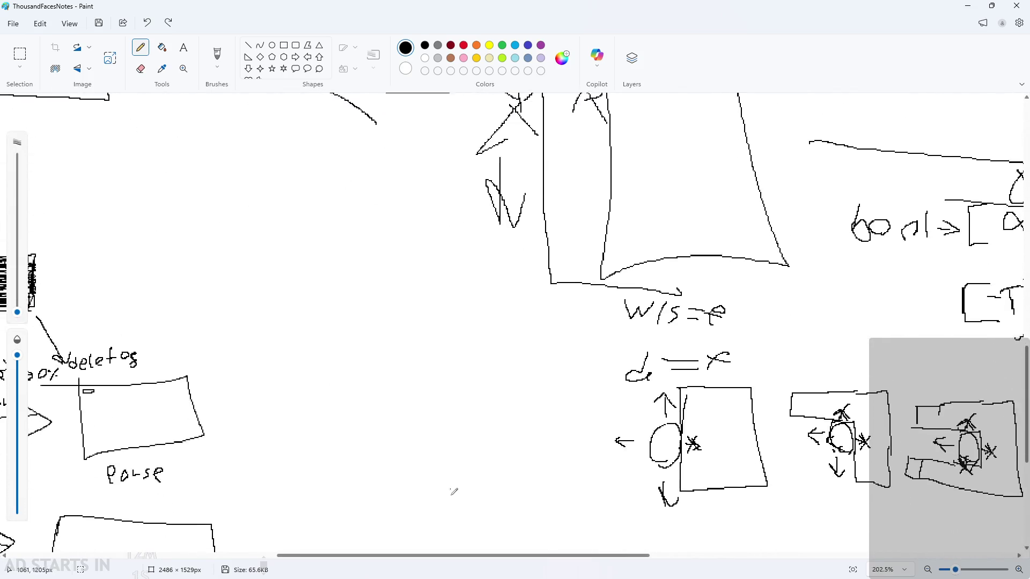
scroll(393, 241, "up", 2)
left_click_drag(392, 245, 394, 264)
mouse_move(398, 242)
left_mouse_down()
mouse_move(406, 266)
mouse_move(454, 274)
left_mouse_up()
mouse_move(458, 236)
left_mouse_down()
mouse_move(488, 271)
mouse_move(512, 270)
mouse_move(524, 292)
left_mouse_up()
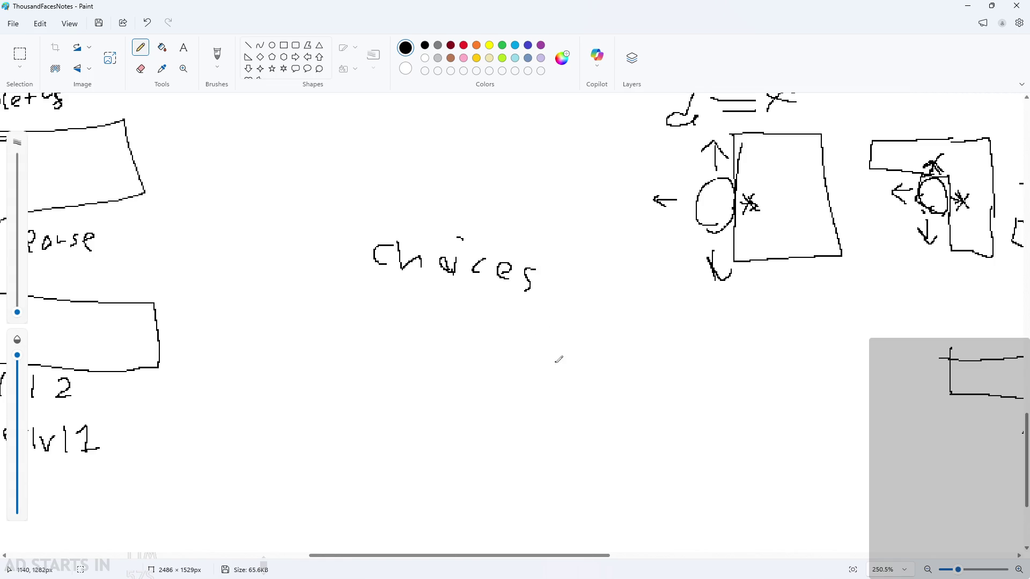
Handwrite 'undertale' and 'heartbound' on separate lines beneath the heading
scroll(552, 430, "up", 3)
scroll(215, 274, "up", 2)
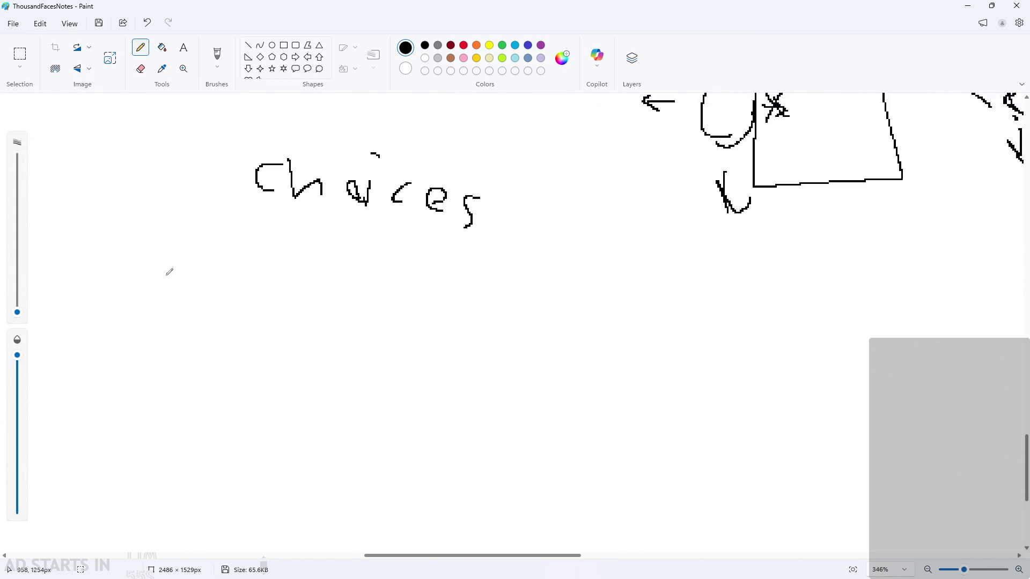
scroll(134, 242, "down", 1)
mouse_move(75, 201)
left_mouse_down()
mouse_move(146, 221)
mouse_move(119, 203)
mouse_move(123, 219)
left_mouse_up()
key("ctrl+z")
key("ctrl+z")
left_click_drag(136, 194, 144, 220)
left_click_drag(155, 214, 196, 207)
mouse_move(199, 217)
left_mouse_down()
mouse_move(265, 217)
mouse_move(255, 233)
left_mouse_up()
mouse_move(68, 294)
left_mouse_down()
mouse_move(131, 311)
mouse_move(182, 299)
mouse_move(229, 319)
mouse_move(268, 303)
mouse_move(290, 319)
mouse_move(279, 329)
left_mouse_up()
Add colons after the undertale and heartbound labels
left_click_drag(290, 213, 298, 230)
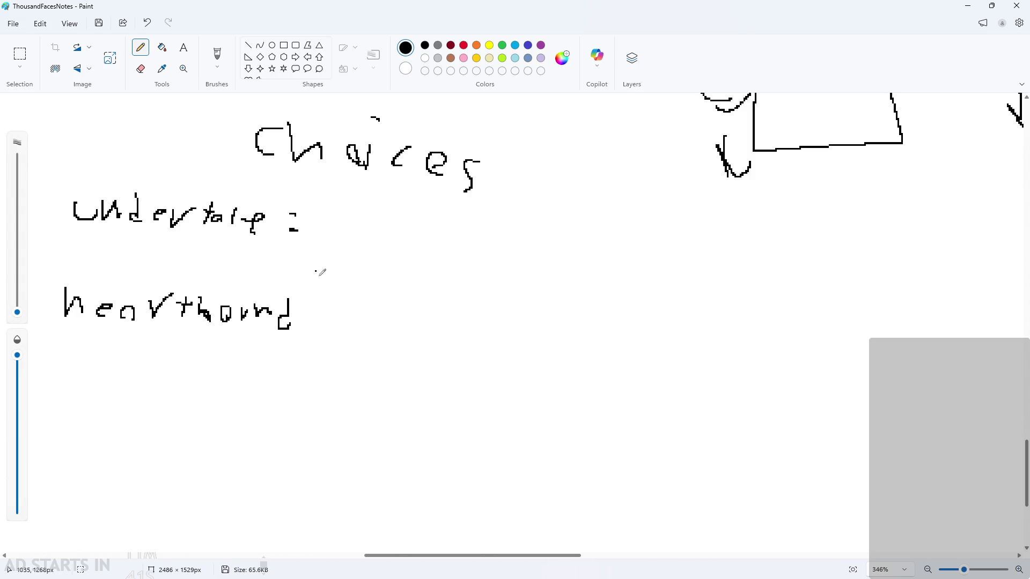
left_click(312, 300)
scroll(402, 354, "up", 1)
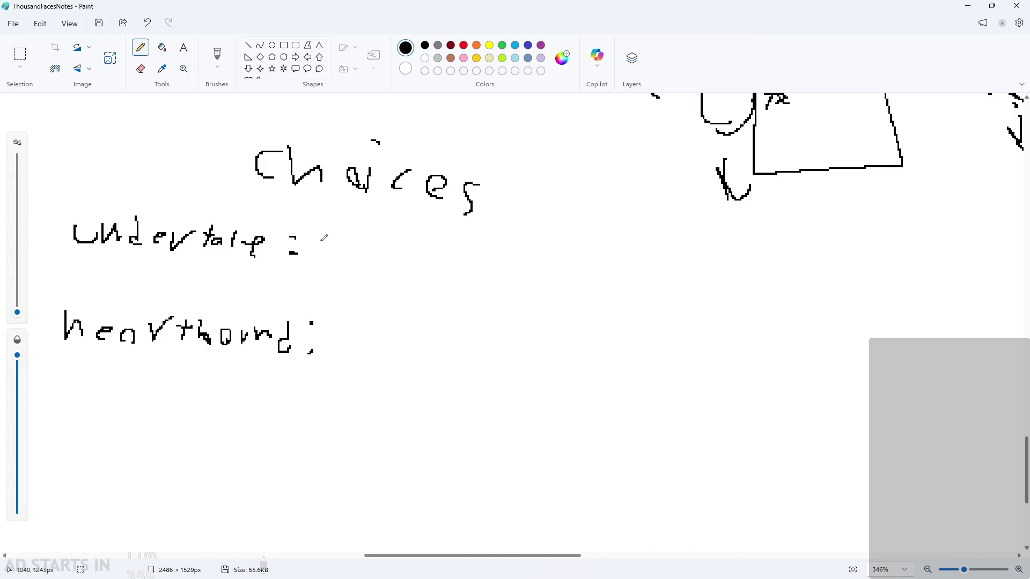
Draw three arrows branching right from undertale's colon, undoing a stray letter
mouse_move(317, 248)
left_mouse_down()
mouse_move(583, 265)
mouse_move(590, 275)
mouse_move(562, 292)
left_mouse_up()
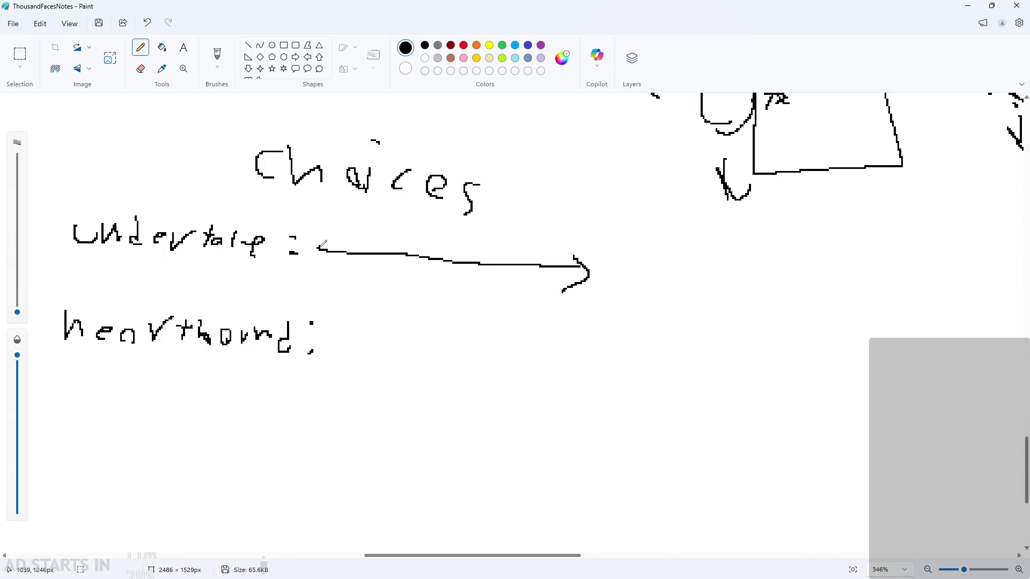
mouse_move(319, 248)
left_mouse_down()
mouse_move(575, 229)
mouse_move(563, 247)
left_mouse_up()
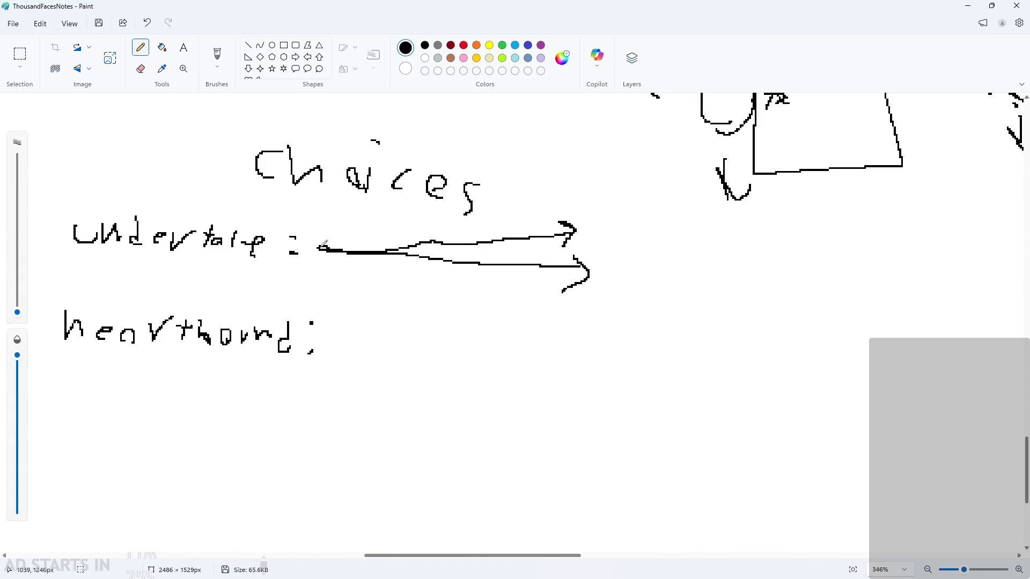
mouse_move(323, 247)
left_mouse_down()
mouse_move(586, 306)
mouse_move(565, 324)
left_mouse_up()
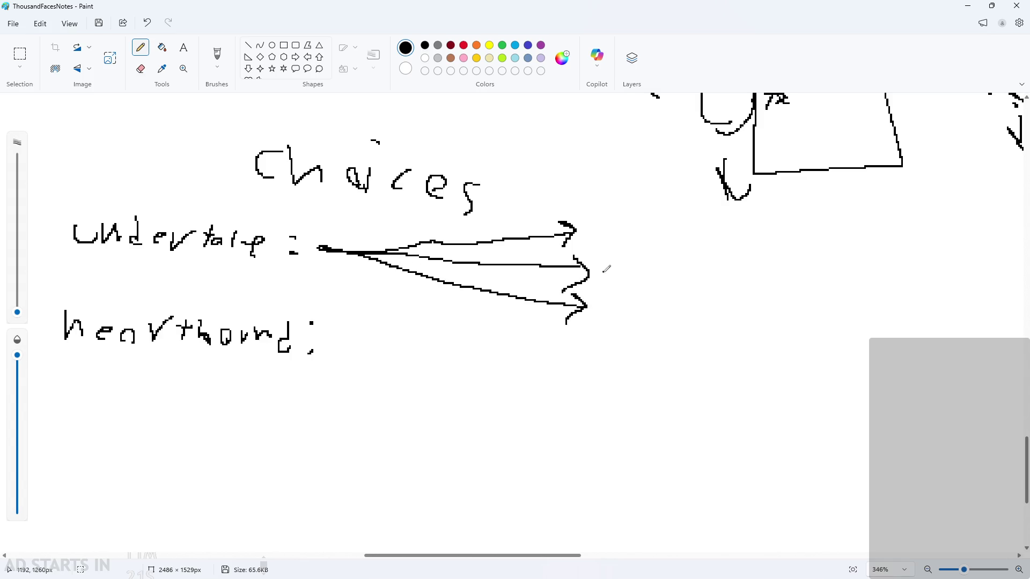
left_click_drag(598, 284, 617, 260)
key("ctrl+z")
scroll(601, 302, "down", 3)
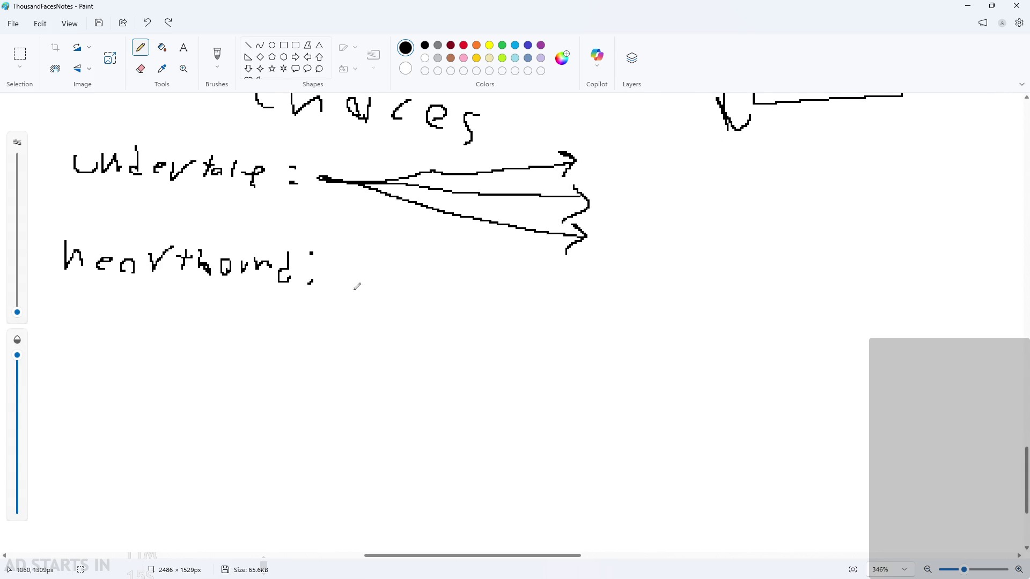
Draw one right-pointing arrow from heartbound's colon, undoing the trial boxes and stray mark
mouse_move(319, 270)
left_mouse_down()
mouse_move(579, 293)
mouse_move(562, 310)
left_mouse_up()
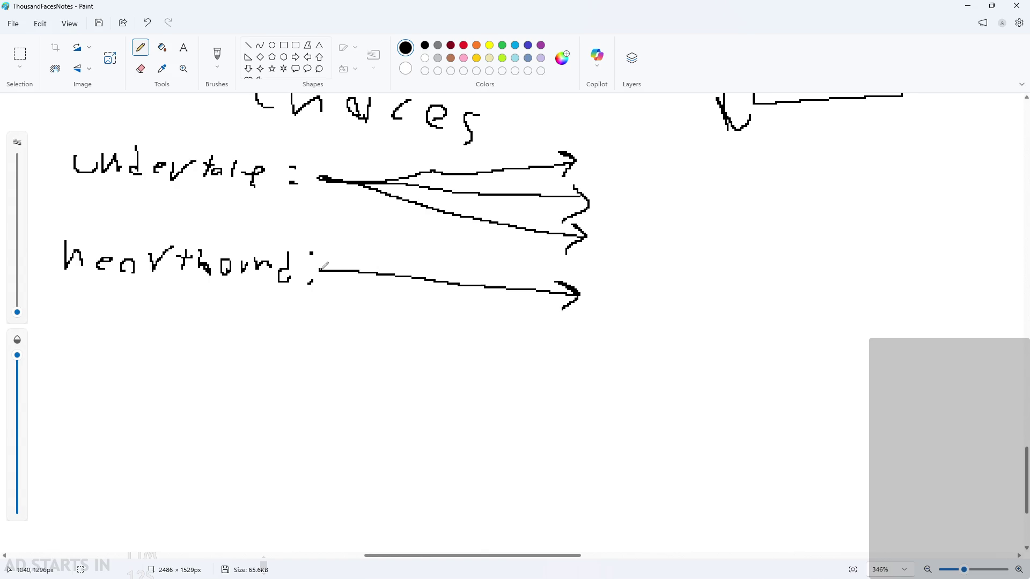
mouse_move(364, 271)
left_mouse_down()
mouse_move(364, 262)
mouse_move(406, 260)
mouse_move(403, 277)
mouse_move(479, 302)
mouse_move(483, 284)
mouse_move(538, 276)
mouse_move(538, 289)
left_mouse_up()
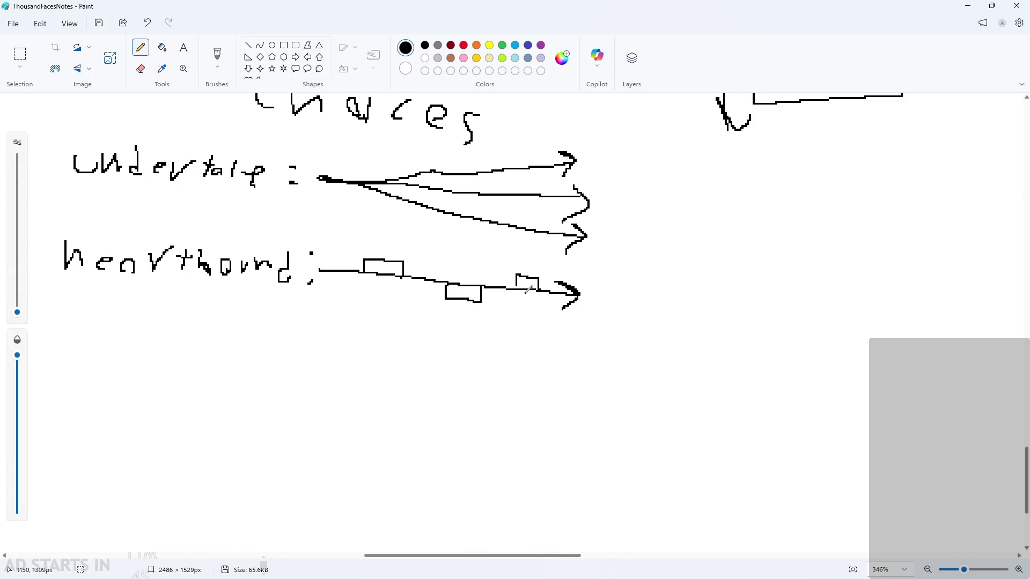
key("ctrl+z")
key("ctrl+z")
key("ctrl+z")
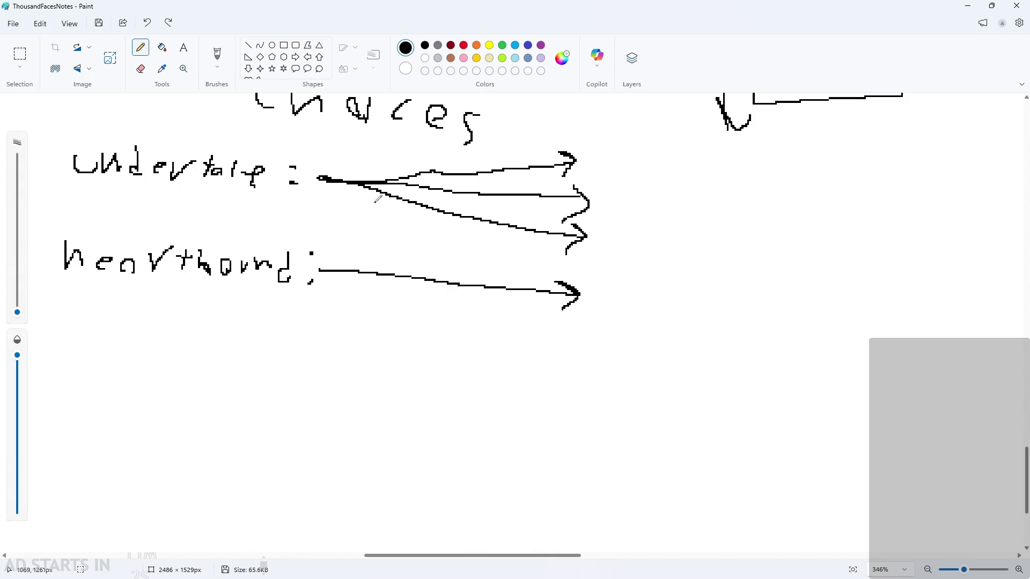
left_click_drag(429, 186, 446, 173)
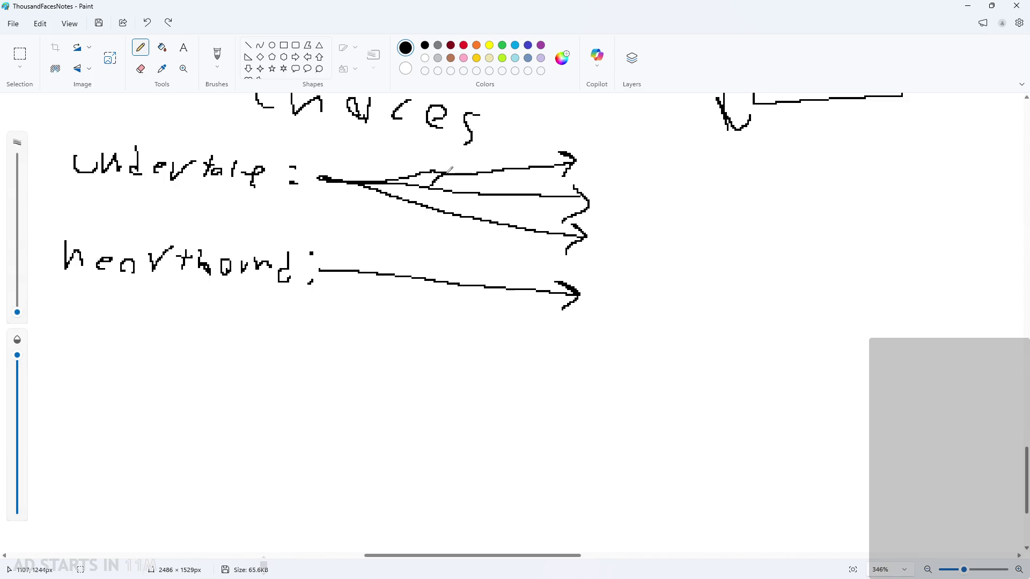
key("ctrl+z")
key("p")
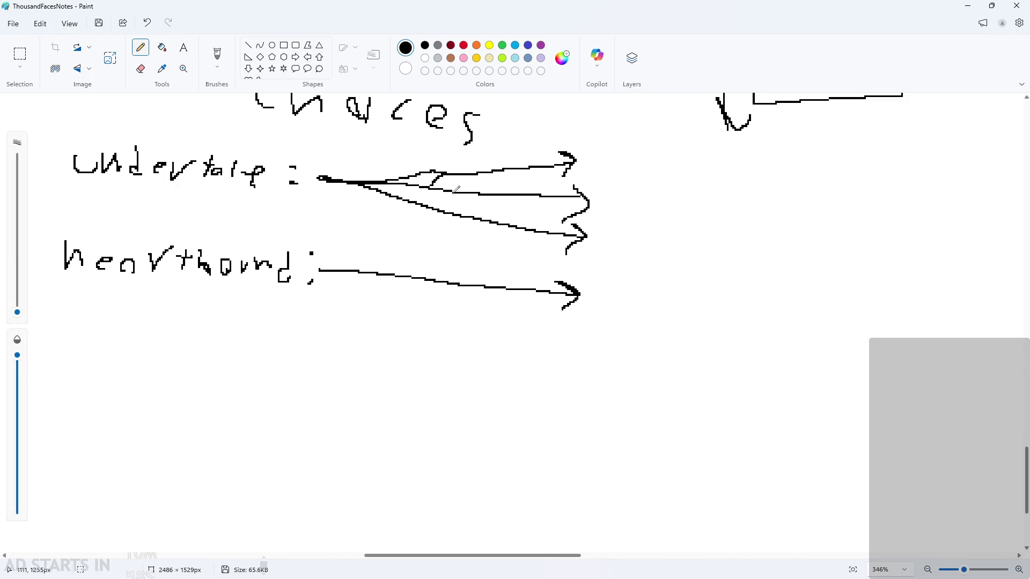
key("ctrl+z")
Add a parallel arrow for heartbound and letter undertale's arrowheads P, N and G
mouse_move(371, 276)
left_mouse_down()
mouse_move(455, 260)
mouse_move(550, 271)
mouse_move(539, 279)
left_mouse_up()
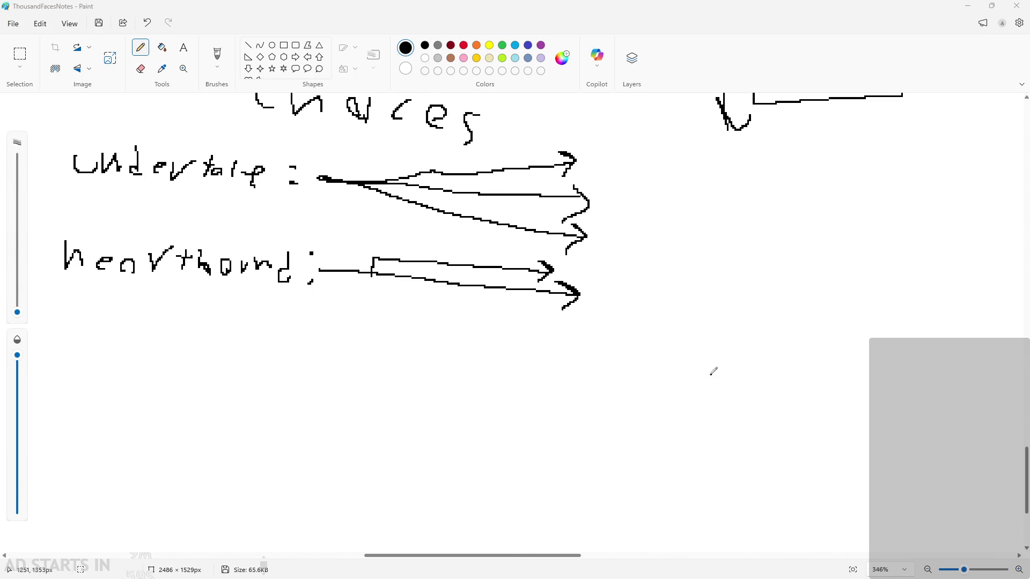
scroll(667, 352, "up", 3)
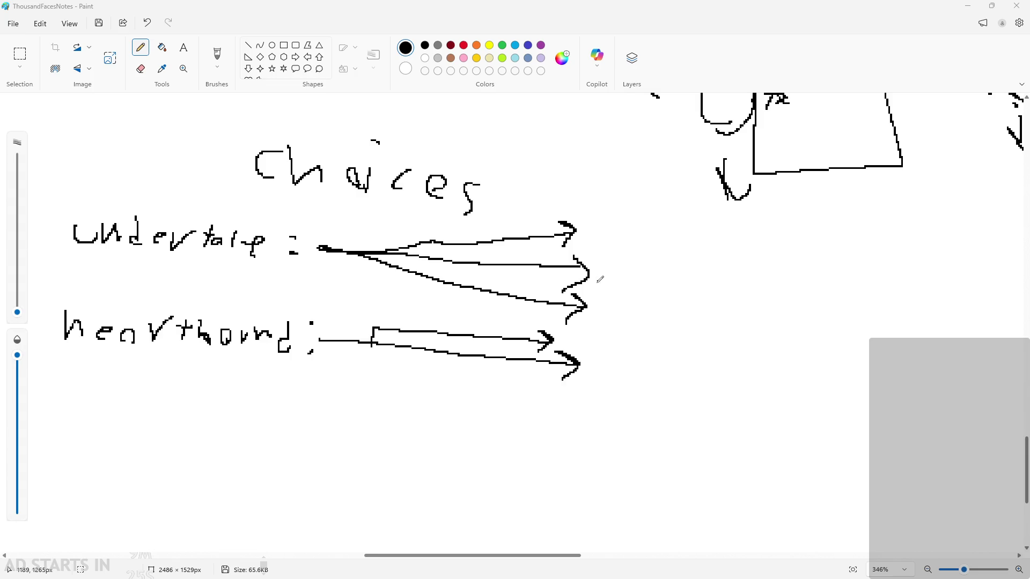
mouse_move(602, 276)
left_mouse_down()
mouse_move(603, 256)
mouse_move(616, 252)
left_mouse_up()
key("ctrl+z")
mouse_move(594, 284)
left_mouse_down()
mouse_move(602, 251)
mouse_move(621, 283)
left_mouse_up()
mouse_move(592, 239)
left_mouse_down()
mouse_move(601, 205)
mouse_move(592, 225)
left_mouse_up()
mouse_move(613, 301)
left_mouse_down()
mouse_move(604, 328)
mouse_move(635, 318)
mouse_move(636, 340)
left_mouse_up()
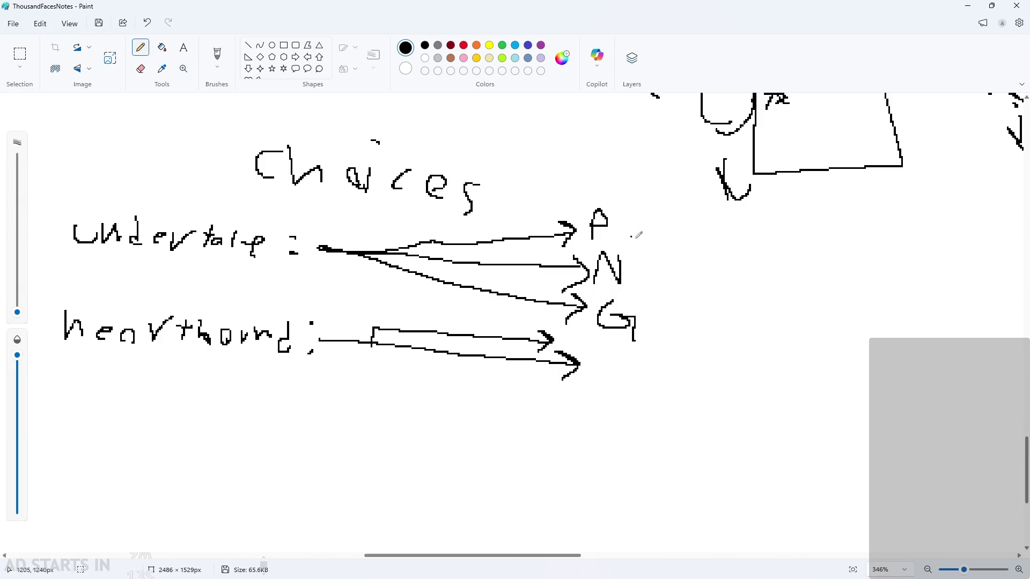
scroll(649, 310, "down", 1)
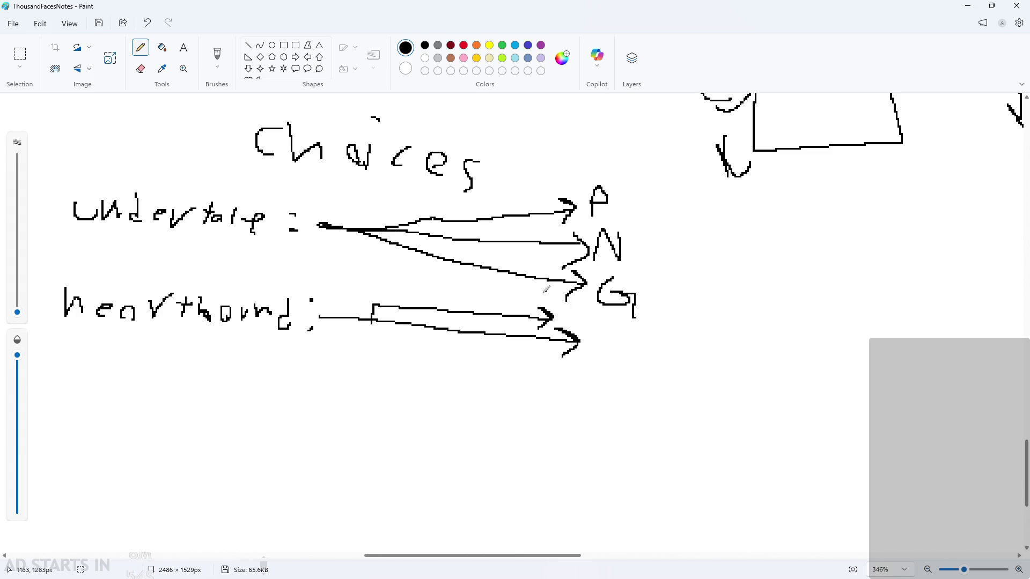
scroll(523, 316, "down", 2)
scroll(489, 312, "up", 1)
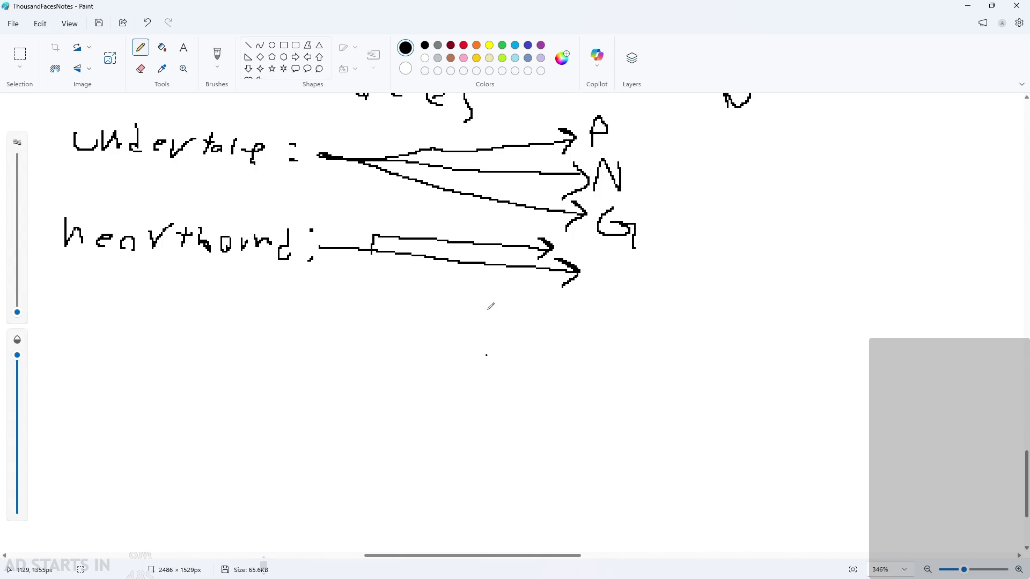
scroll(507, 364, "up", 1)
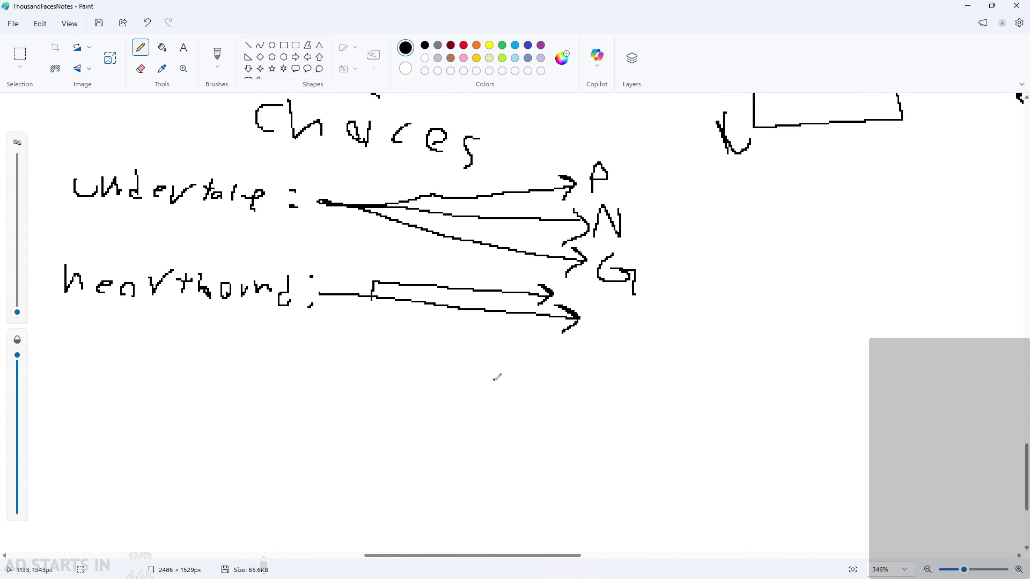
scroll(540, 361, "down", 1)
Sketch a small box and a larger box below the heartbound arrows
mouse_move(439, 303)
left_mouse_down()
mouse_move(434, 334)
mouse_move(479, 292)
mouse_move(452, 294)
left_mouse_up()
mouse_move(420, 351)
left_mouse_down()
mouse_move(427, 381)
mouse_move(601, 355)
mouse_move(405, 359)
left_mouse_up()
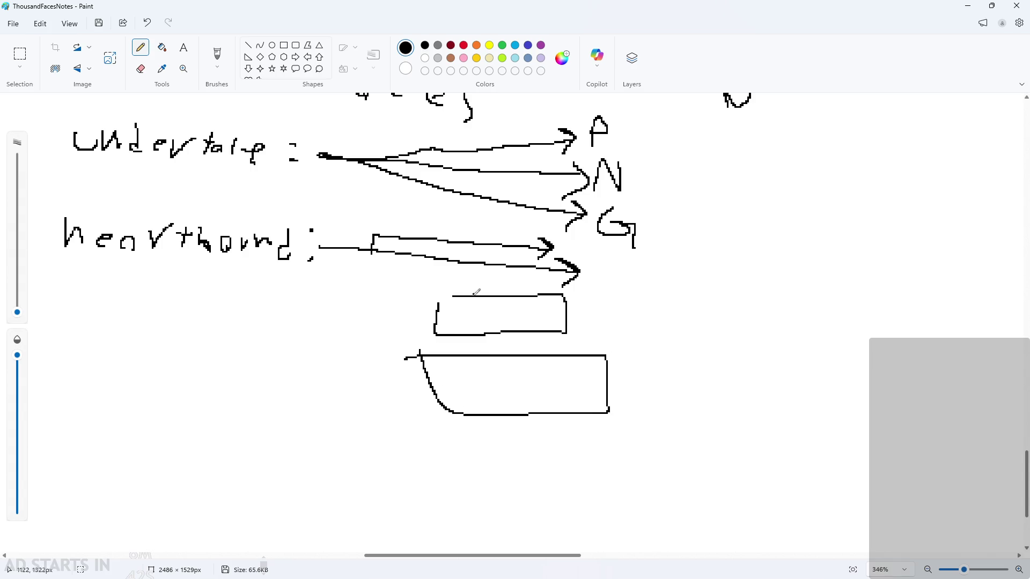
left_click_drag(460, 304, 546, 322)
Write 'Bad' with a sad face in the large box and 'Good' in the small one
mouse_move(479, 369)
left_mouse_down()
mouse_move(486, 399)
mouse_move(530, 385)
mouse_move(537, 399)
mouse_move(579, 391)
mouse_move(571, 397)
left_mouse_up()
mouse_move(558, 378)
left_mouse_down()
mouse_move(566, 376)
mouse_move(567, 397)
left_mouse_up()
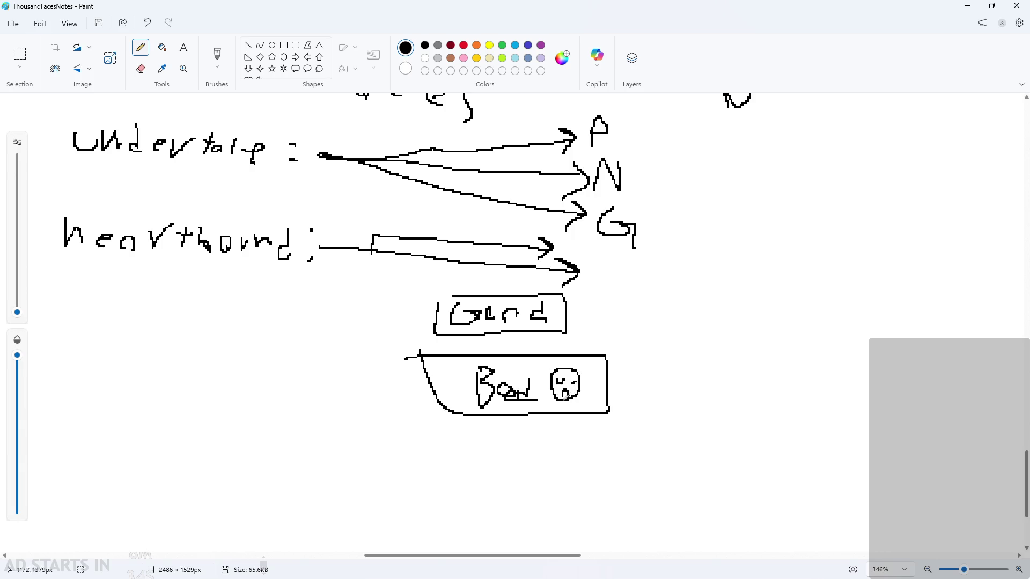
key("ctrl+z")
key("ctrl+z")
key("ctrl+z")
left_click_drag(531, 364, 533, 401)
mouse_move(578, 382)
left_mouse_down()
mouse_move(562, 402)
mouse_move(568, 375)
mouse_move(577, 397)
left_mouse_up()
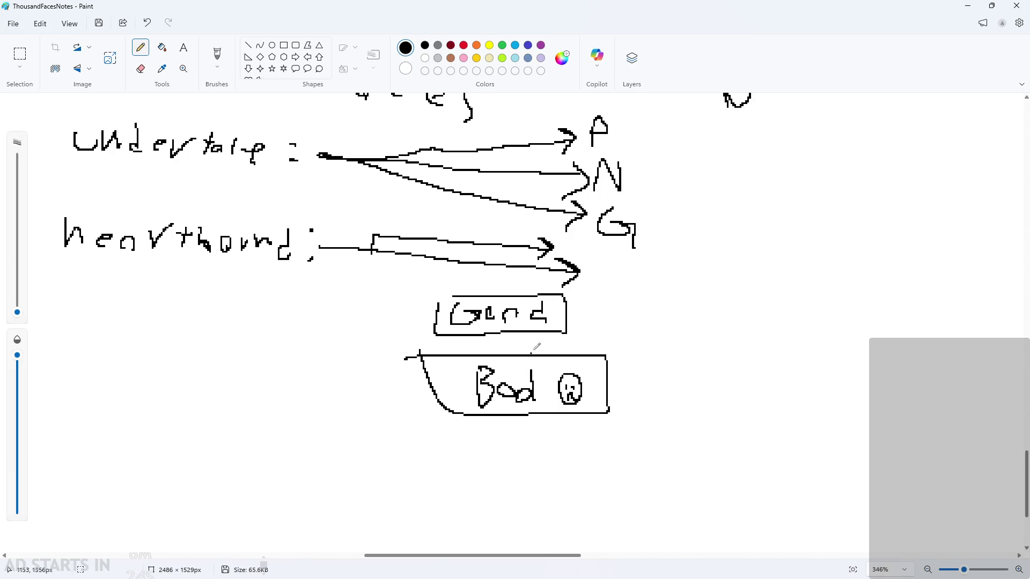
left_click_drag(510, 309, 503, 321)
scroll(370, 377, "up", 3)
scroll(370, 377, "up", 3)
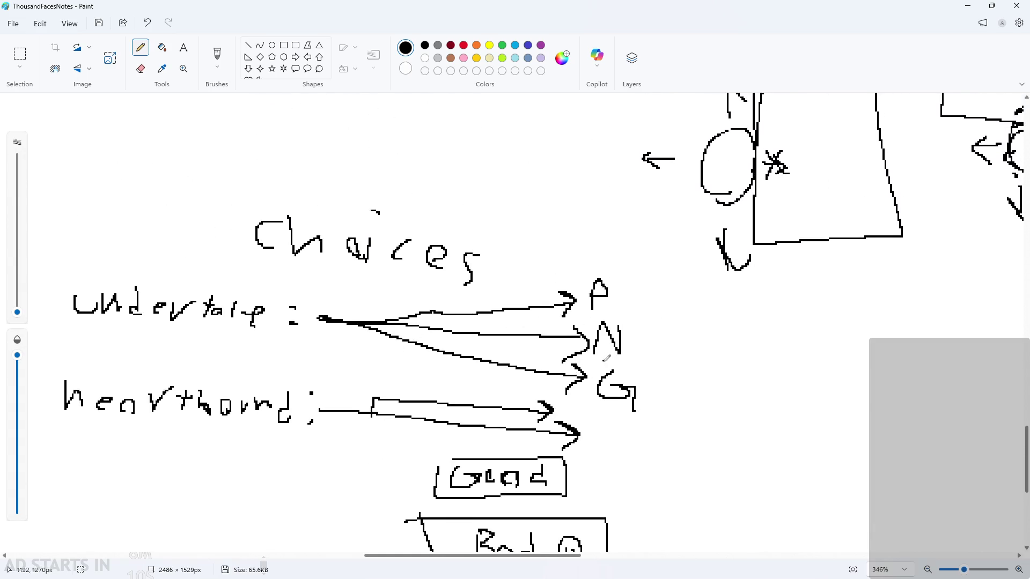
mouse_move(595, 348)
left_mouse_down()
mouse_move(632, 348)
mouse_move(595, 356)
left_mouse_up()
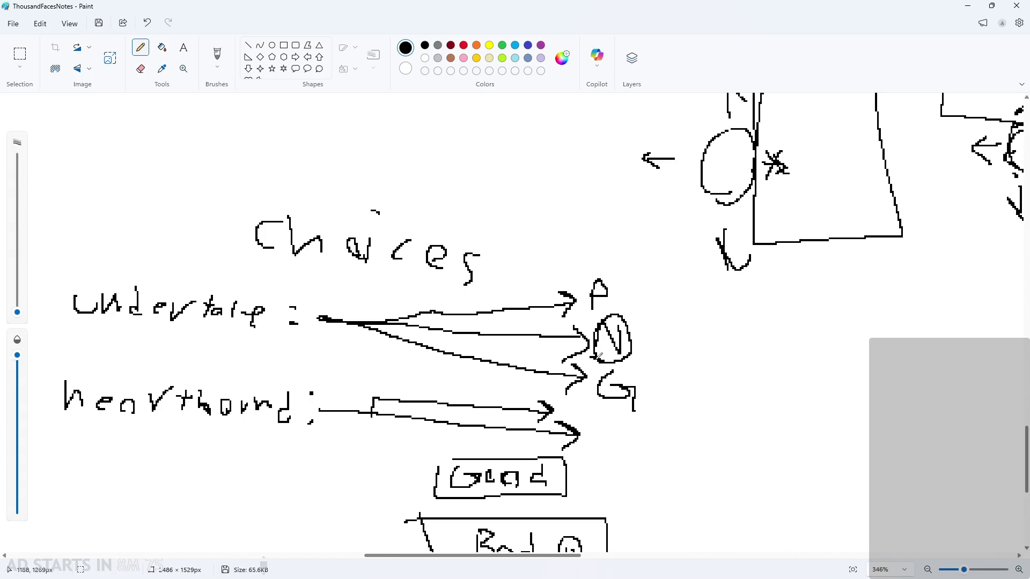
key("ctrl+z")
scroll(732, 306, "down", 2)
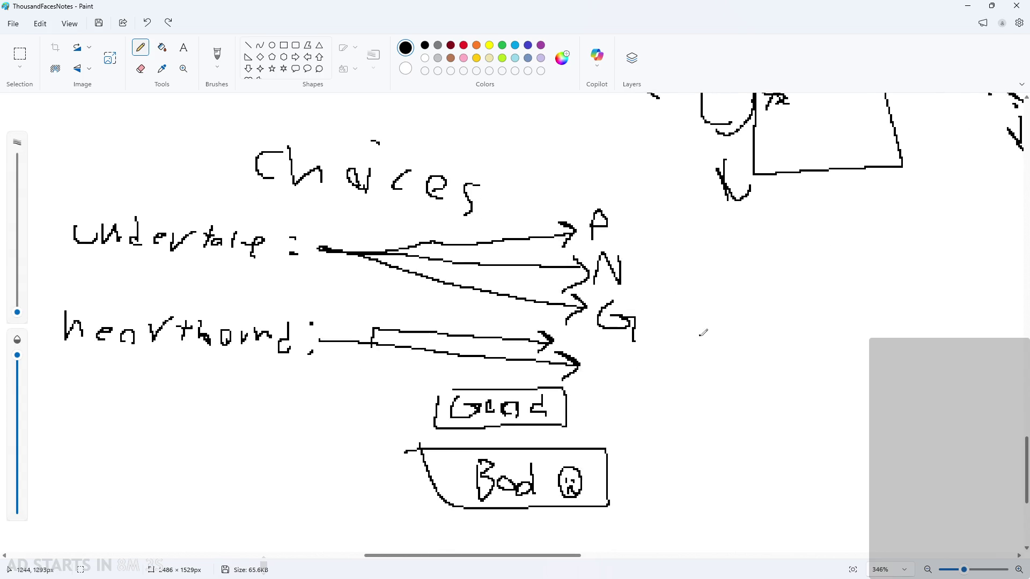
scroll(666, 362, "up", 1)
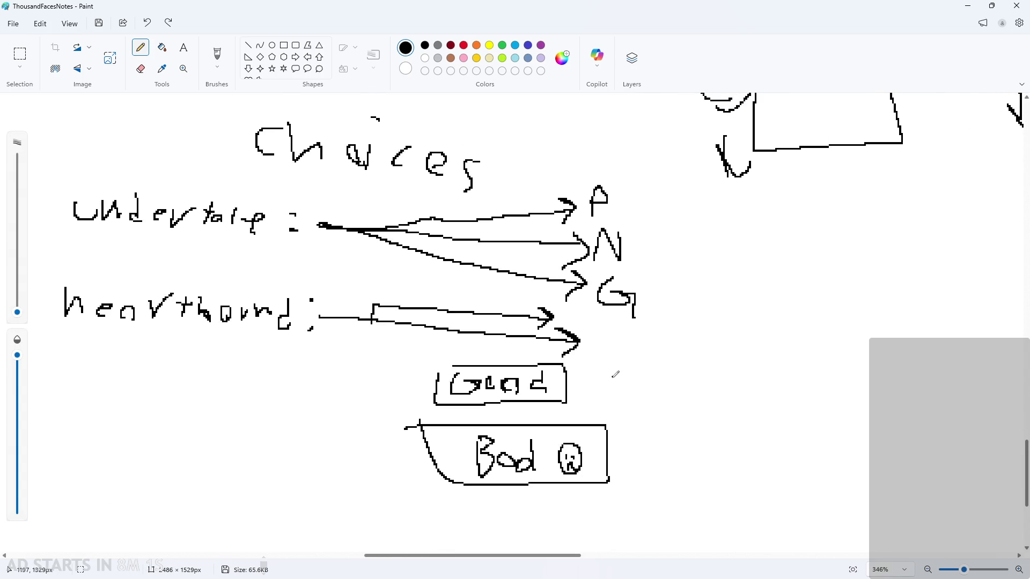
left_click(424, 388)
scroll(425, 388, "up", 1)
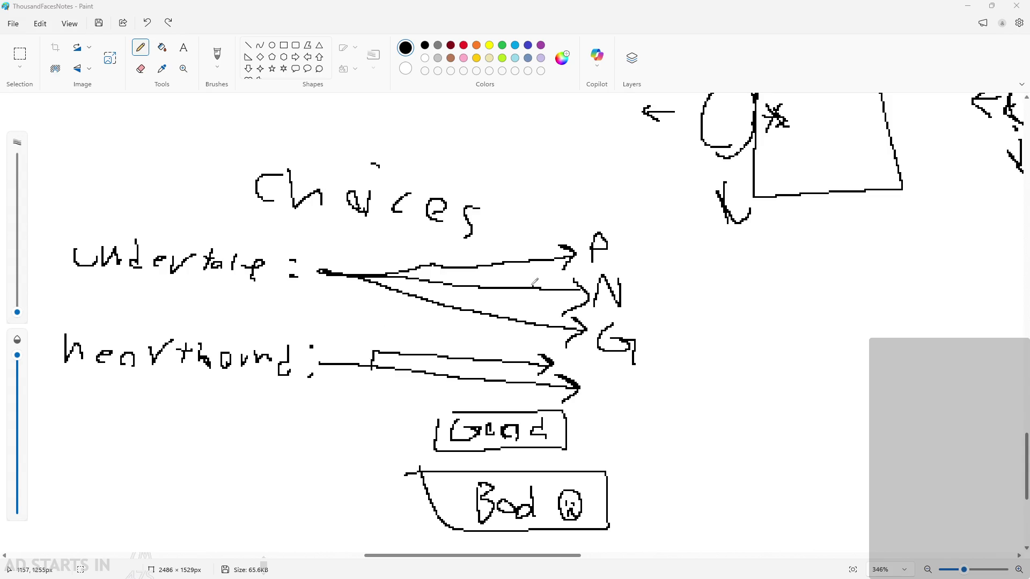
scroll(643, 301, "down", 3)
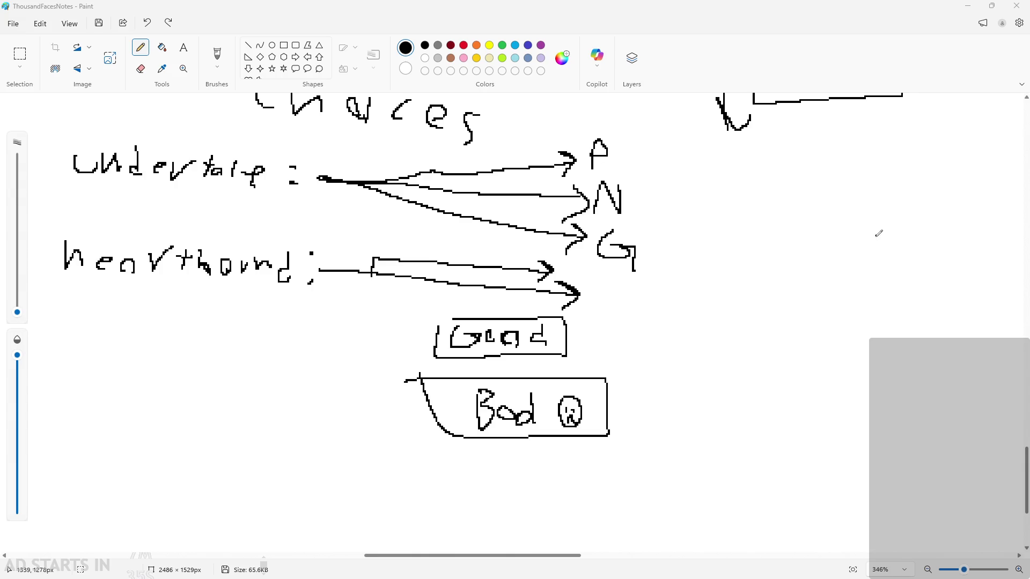
scroll(874, 240, "down", 5)
scroll(878, 318, "up", 1)
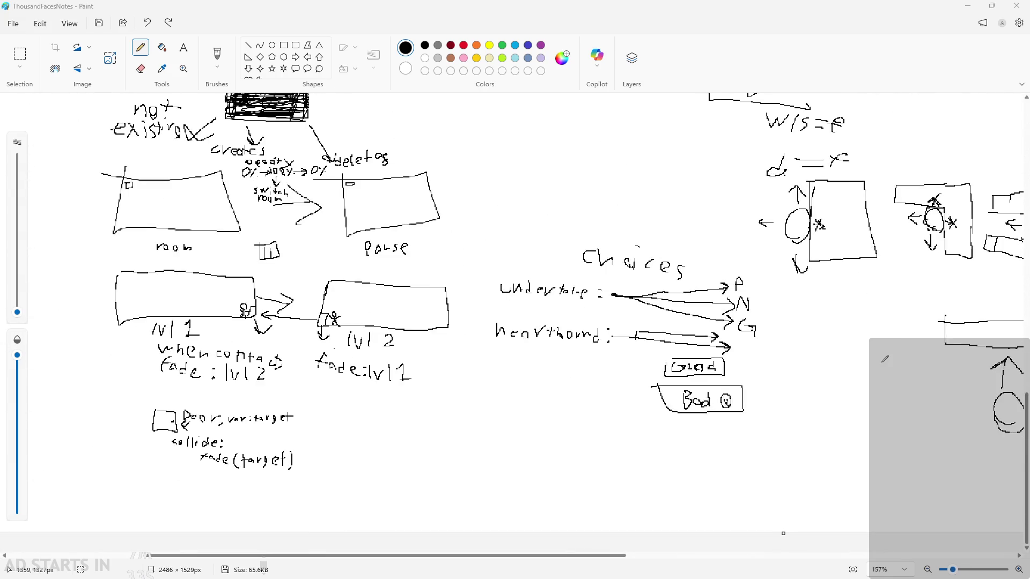
scroll(885, 359, "up", 1)
left_click_drag(615, 558, 842, 556)
scroll(806, 495, "up", 2)
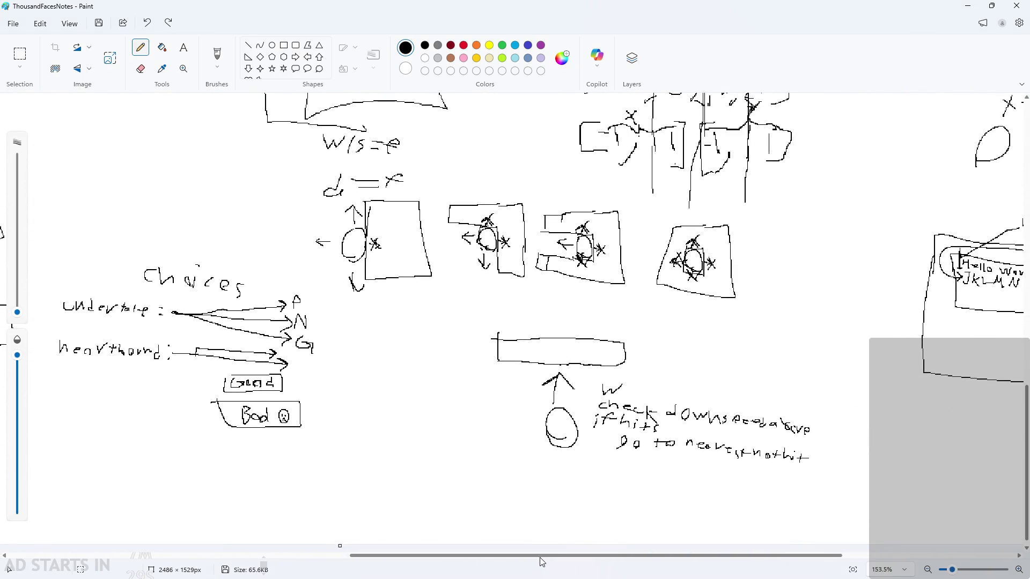
mouse_move(547, 558)
left_mouse_down()
mouse_move(460, 556)
mouse_move(502, 556)
left_mouse_up()
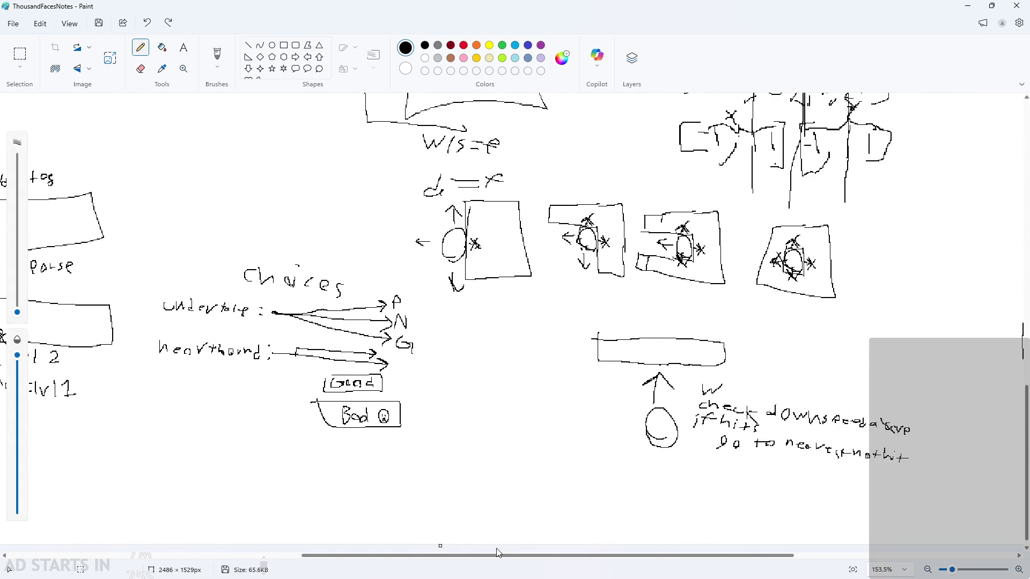
scroll(498, 557, "up", 2)
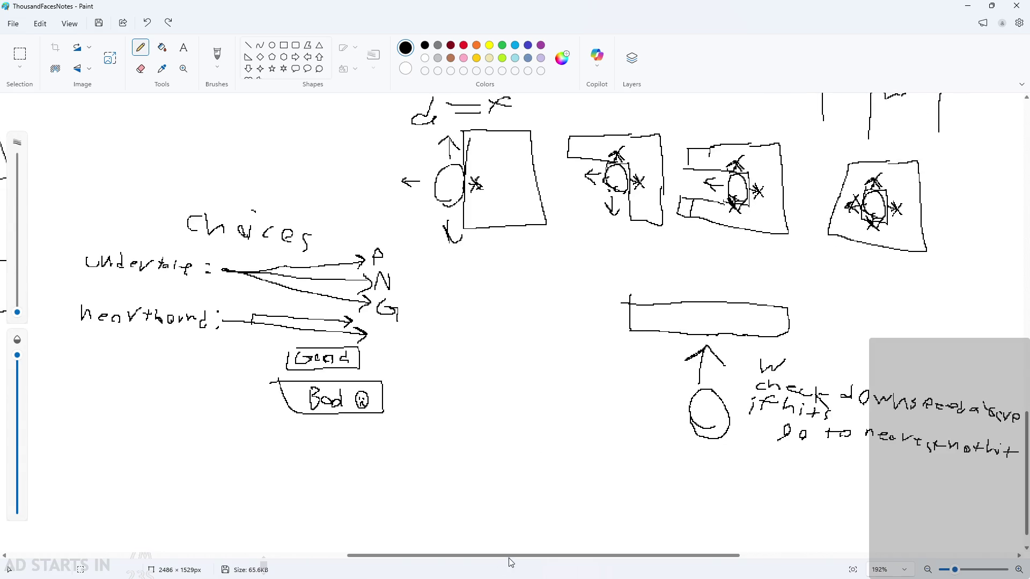
left_click_drag(510, 556, 525, 556)
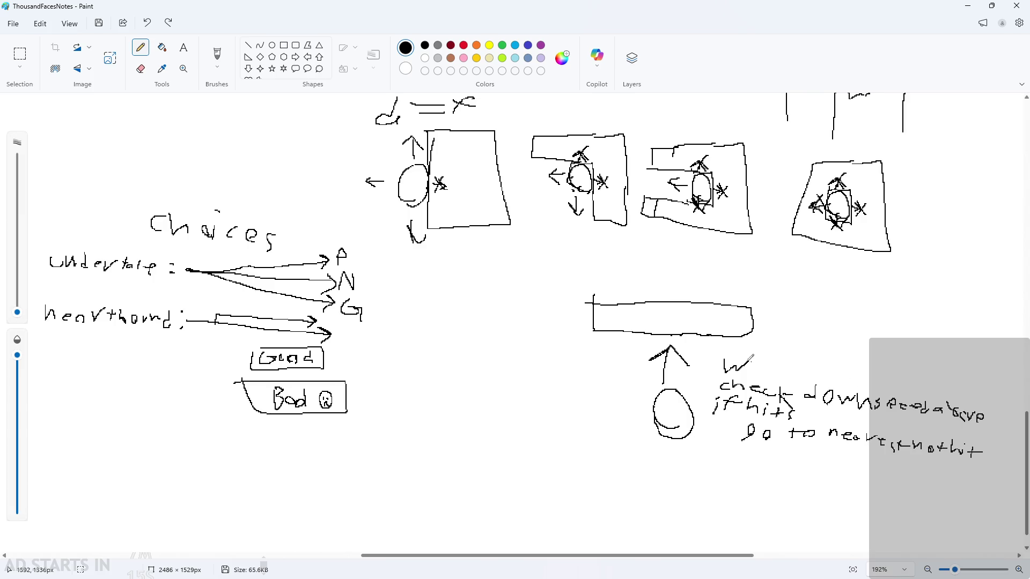
scroll(275, 418, "up", 3)
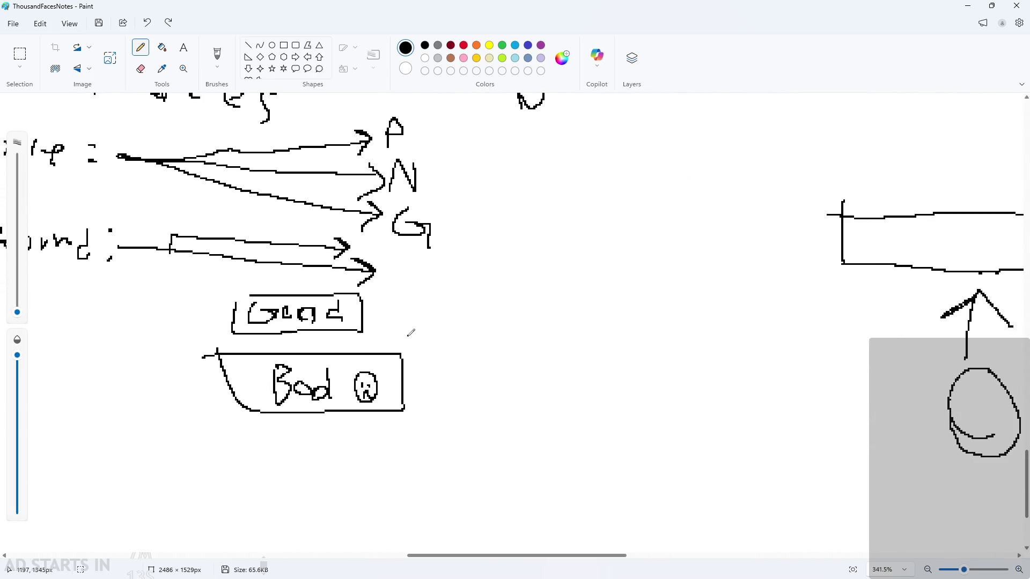
scroll(411, 327, "down", 3)
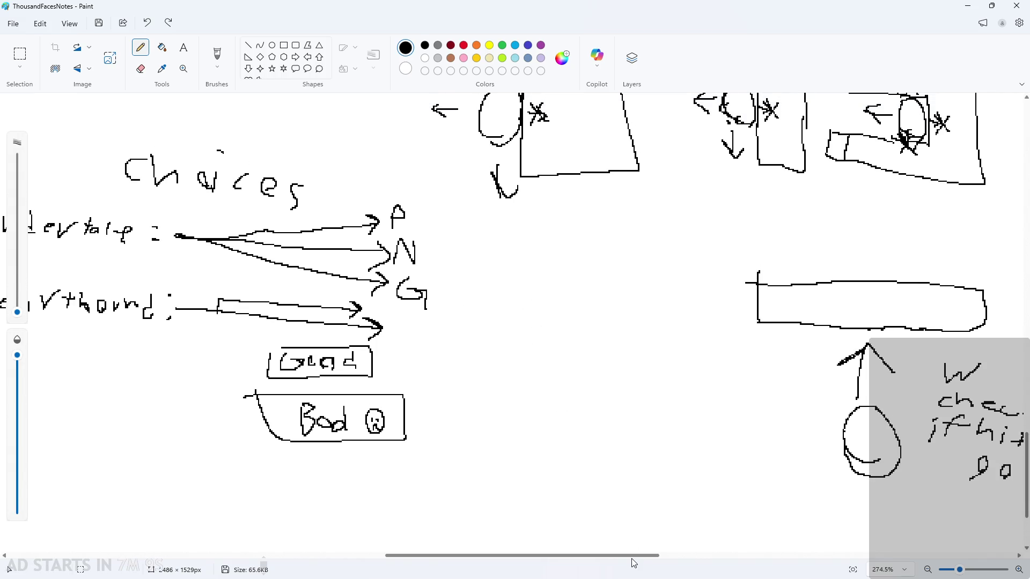
mouse_move(634, 555)
left_mouse_down()
mouse_move(574, 555)
mouse_move(599, 556)
left_mouse_up()
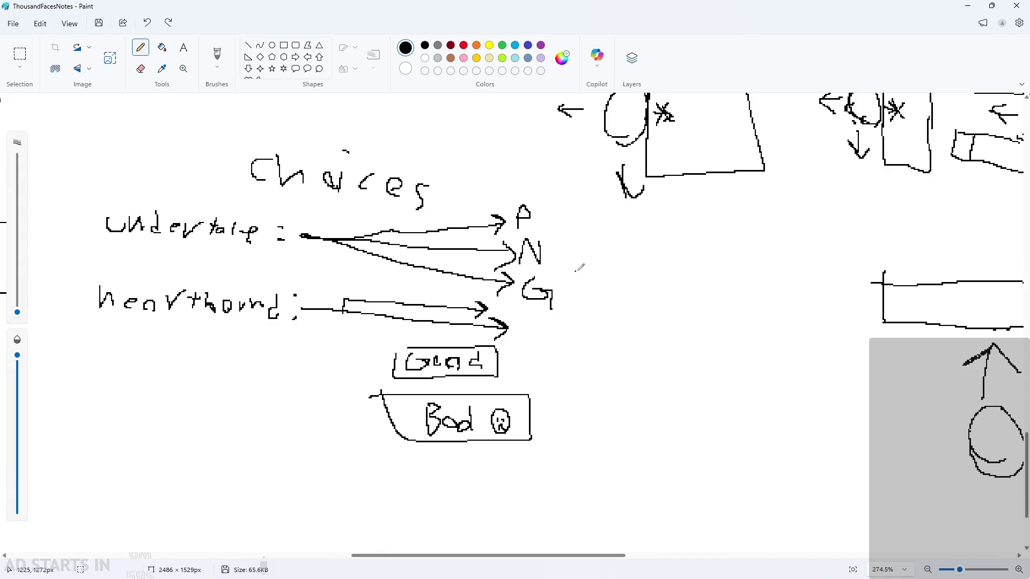
Handwrite and underline 'How' to the right of the P, N, G endings
scroll(574, 241, "up", 2, "ctrl")
left_click_drag(563, 236, 555, 272)
mouse_move(558, 252)
left_mouse_down()
mouse_move(588, 249)
mouse_move(591, 273)
mouse_move(622, 279)
left_mouse_up()
mouse_move(640, 265)
left_mouse_down()
mouse_move(651, 284)
mouse_move(697, 261)
left_mouse_up()
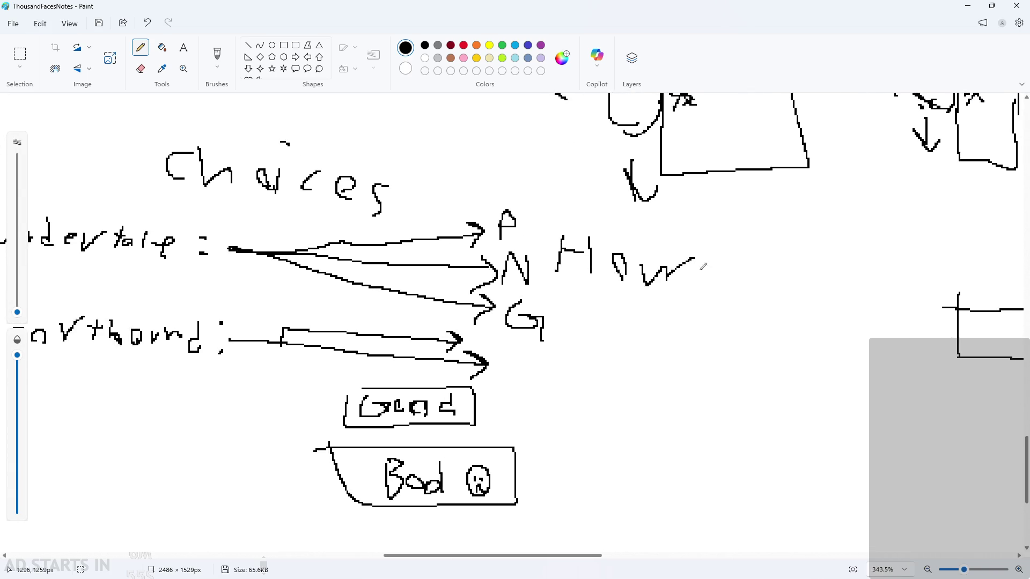
left_click_drag(566, 279, 672, 297)
Handwrite and underline 'What' beside the Good box
scroll(650, 320, "down", 2)
scroll(651, 320, "down", 1)
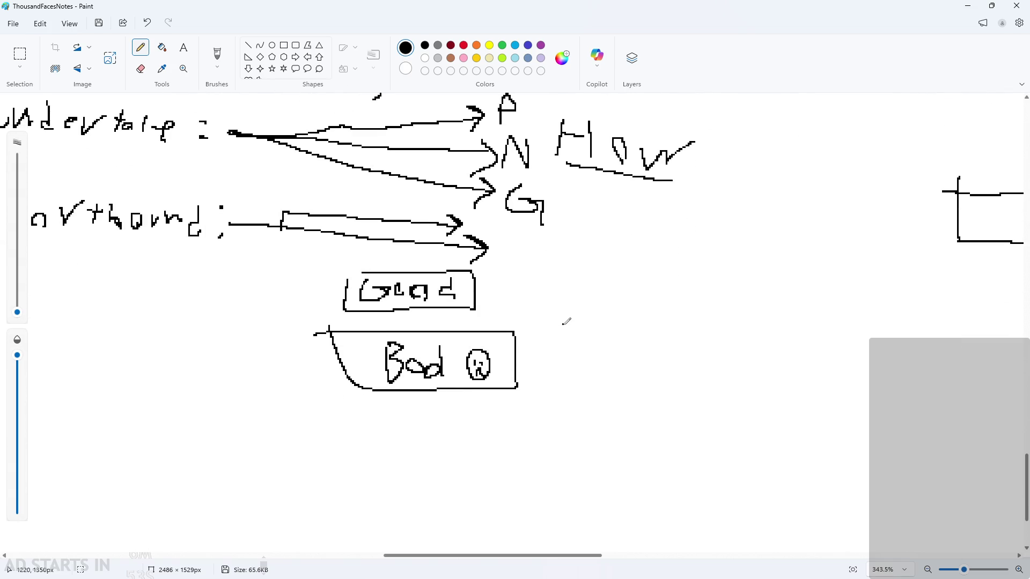
mouse_move(534, 296)
left_mouse_down()
mouse_move(579, 297)
mouse_move(613, 336)
mouse_move(661, 338)
left_mouse_up()
left_click_drag(658, 324, 677, 322)
left_click_drag(535, 343, 684, 348)
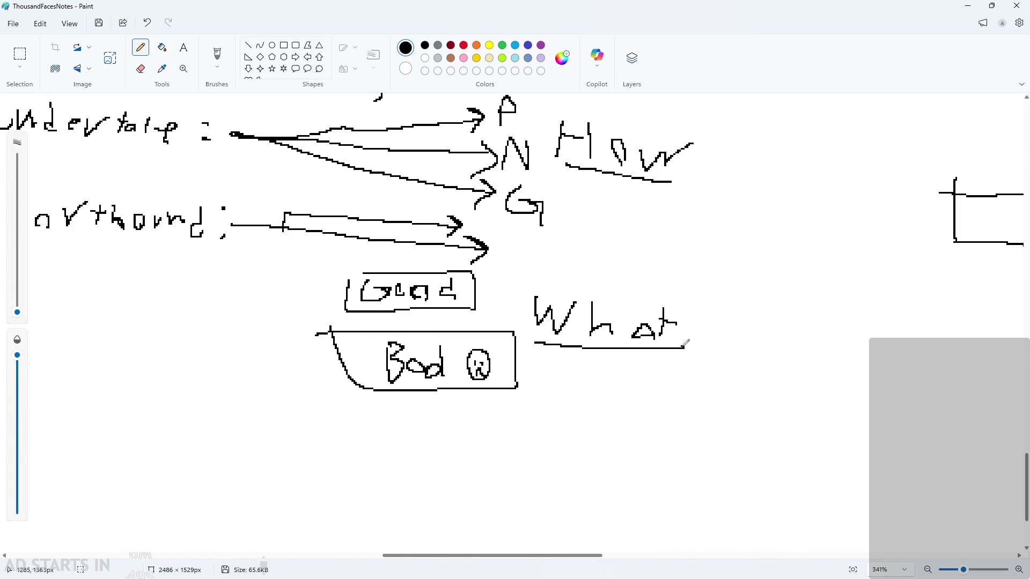
scroll(653, 271, "up", 2)
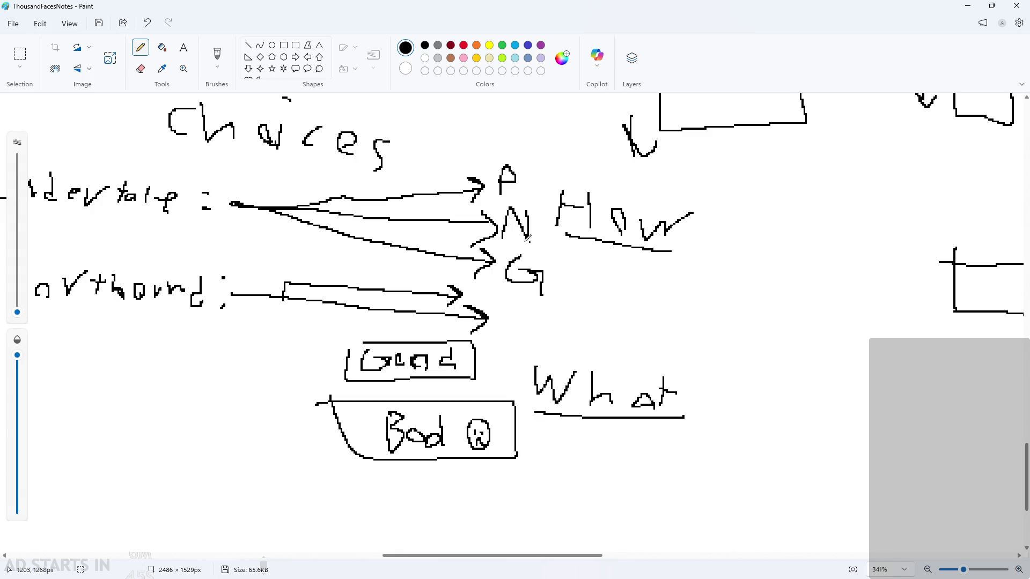
scroll(492, 182, "down", 2)
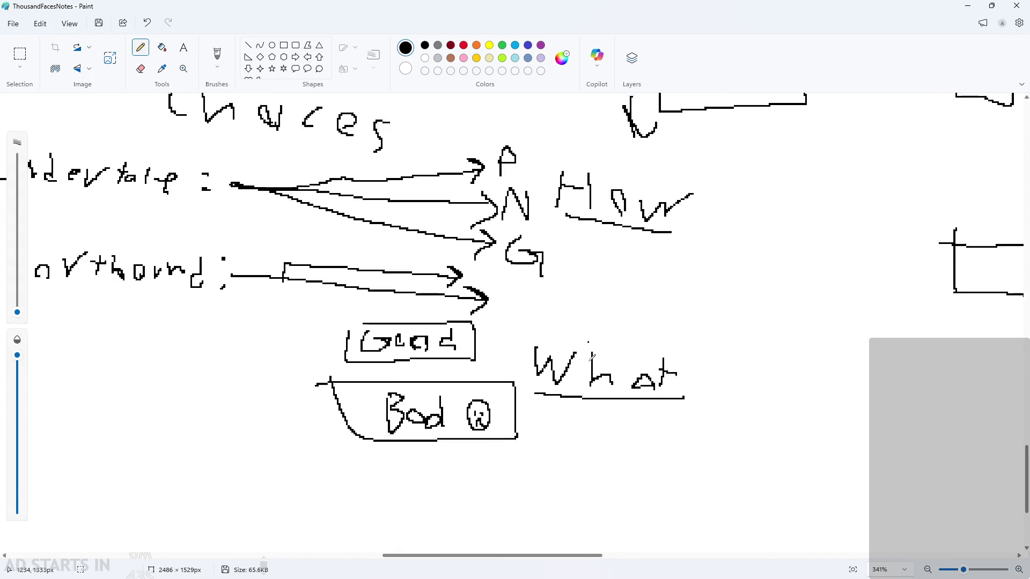
scroll(531, 182, "up", 2)
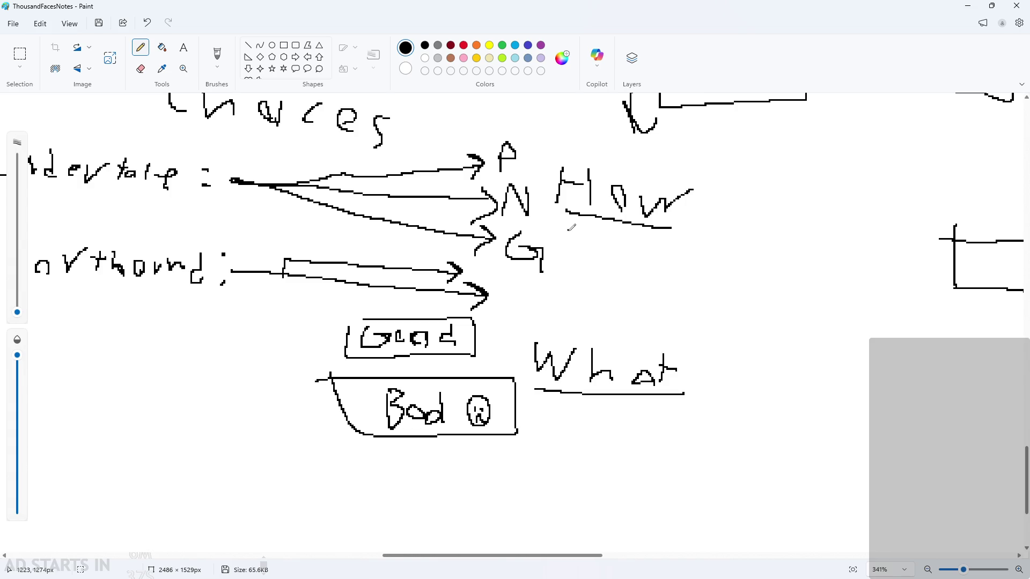
scroll(279, 226, "down", 2)
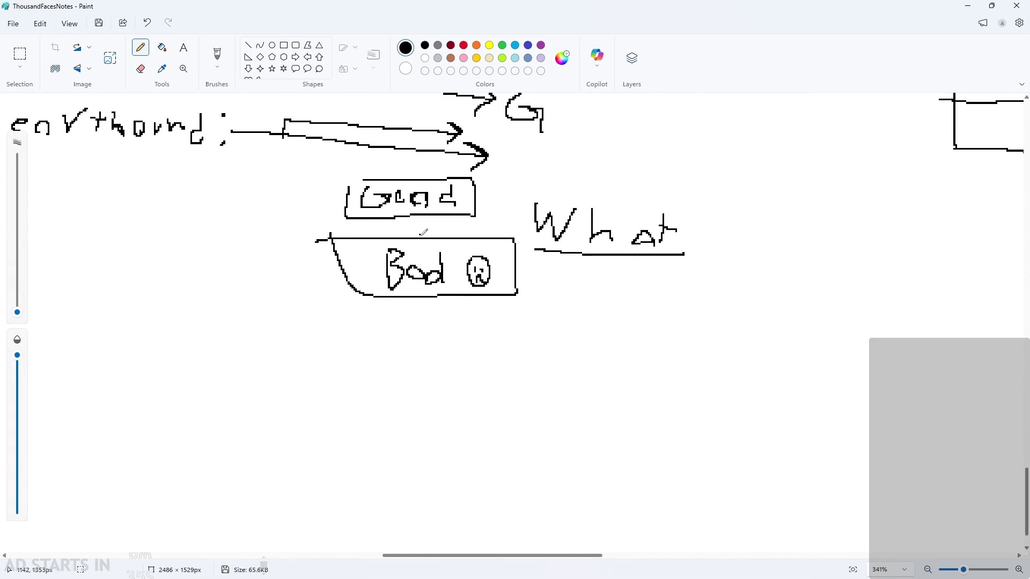
scroll(426, 232, "up", 1)
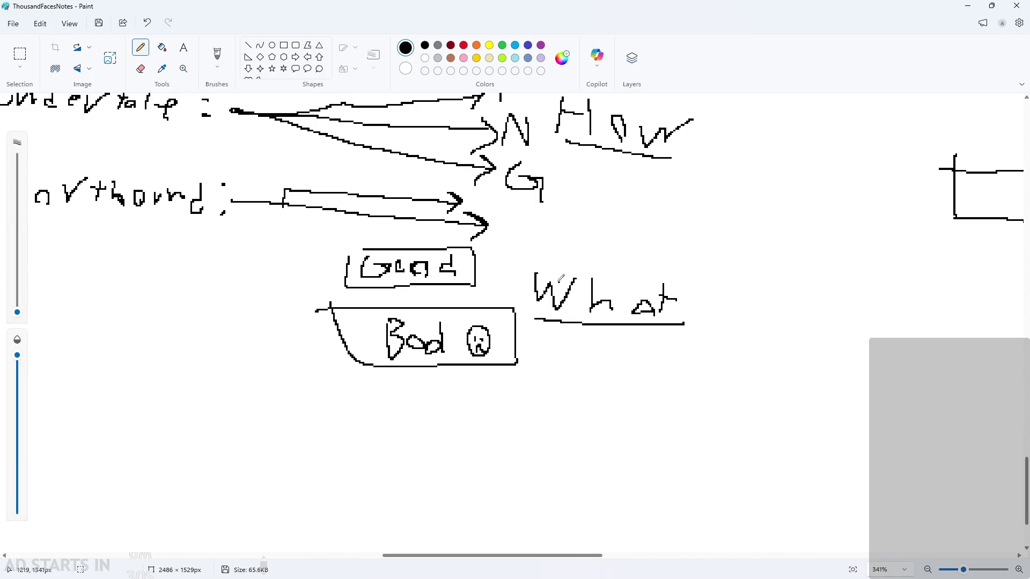
scroll(557, 338, "up", 1)
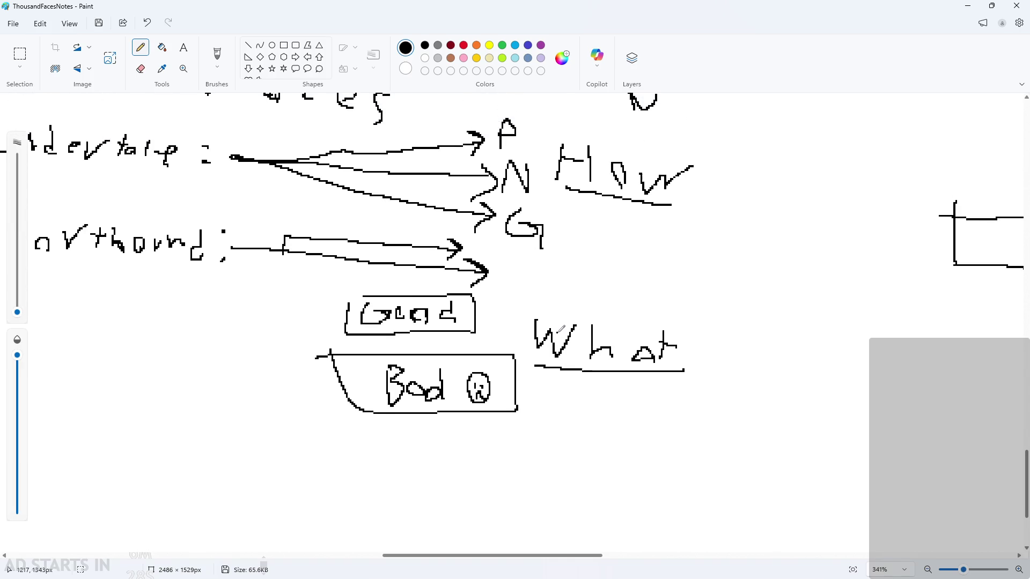
scroll(568, 322, "up", 1)
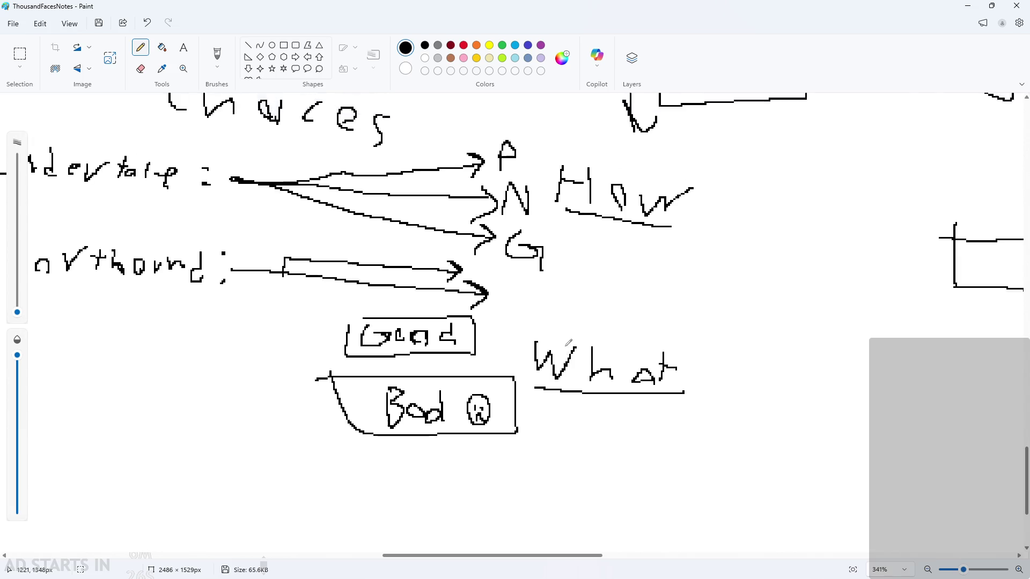
scroll(568, 343, "up", 1)
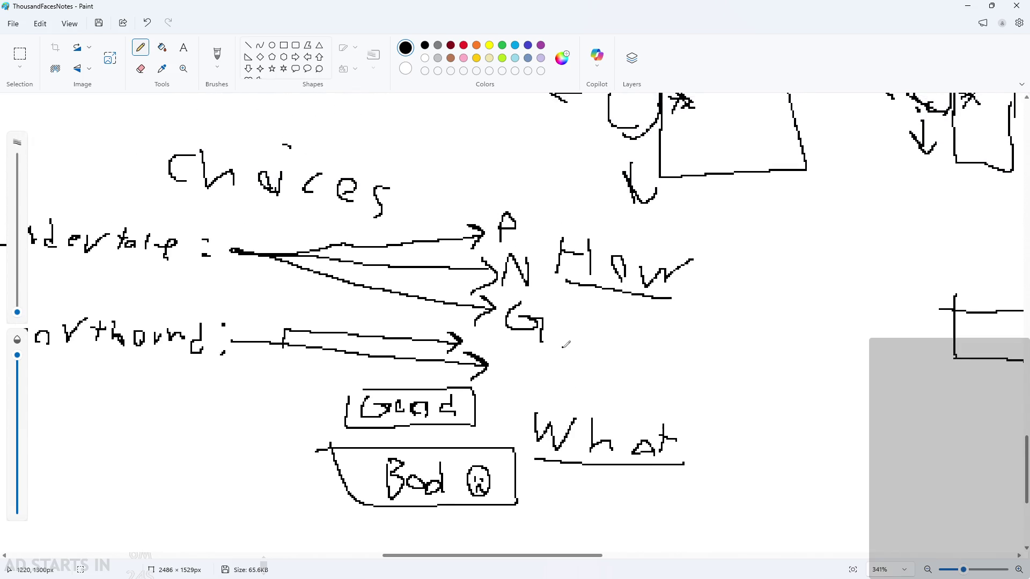
scroll(568, 341, "up", 1)
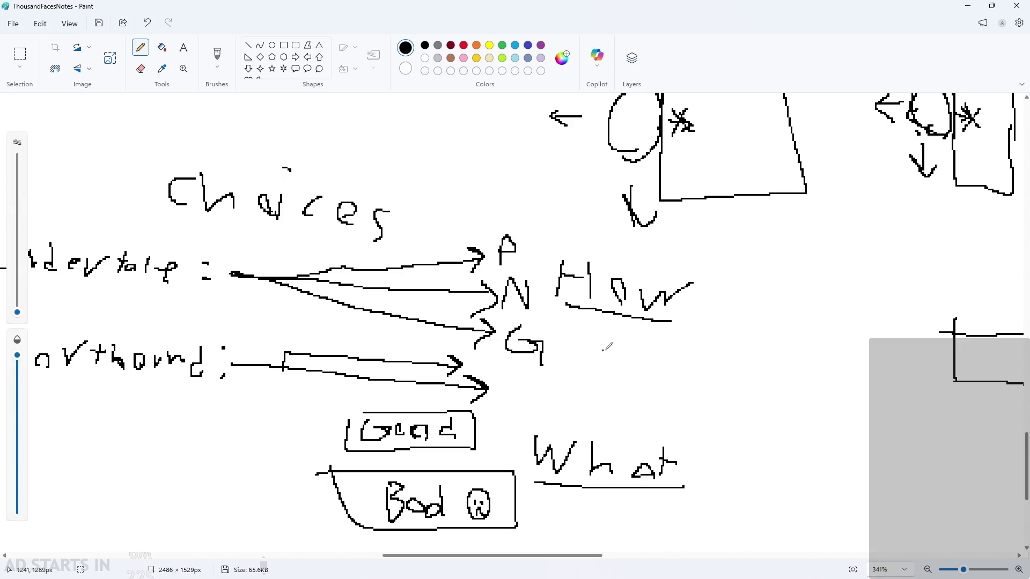
scroll(665, 317, "down", 1, "ctrl")
scroll(681, 378, "down", 1)
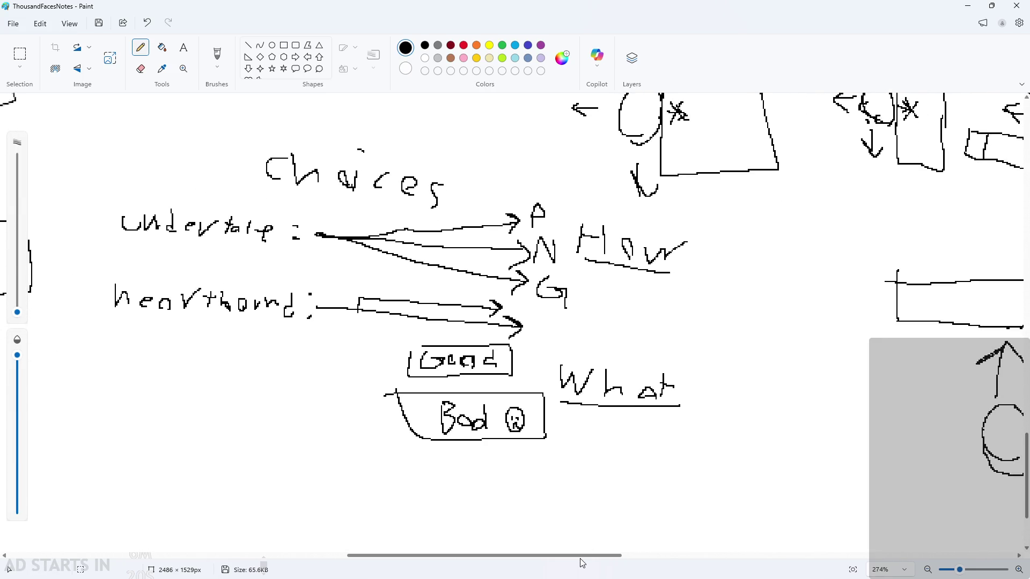
scroll(568, 509, "down", 1, "ctrl")
scroll(591, 457, "down", 2, "ctrl")
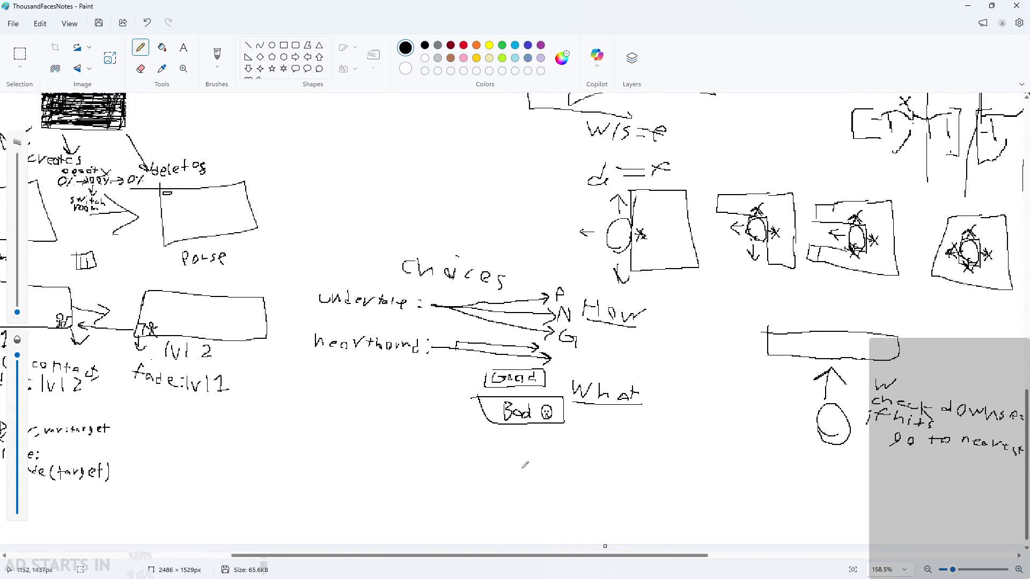
scroll(561, 487, "up", 2, "ctrl")
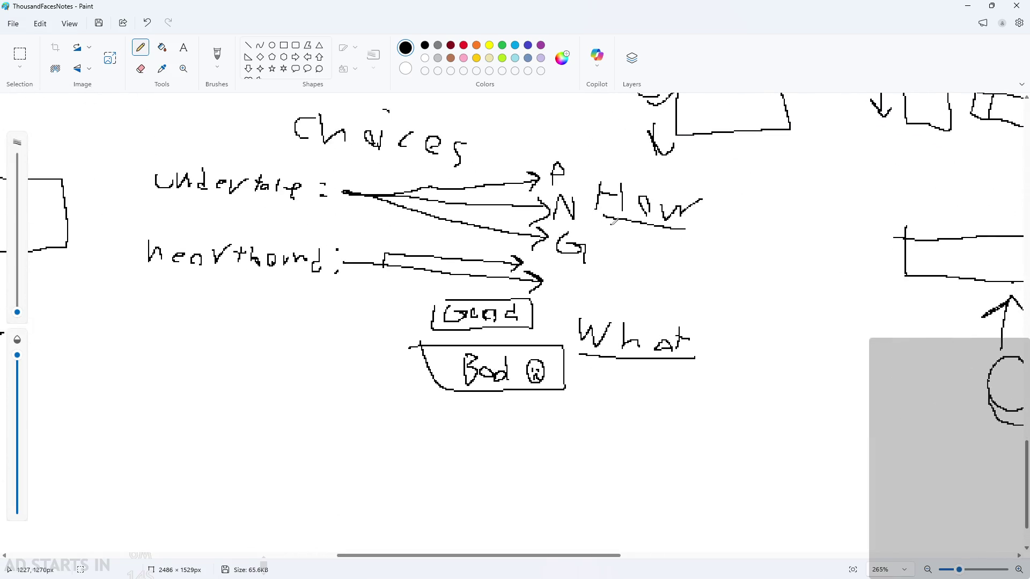
scroll(614, 563, "right", 10)
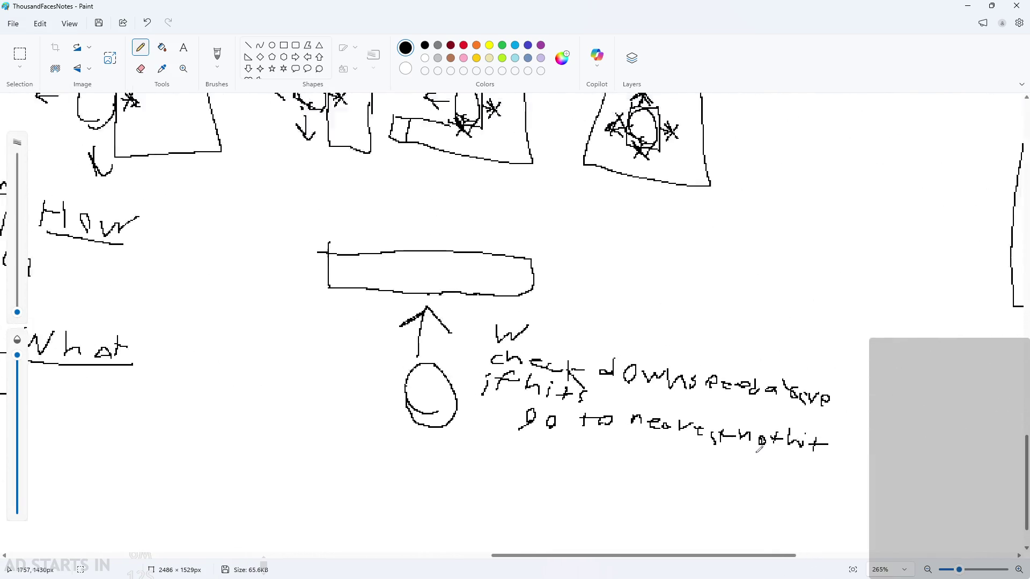